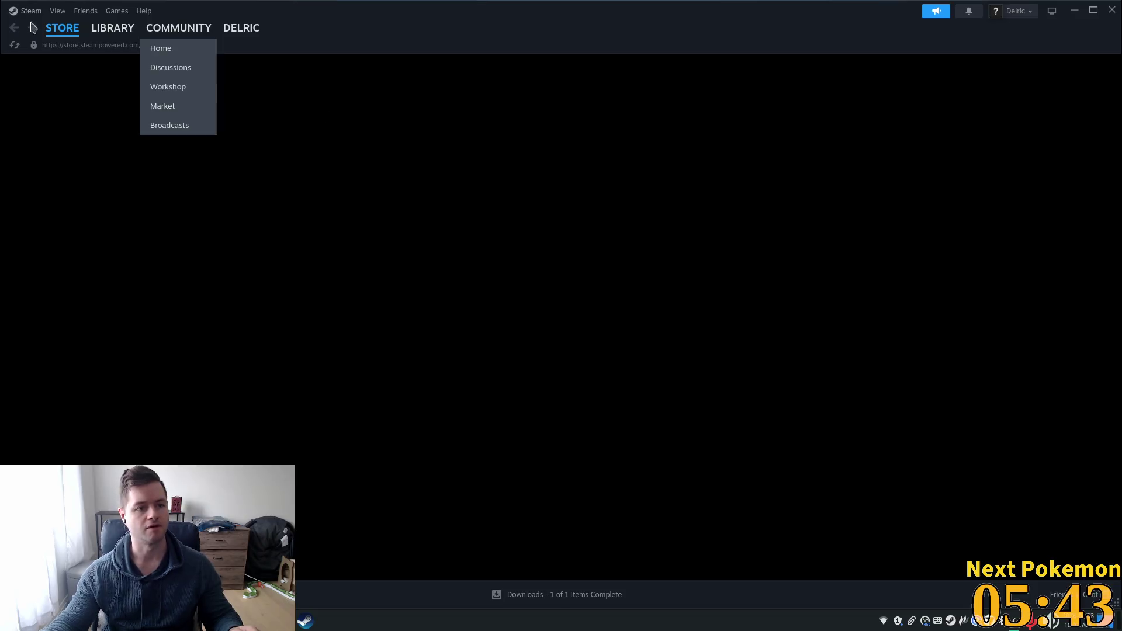
- Search the Steam library for 'asep', launch Aseprite, then switch to the Godot editor
left_click(105, 28)
left_click(59, 109)
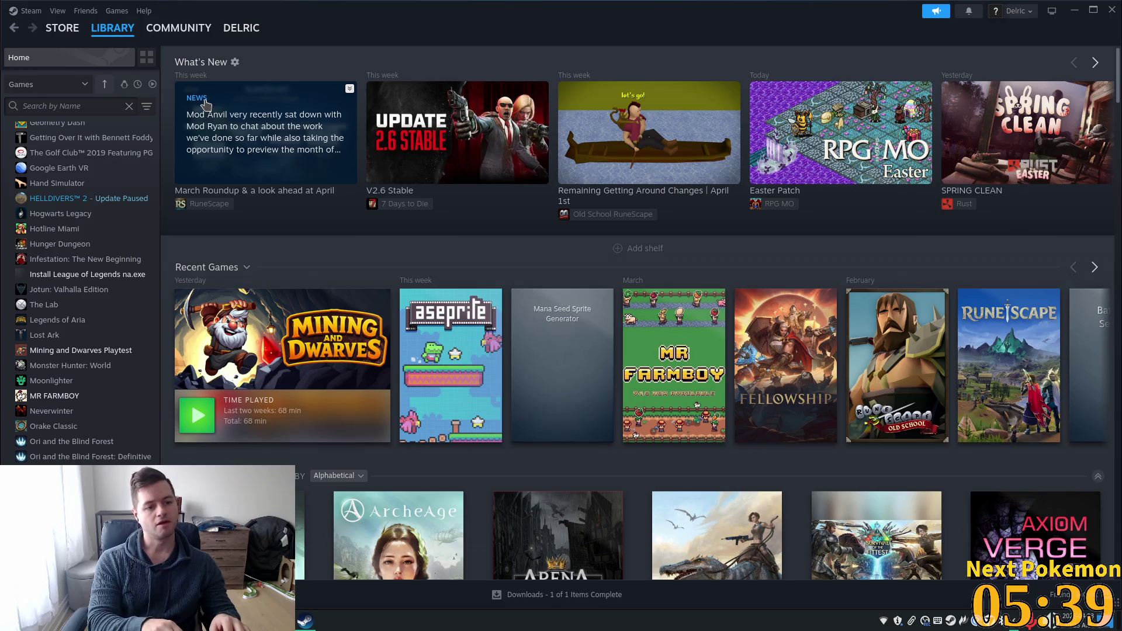
type("as")
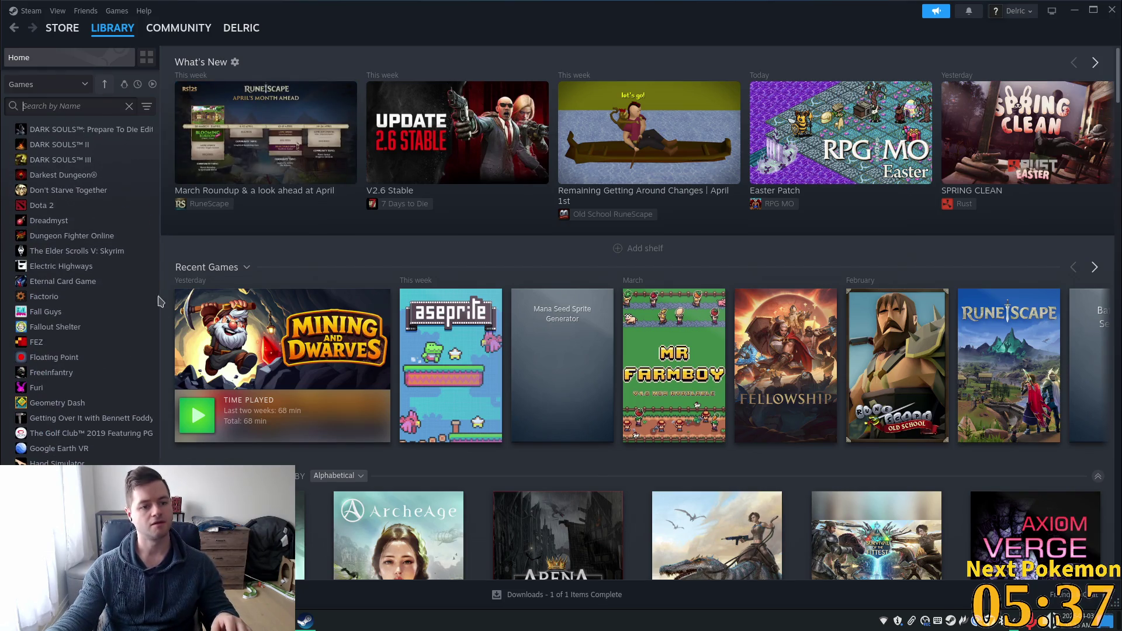
type("ep")
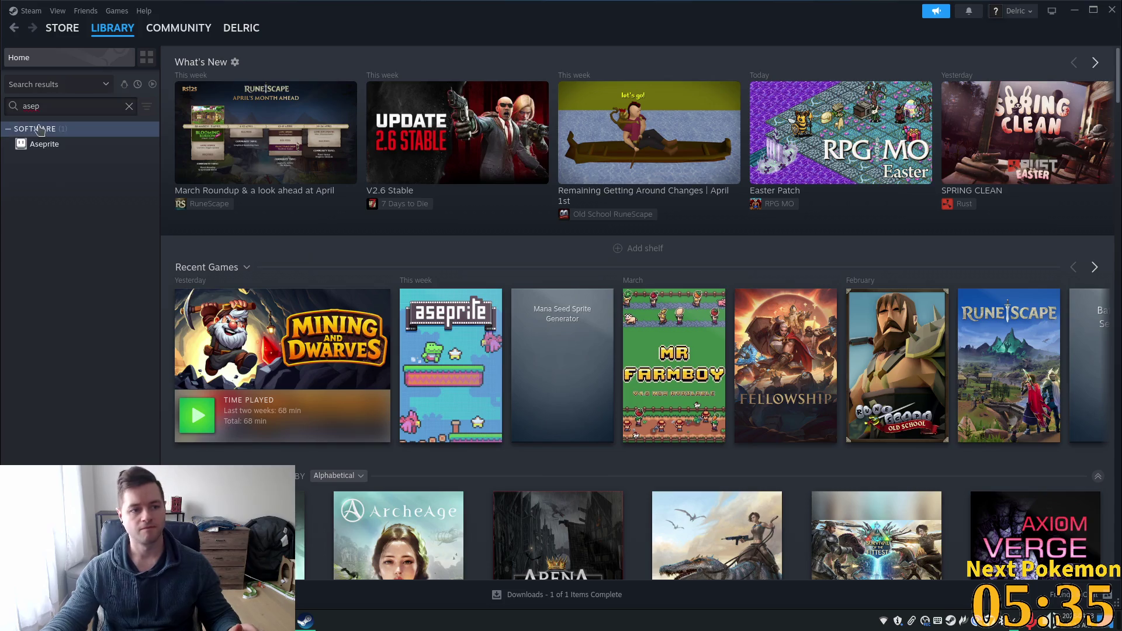
left_click(35, 129)
left_click(40, 143)
left_click(219, 253)
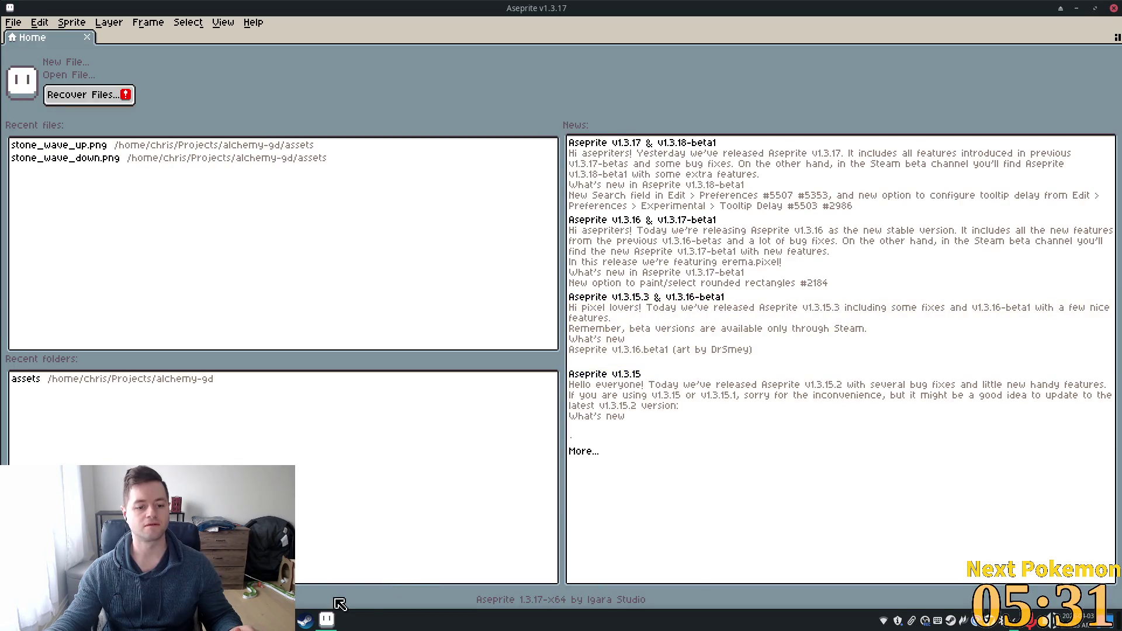
left_click(305, 620)
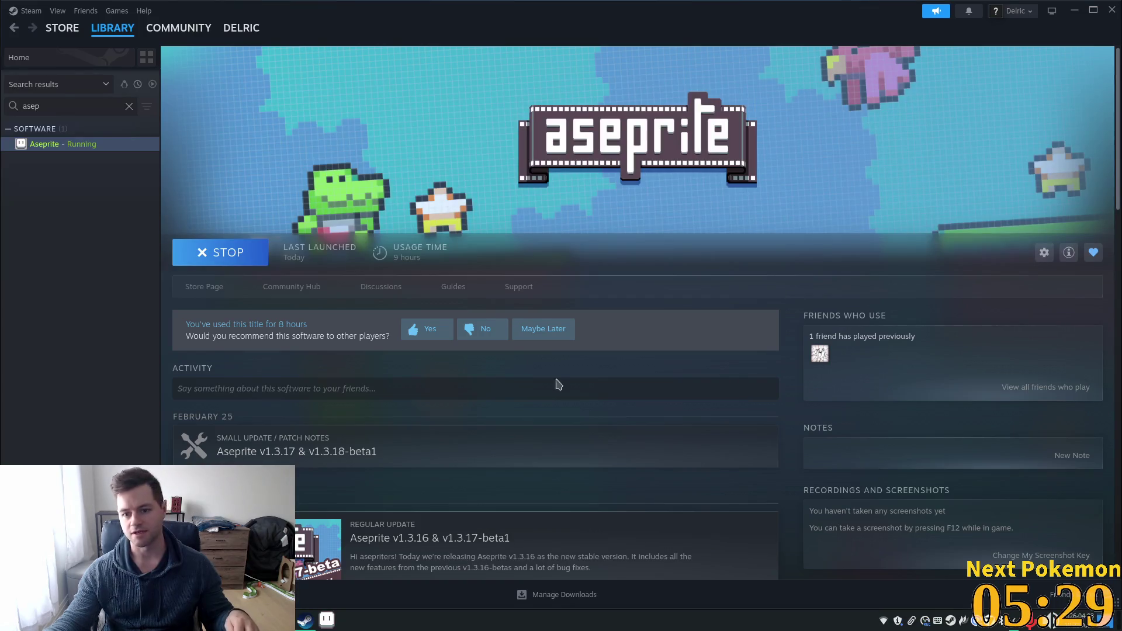
key("alt+Tab")
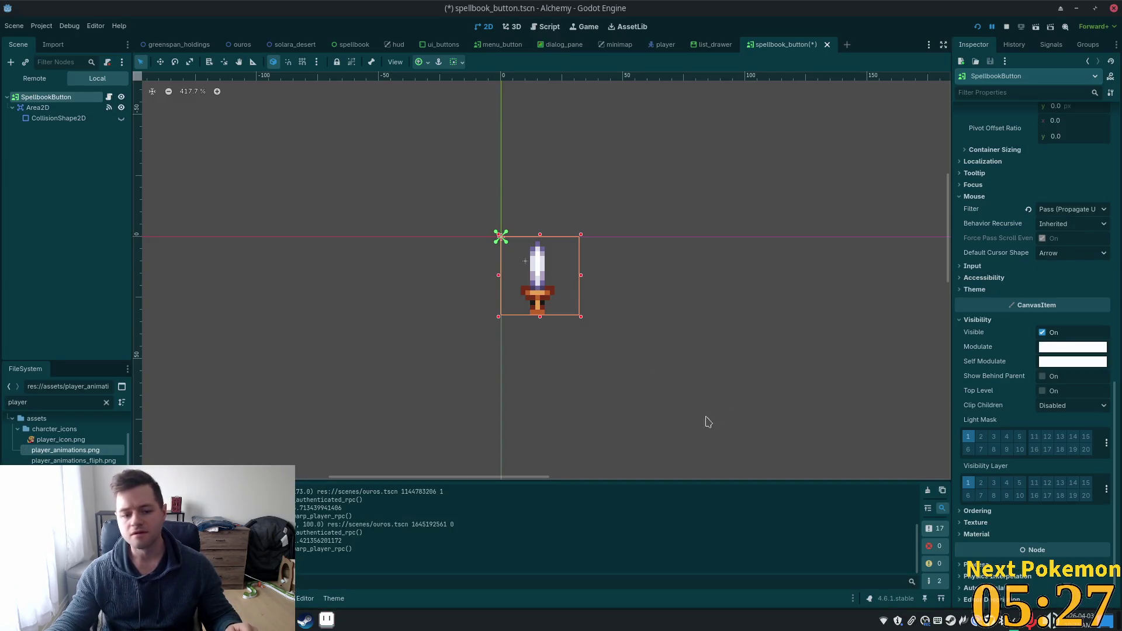
- Review the SpellbookButton's TextureButton Textures section in the Inspector, then bring Aseprite forward
scroll(999, 297, "up", 5)
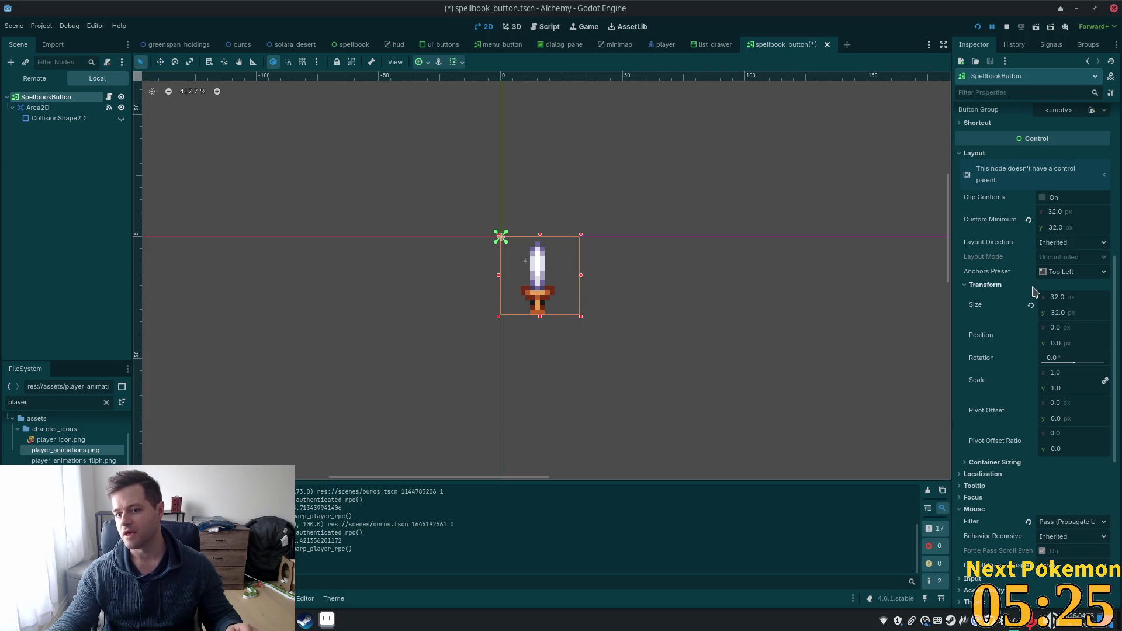
scroll(1055, 253, "up", 3)
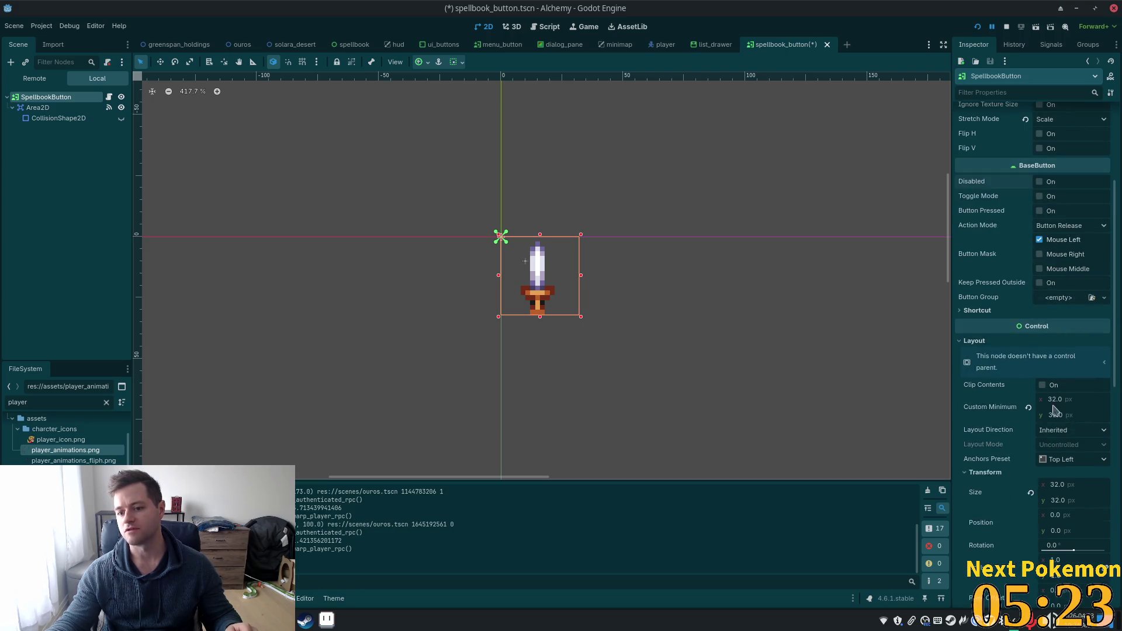
scroll(1045, 268, "up", 3)
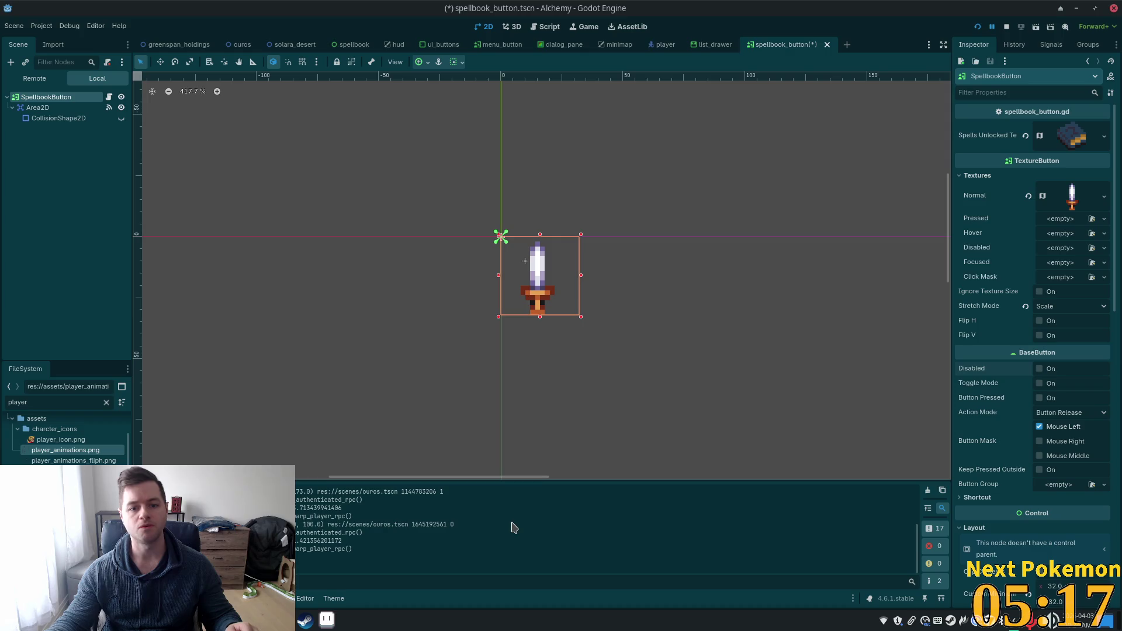
left_click(327, 621)
- Create a new 32×32 px RGBA sprite with a transparent background via File > New
left_click(46, 26)
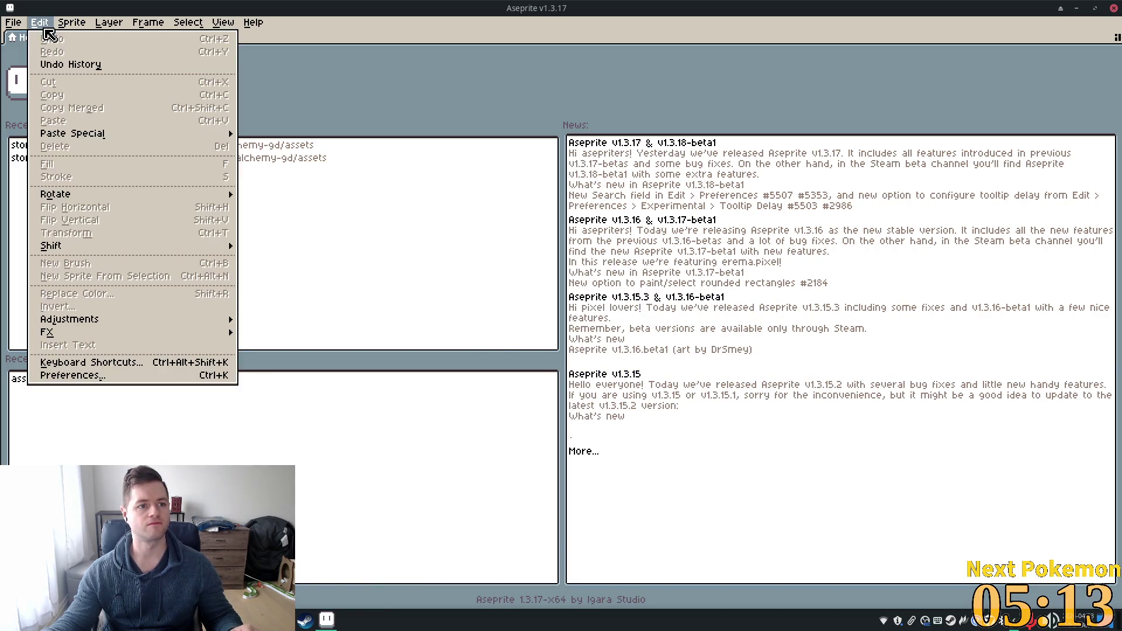
left_click(41, 39)
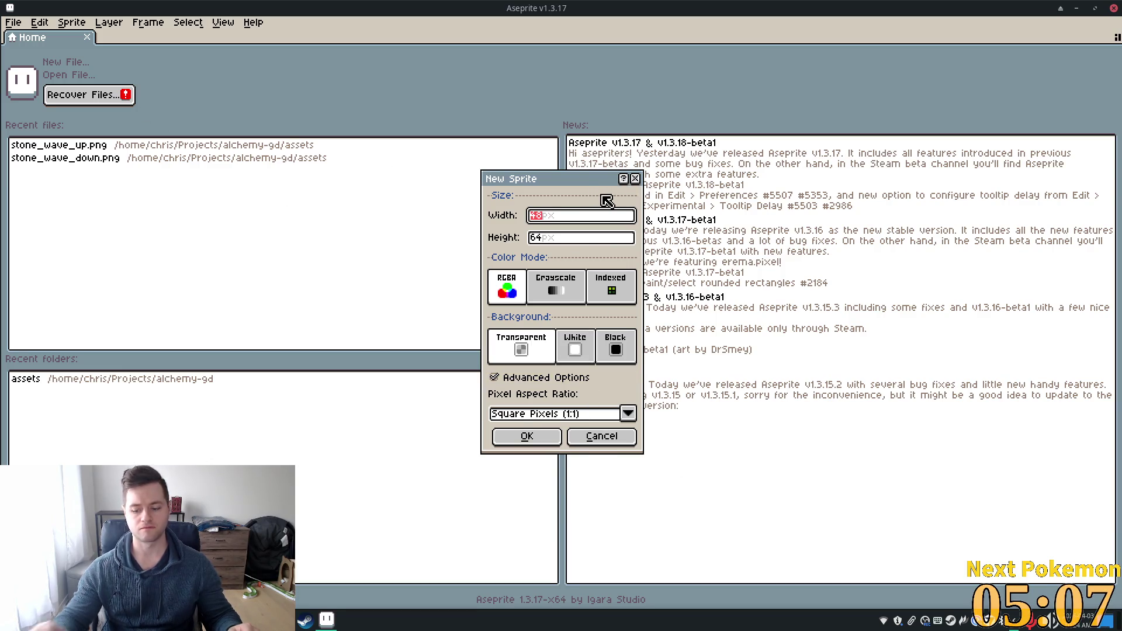
type("32")
key("Tab")
type("32")
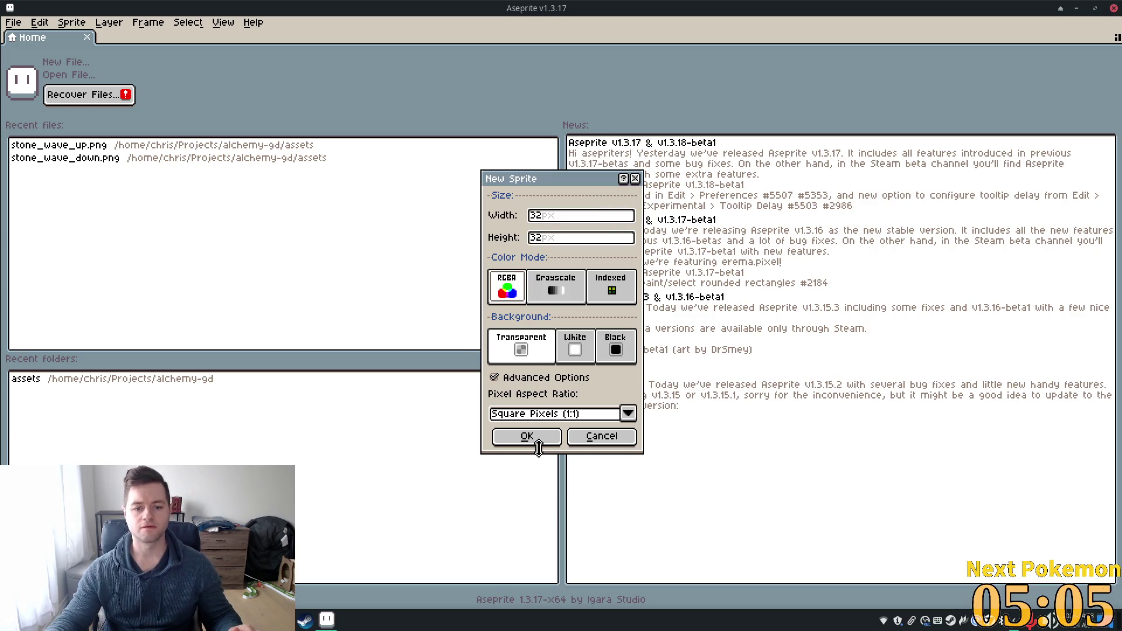
left_click(527, 436)
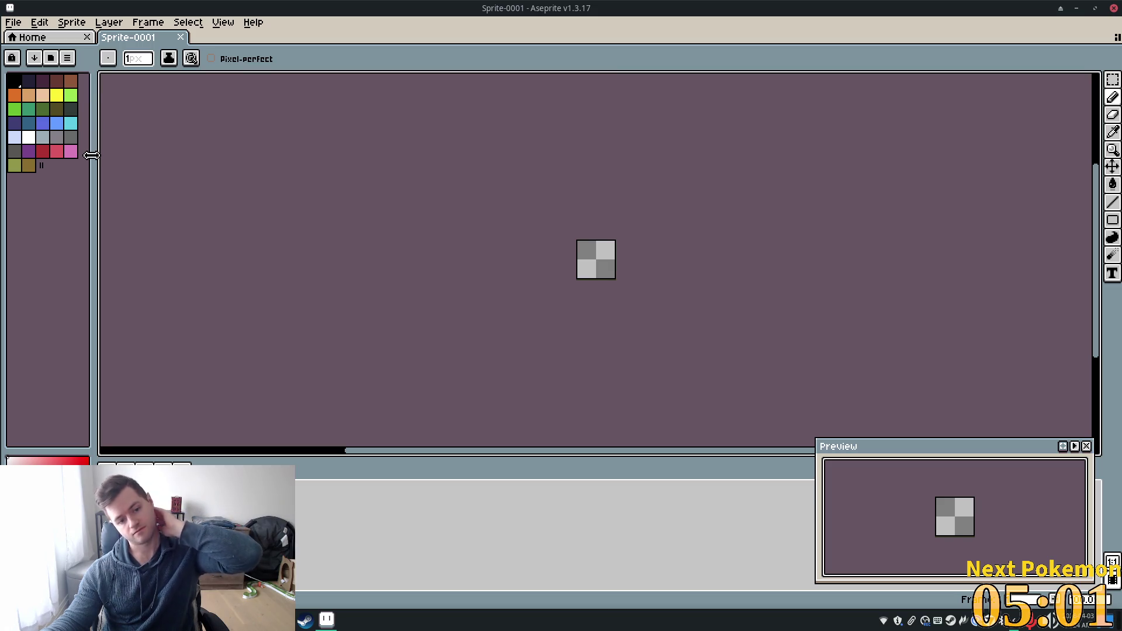
- Pick the yellow palette swatch and zoom in on the 32×32 canvas
left_click(57, 95)
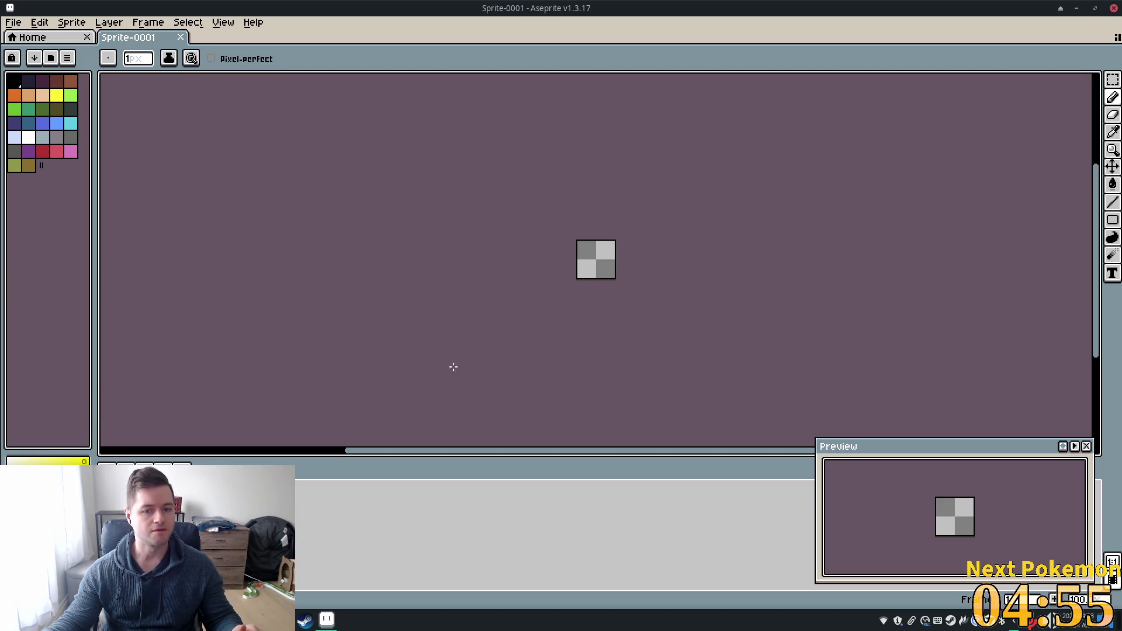
scroll(596, 231, "up", 5)
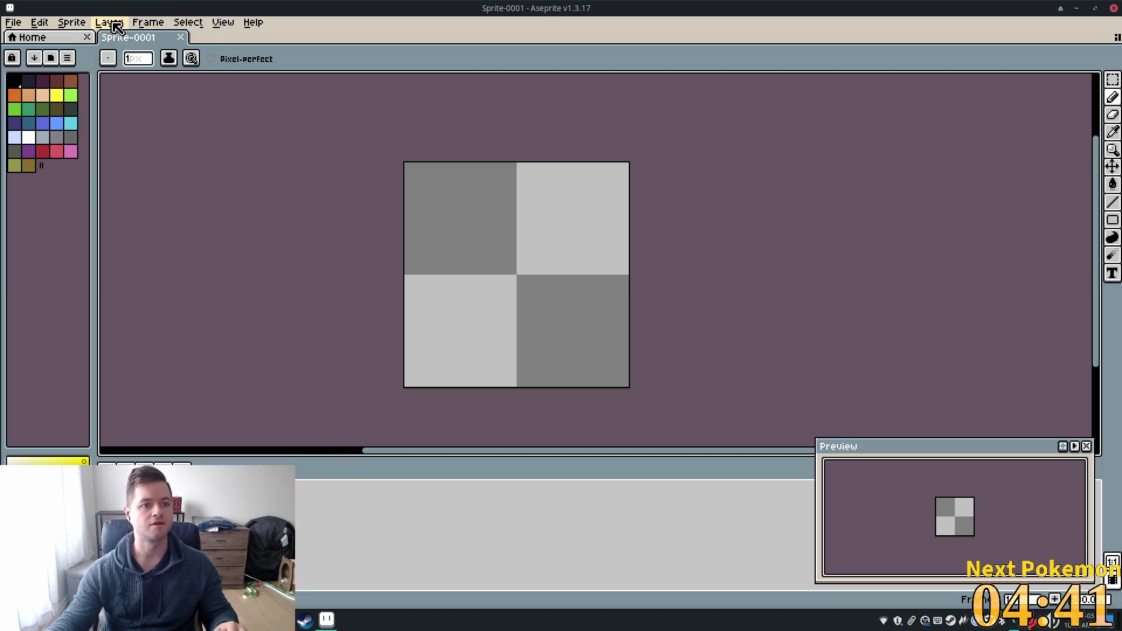
- Add a new layer via Layer > New > New Layer and paint a single yellow pixel
left_click(108, 23)
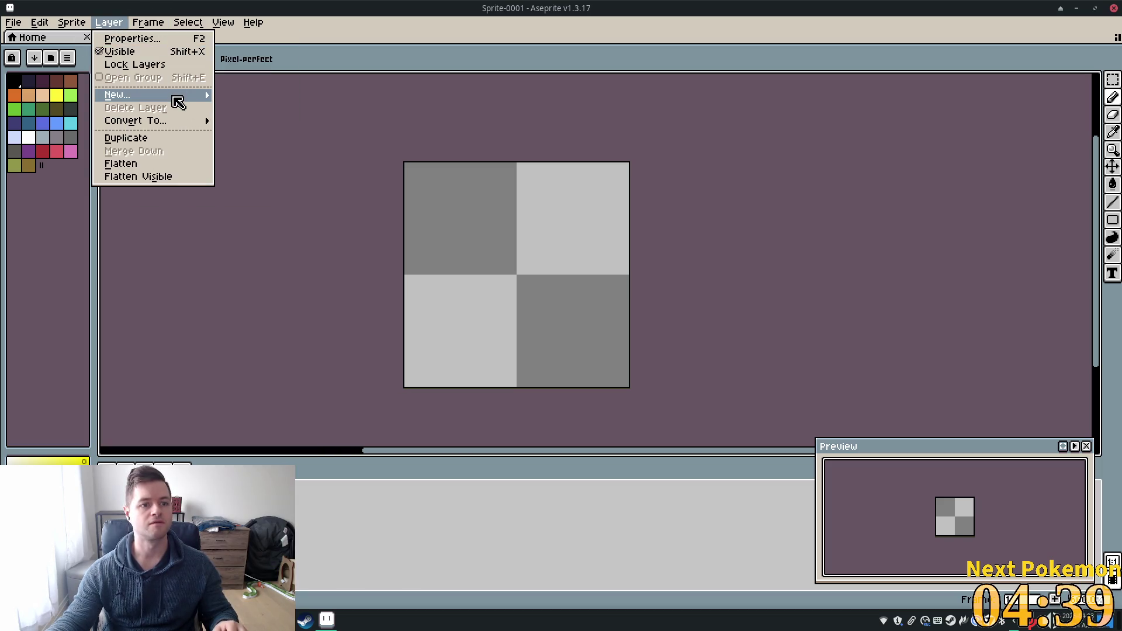
mouse_move(176, 96)
left_click(239, 96)
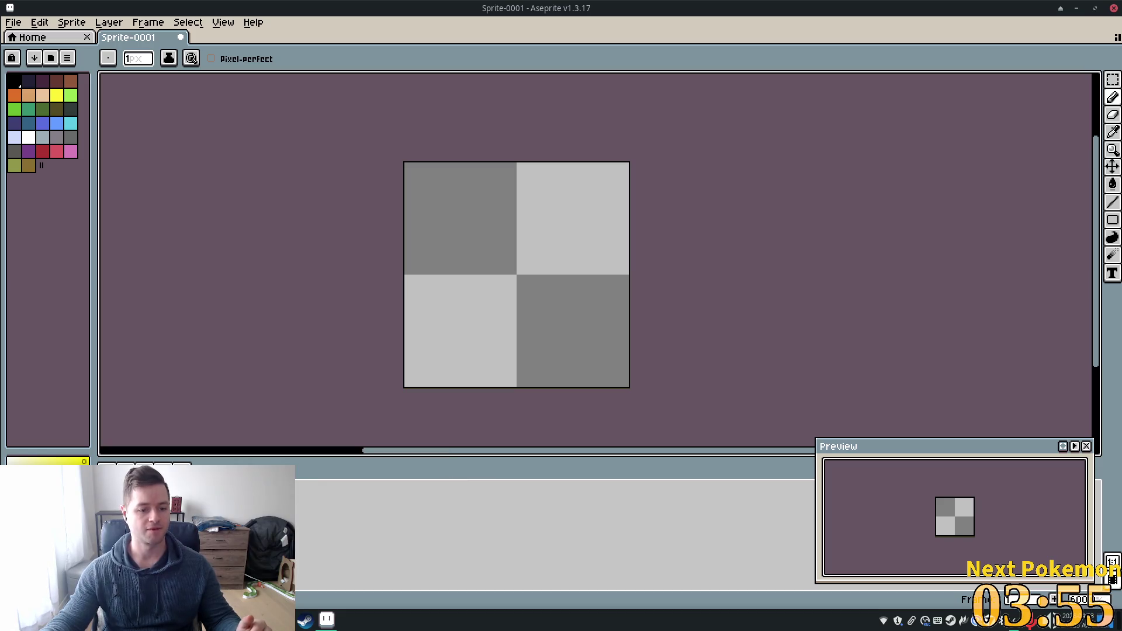
left_click(604, 166)
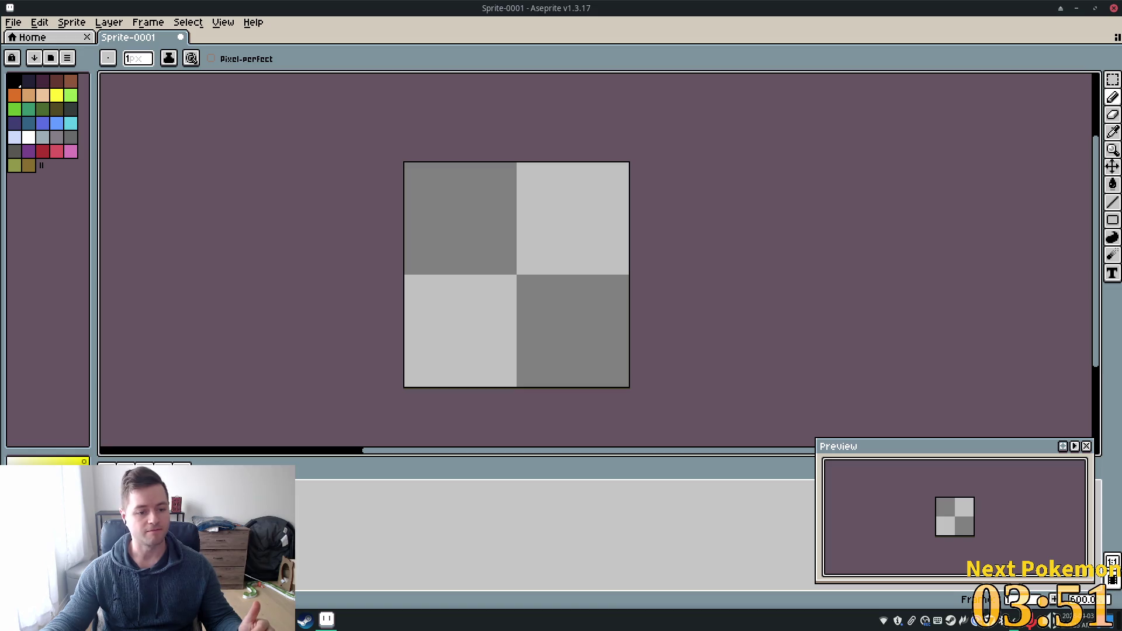
- Browse the timeline's layer, cel and display-settings menus to reach the New Layer options
right_click(175, 485)
mouse_move(275, 543)
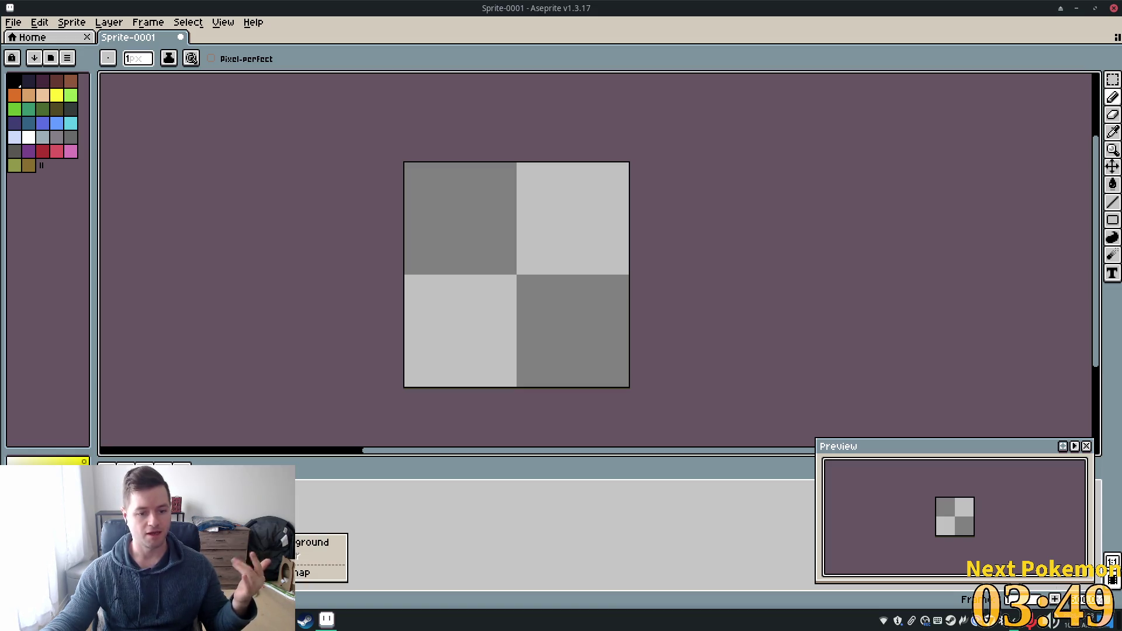
mouse_move(275, 517)
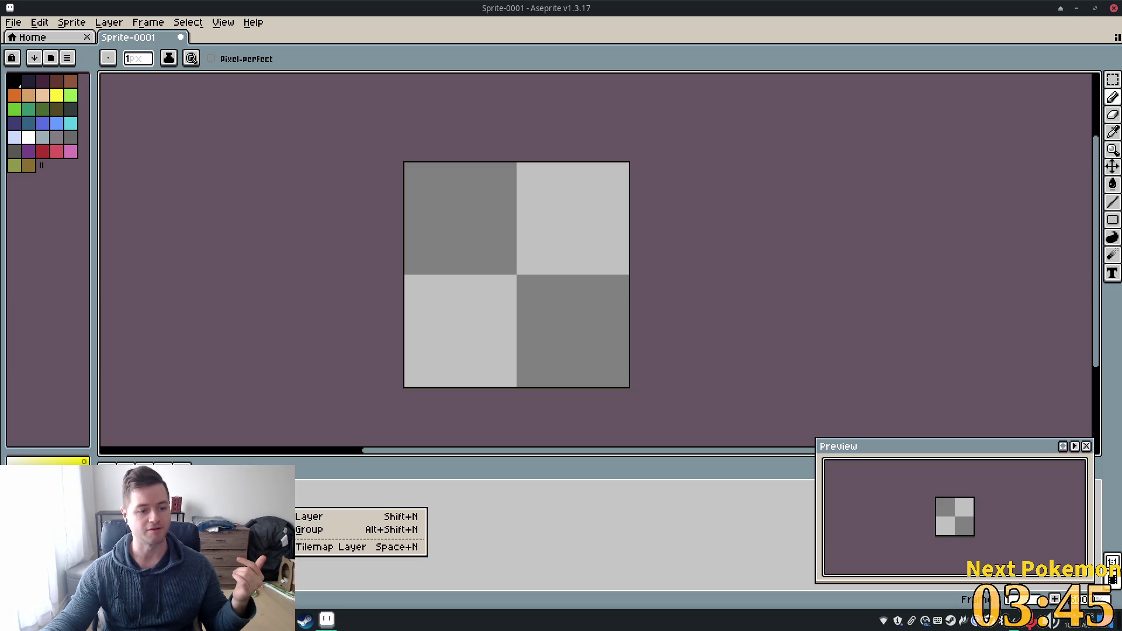
key("Escape")
right_click(257, 506)
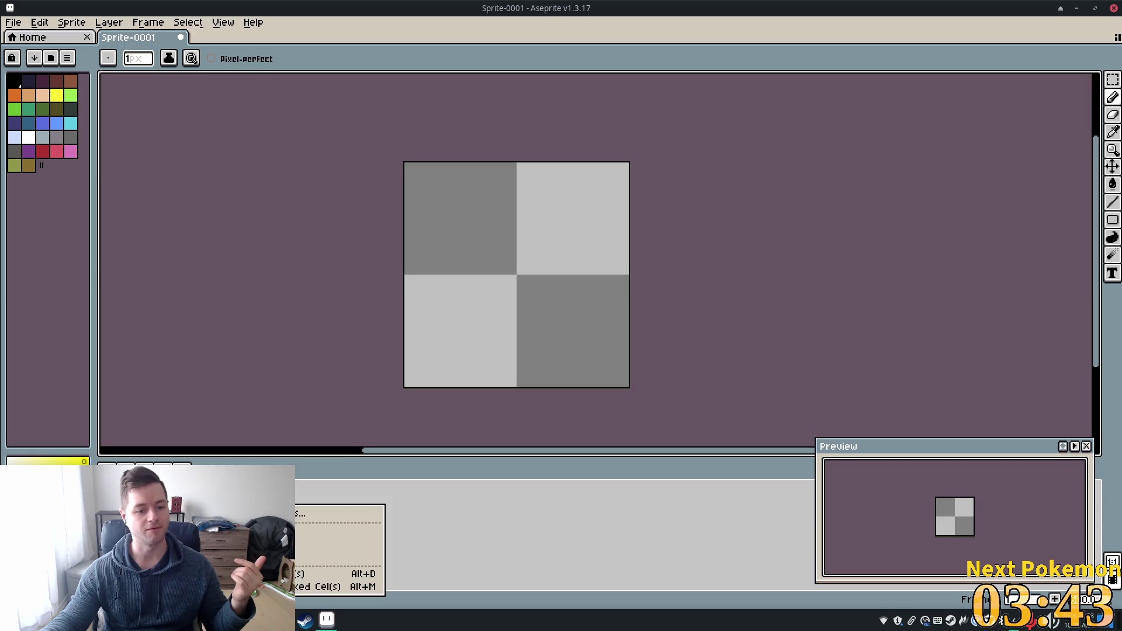
key("Escape")
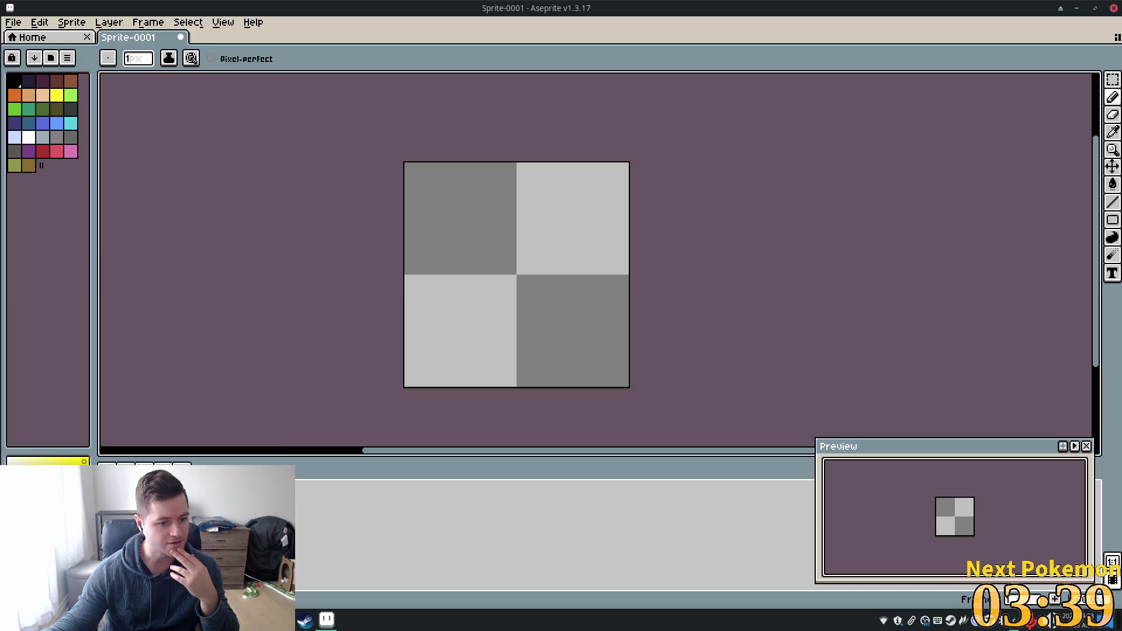
left_click(107, 470)
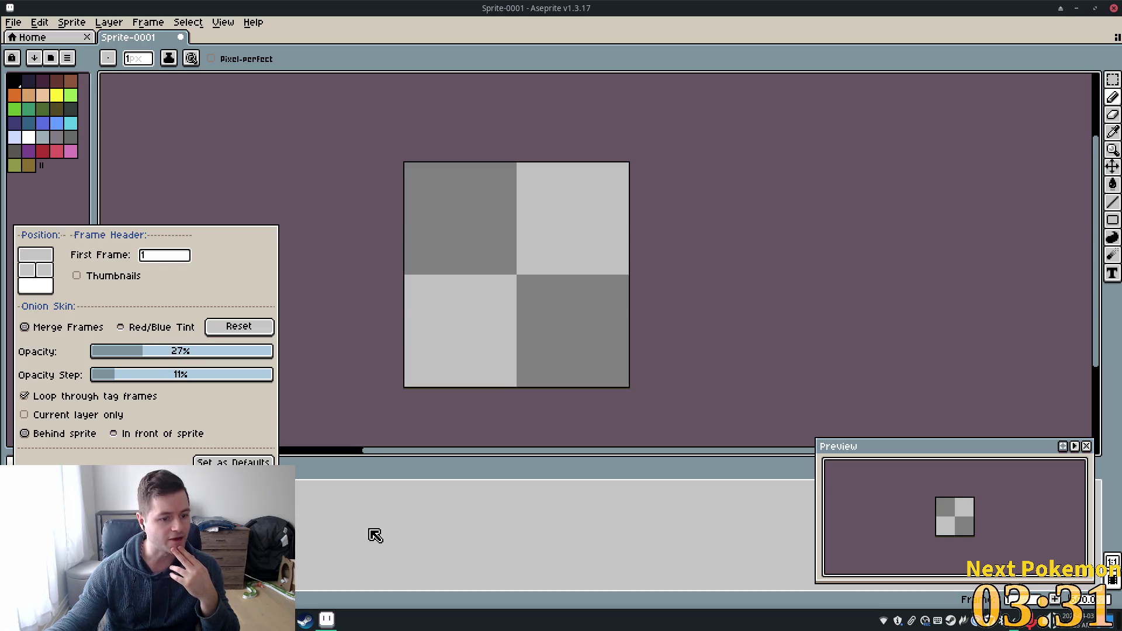
left_click(336, 516)
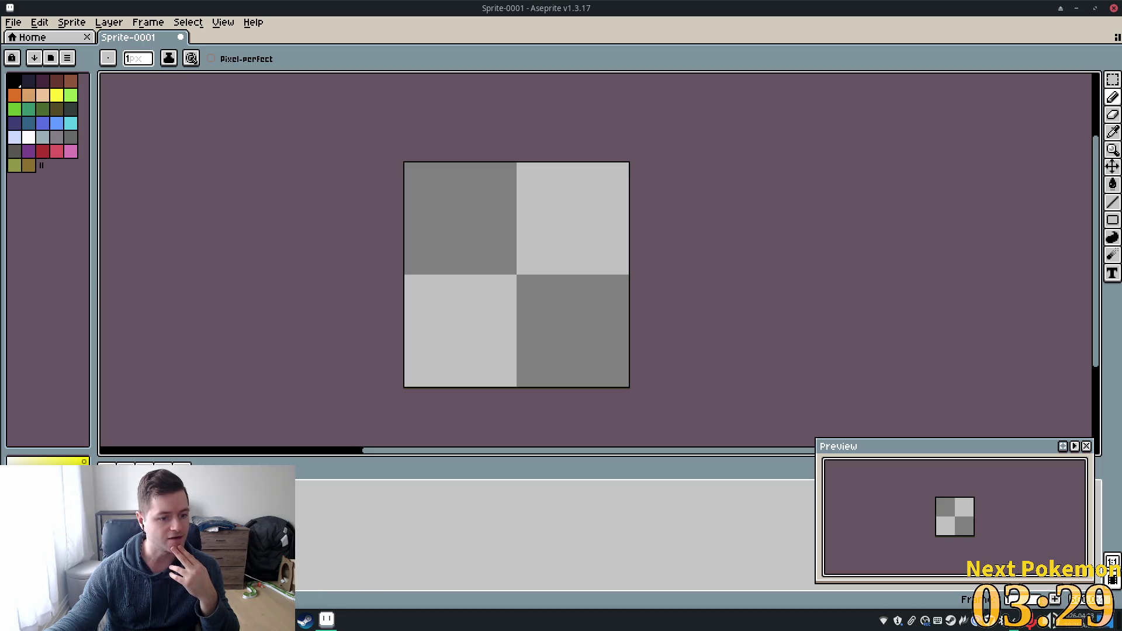
right_click(276, 508)
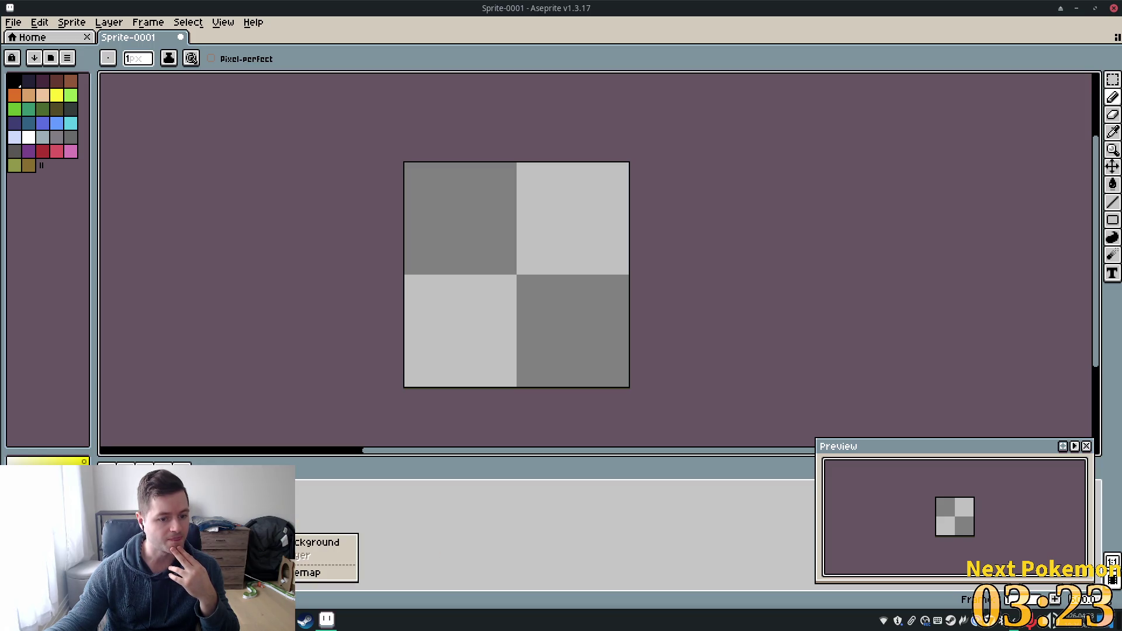
- Add another layer, lower its opacity to about 30%, and test-paint some green pixels
left_click(233, 503)
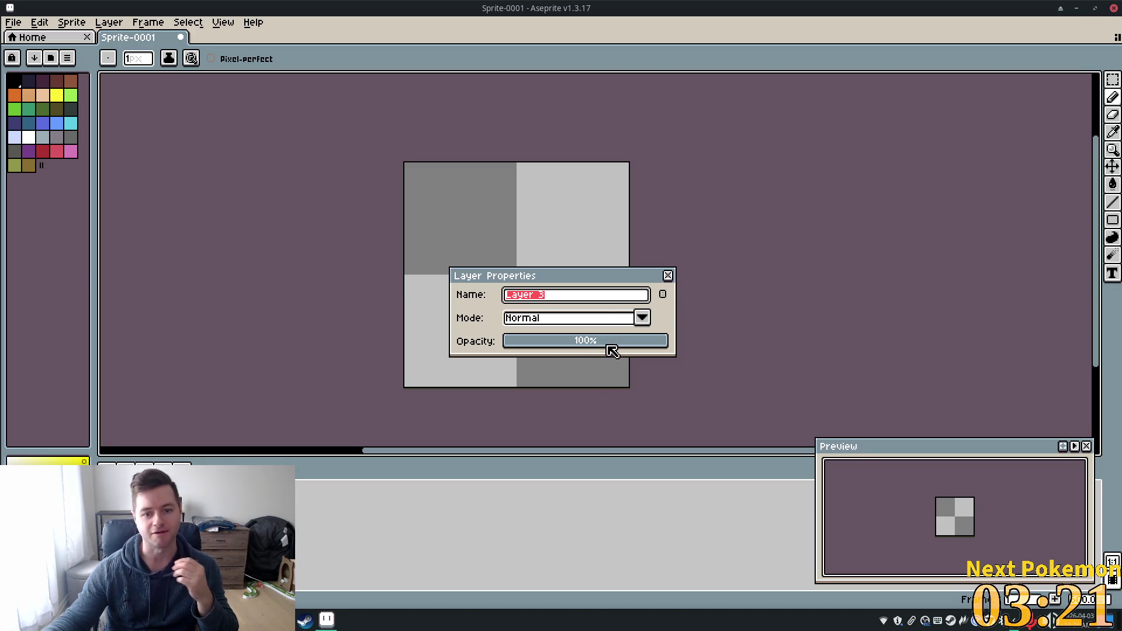
mouse_move(611, 351)
left_mouse_down()
mouse_move(536, 349)
mouse_move(569, 353)
left_mouse_up()
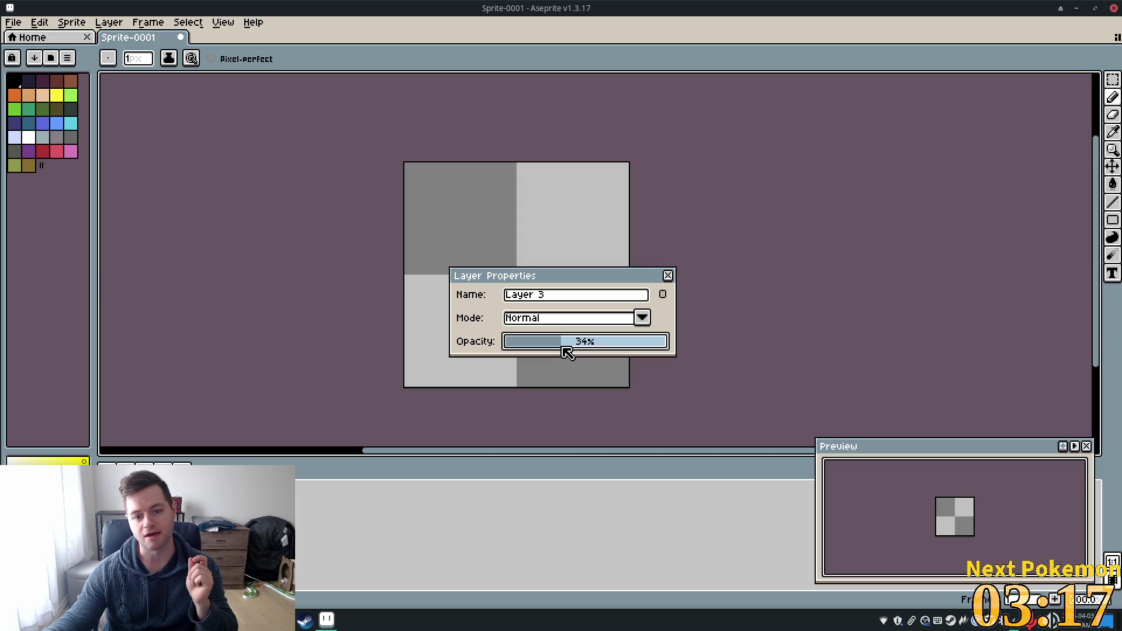
left_click_drag(562, 349, 558, 347)
left_click(457, 222)
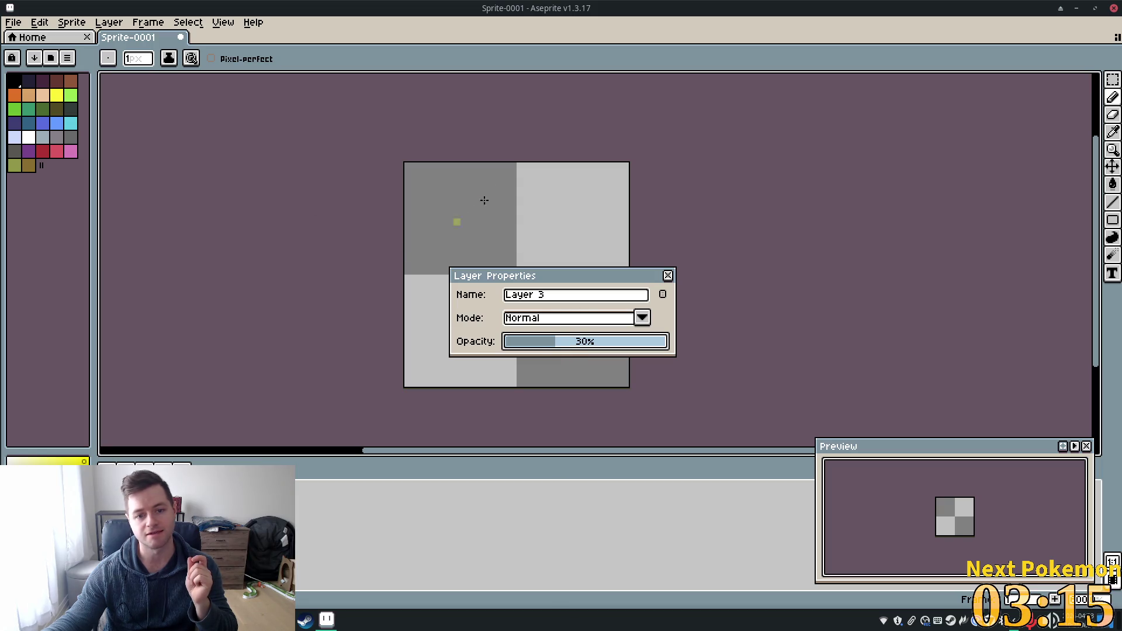
mouse_move(419, 166)
left_mouse_down()
mouse_move(438, 171)
mouse_move(439, 193)
left_mouse_up()
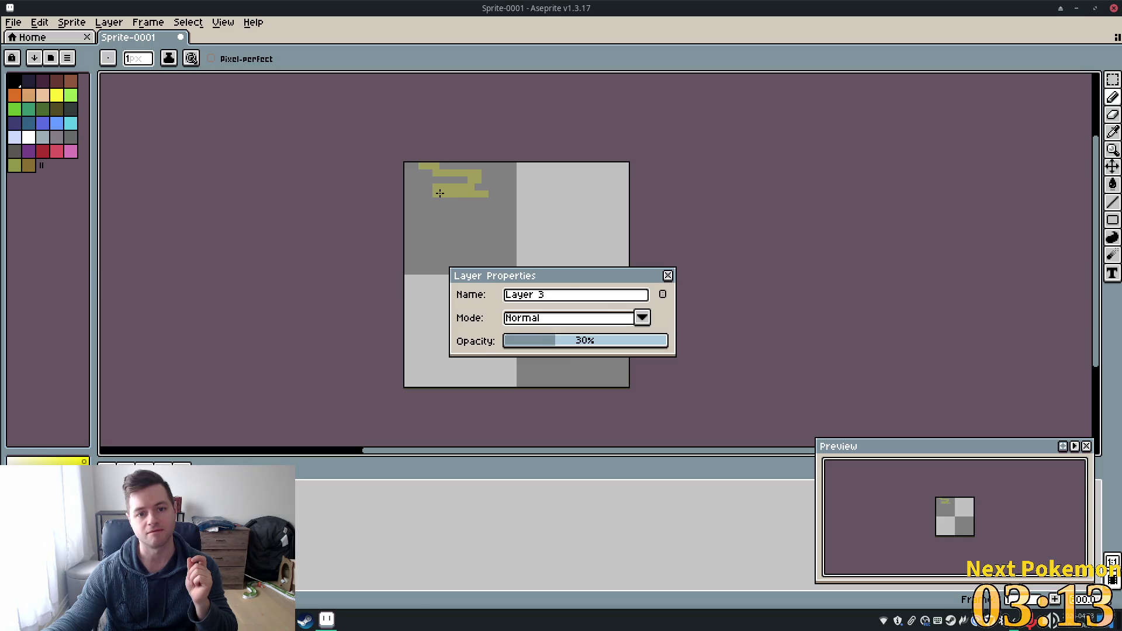
- Undo the stray green stroke, set Layer 3's opacity to about 20%, and bring phpMyAdmin forward
key("v")
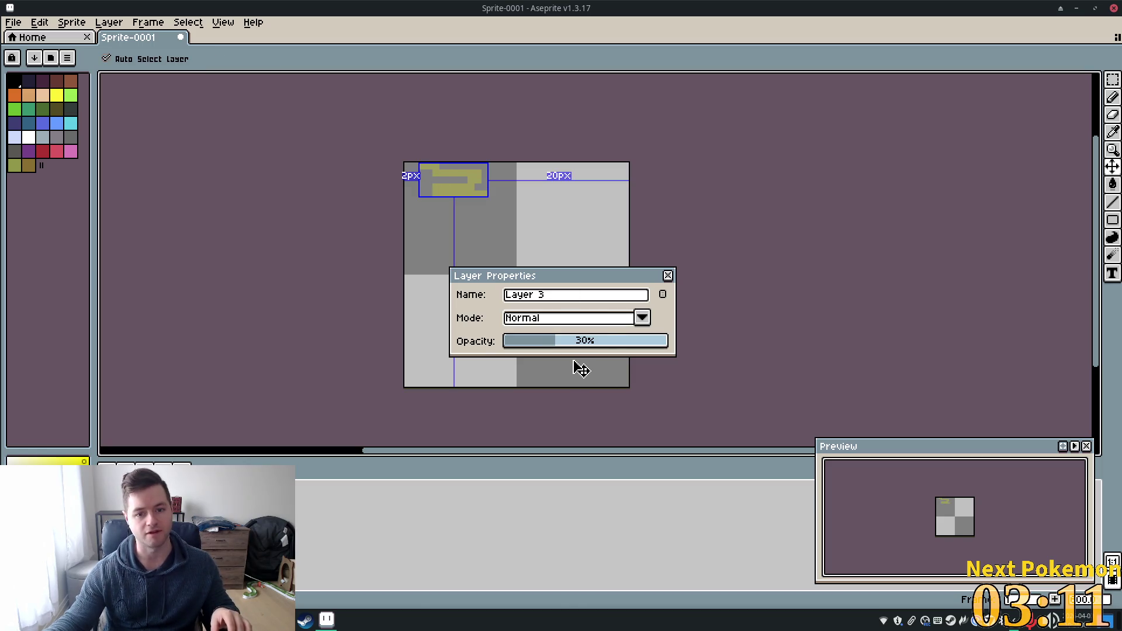
key("ctrl+z")
left_click_drag(557, 346, 548, 345)
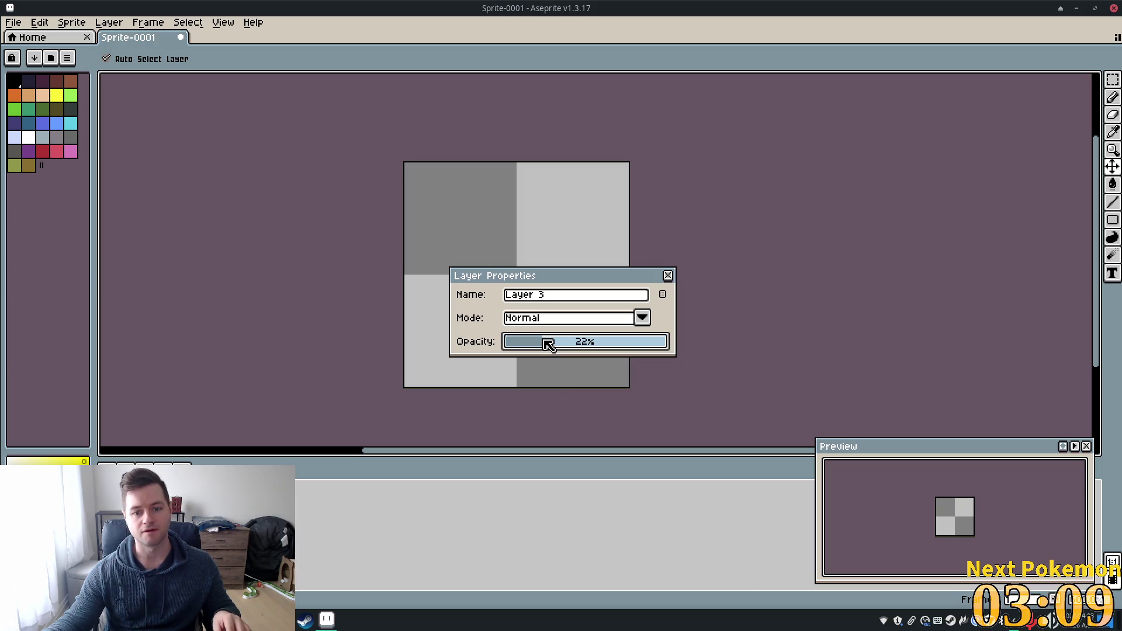
key("b")
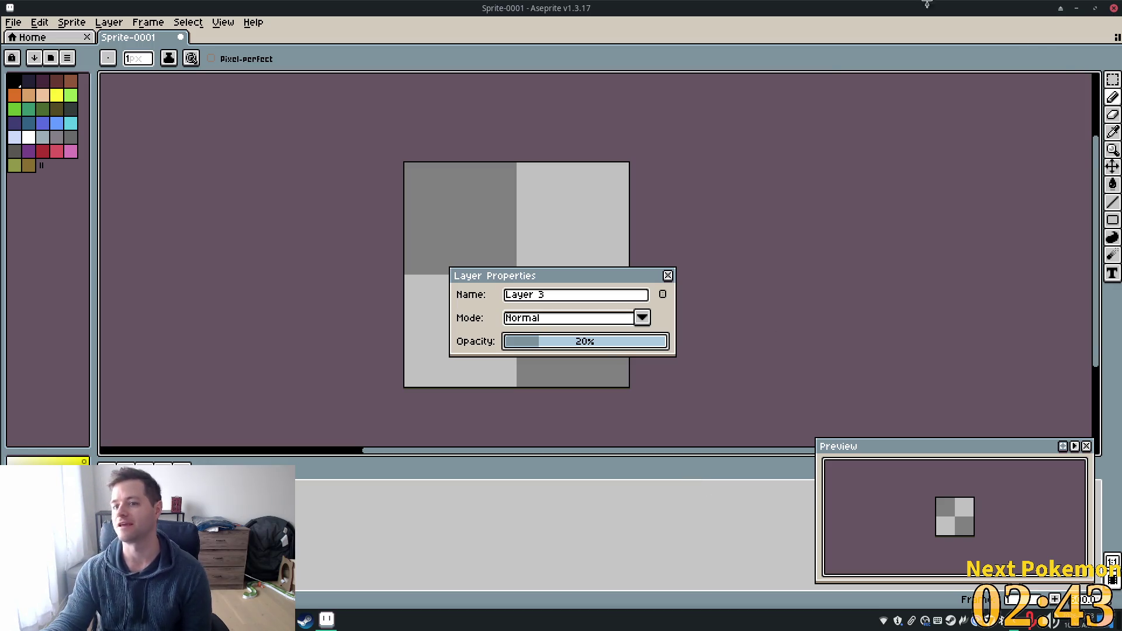
left_click(257, 621)
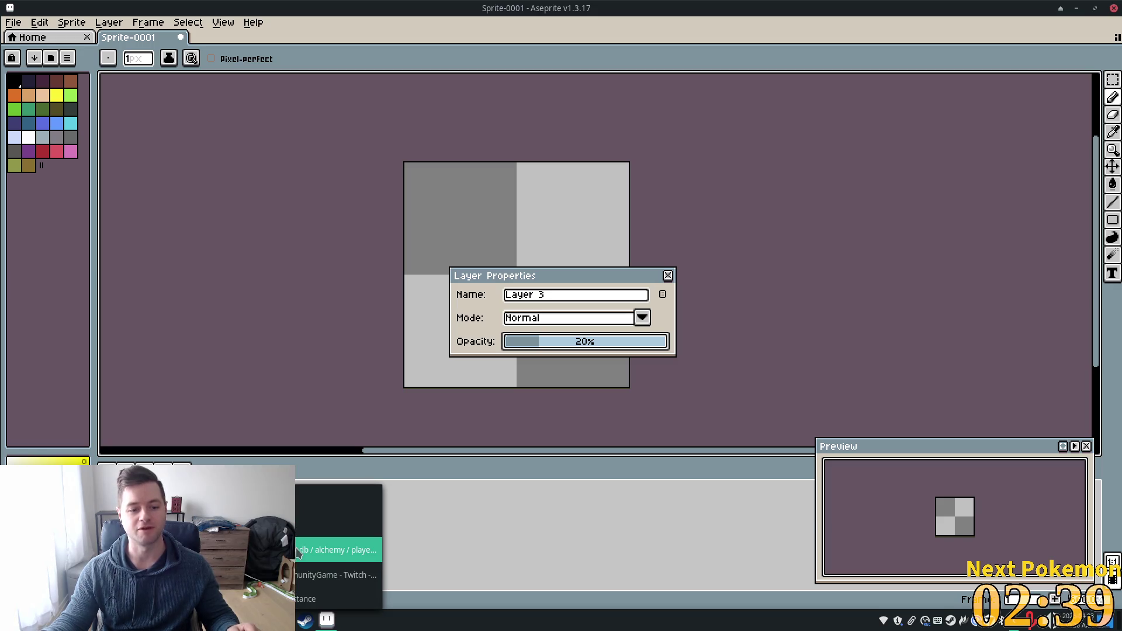
left_click(336, 550)
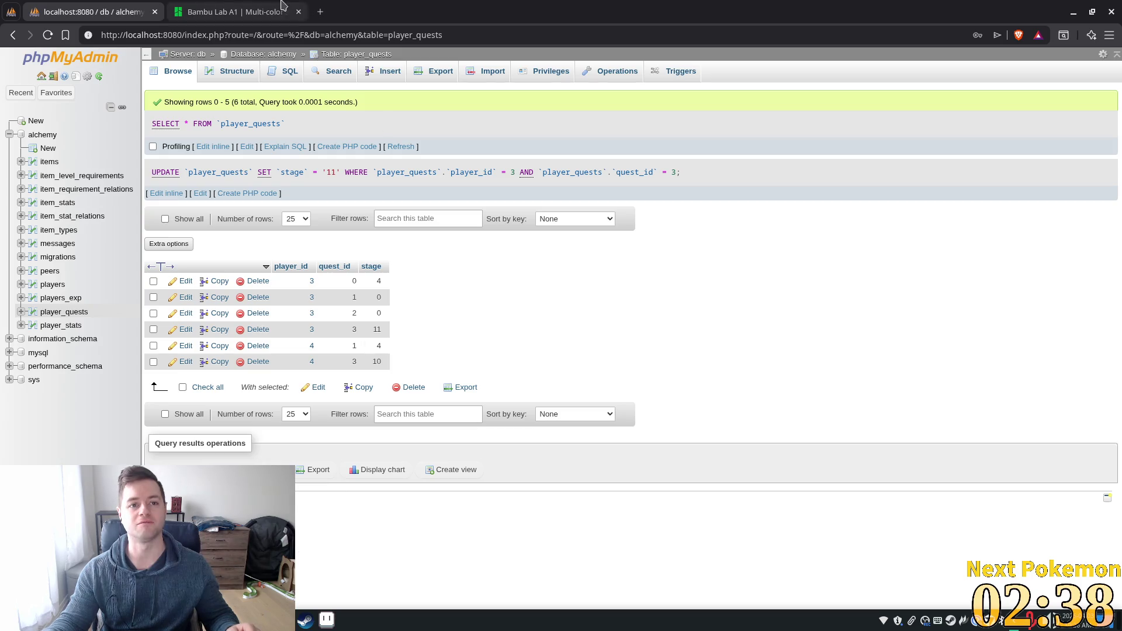
- Open bluedog.games' Christmas Crush page in a new tab and close the Bambu Lab tab
left_click(322, 13)
type("blue")
key("Return")
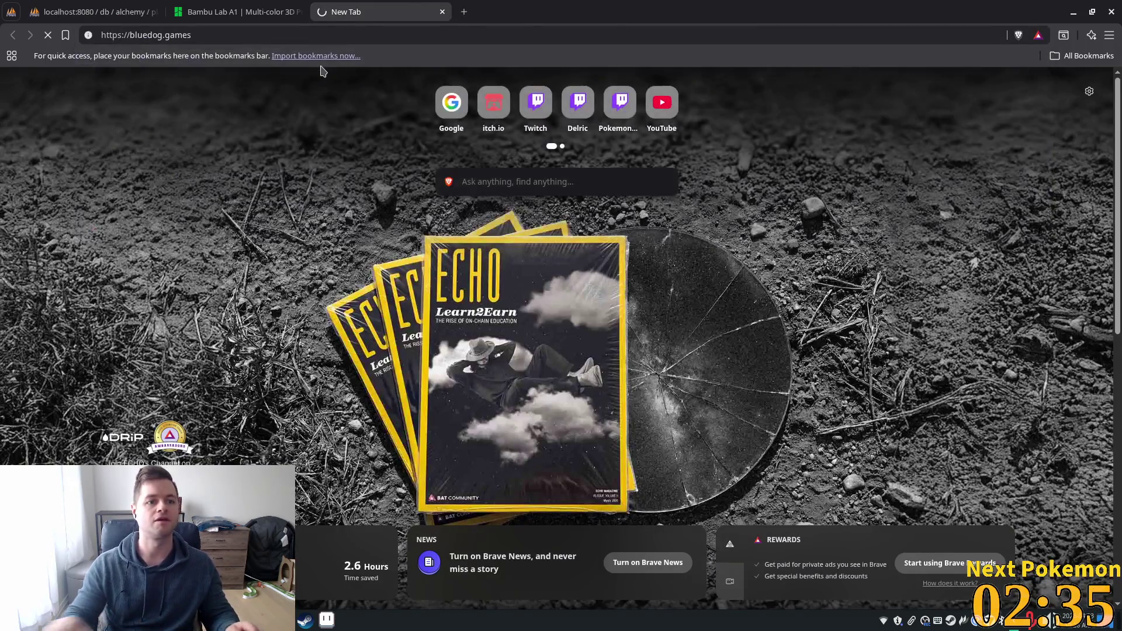
left_click(378, 69)
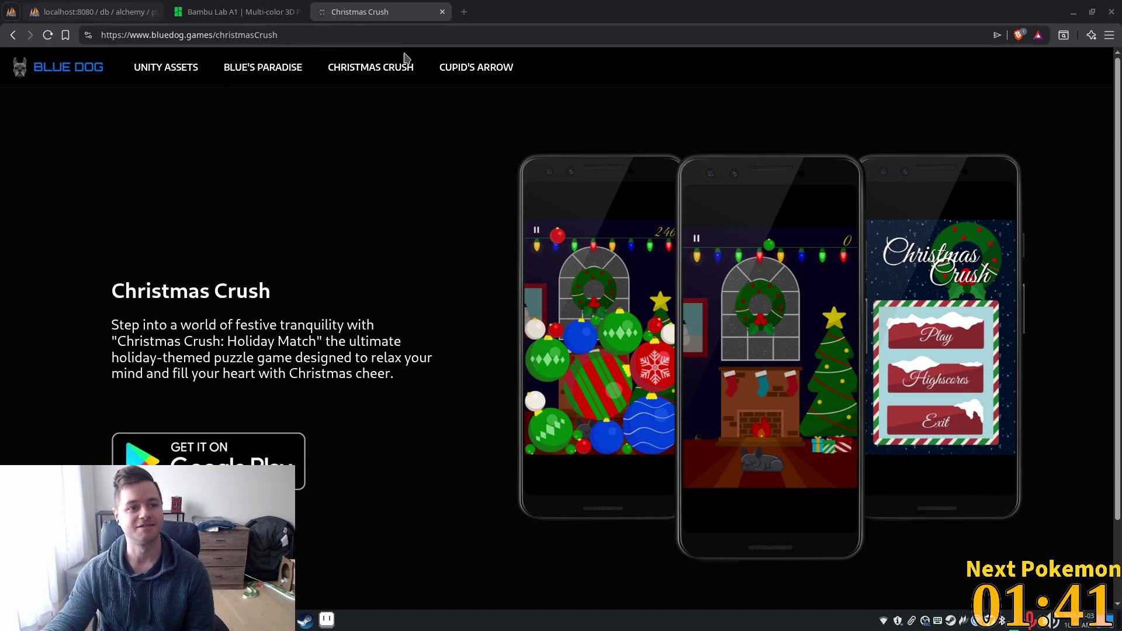
left_click(299, 12)
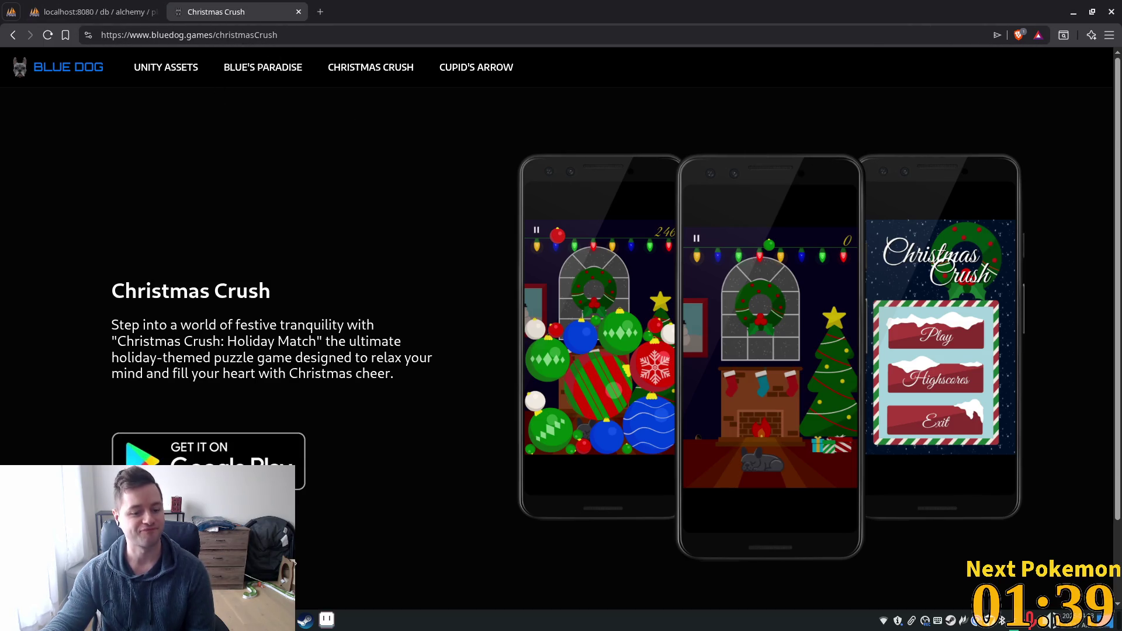
- Back in Aseprite, rename Layer 3 to '20_perc' and close Layer Properties
key("alt+Tab")
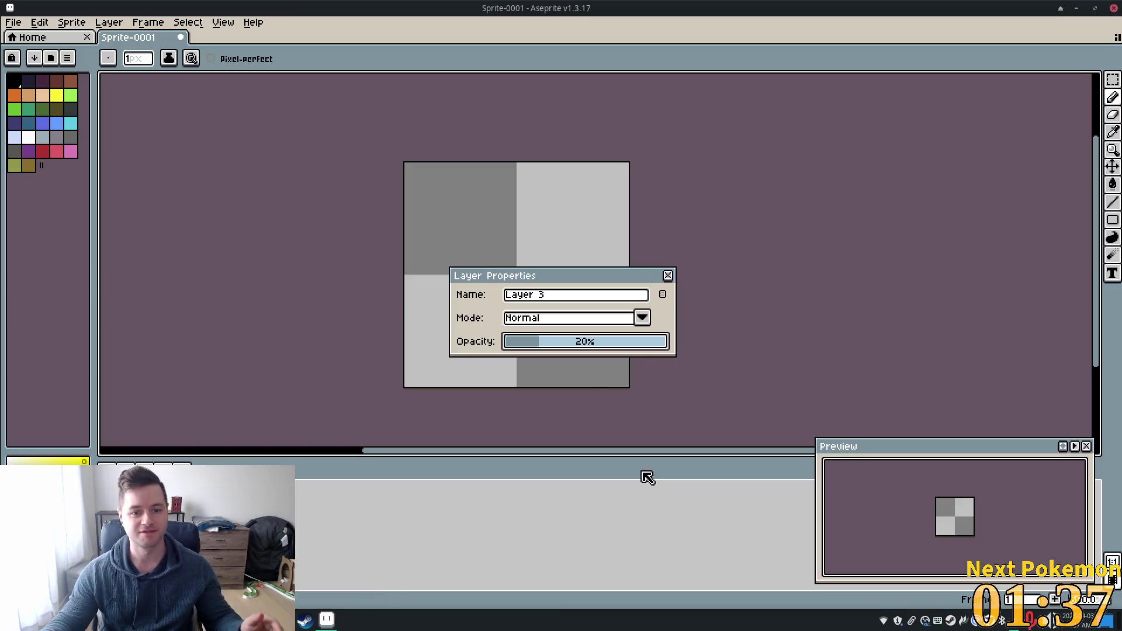
left_click_drag(571, 301, 475, 298)
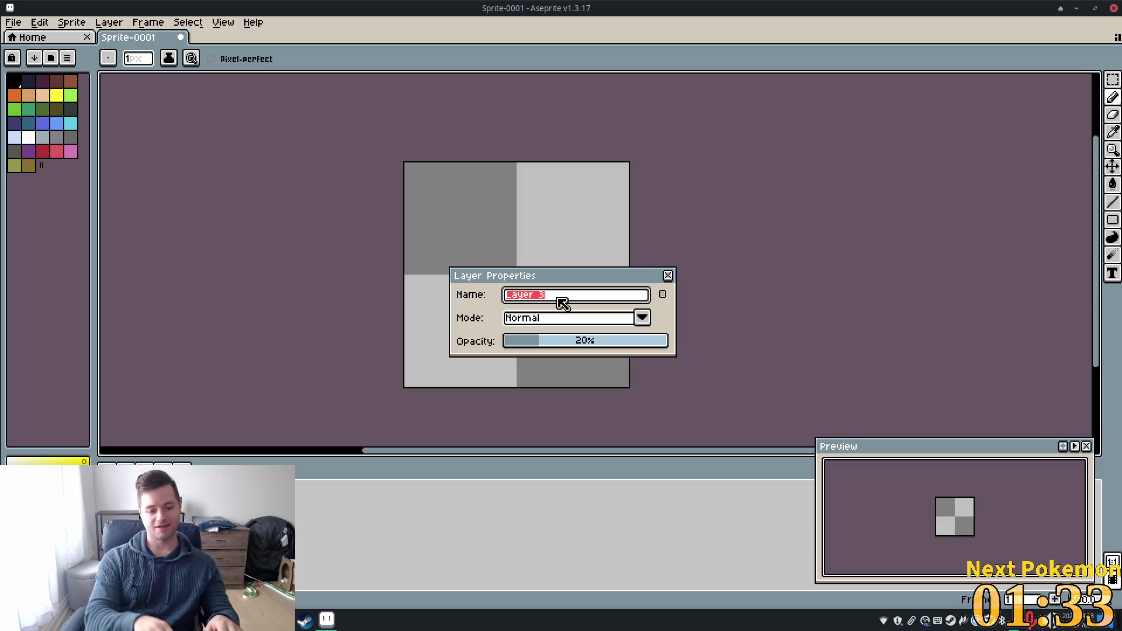
type("20")
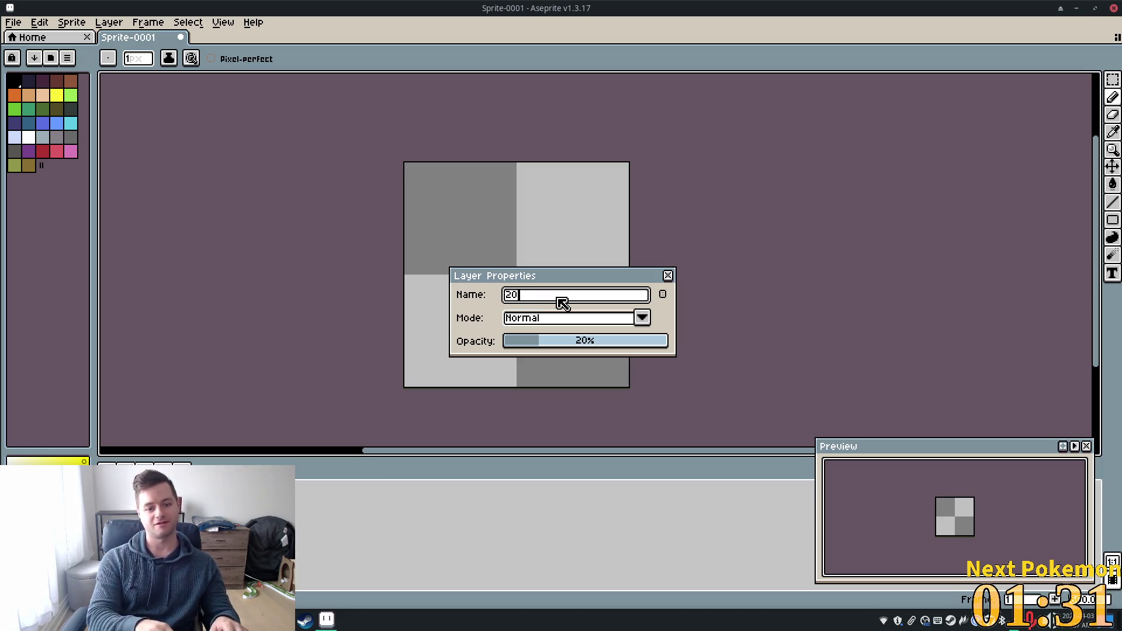
type("_perc")
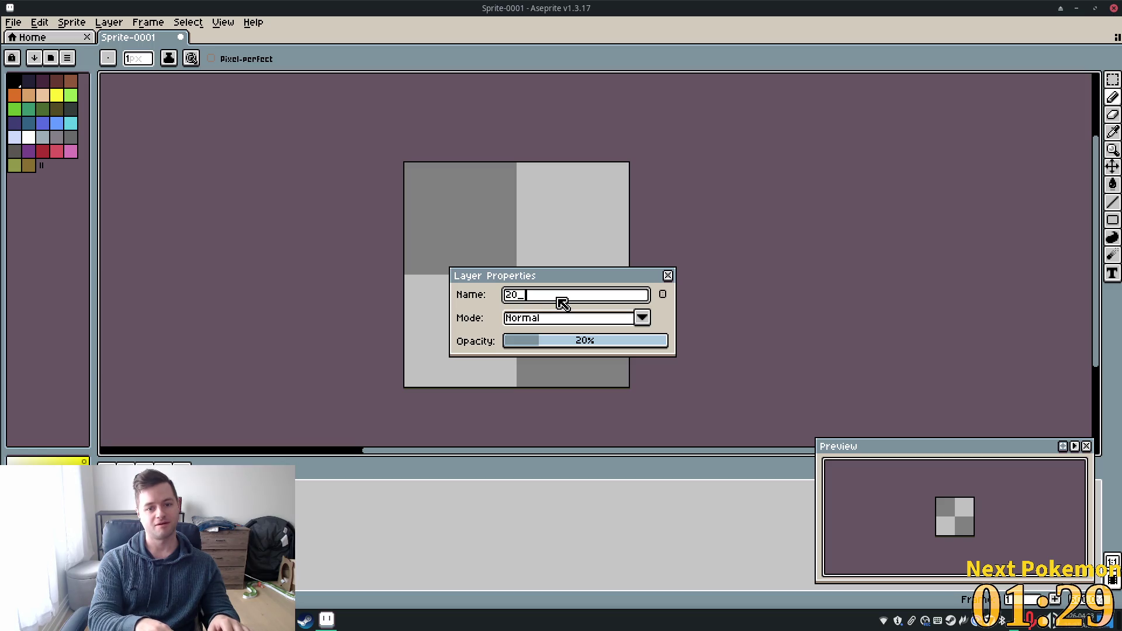
key("Return")
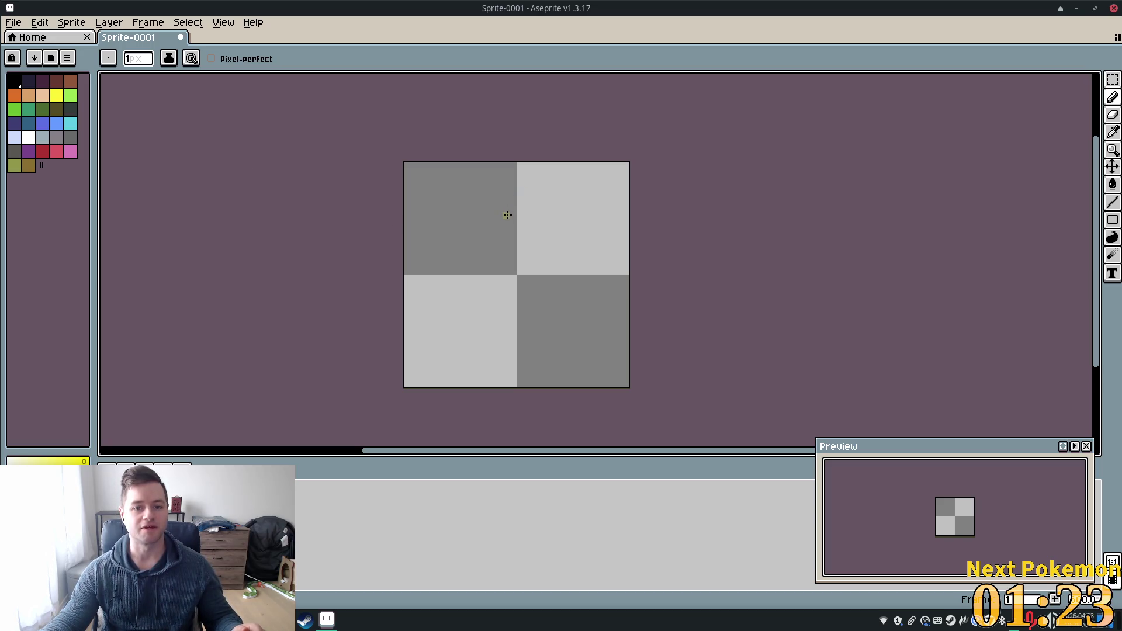
- Draw the top and right yellow sides of the square, erasing a stray foot at the bottom
left_click_drag(526, 215, 585, 215)
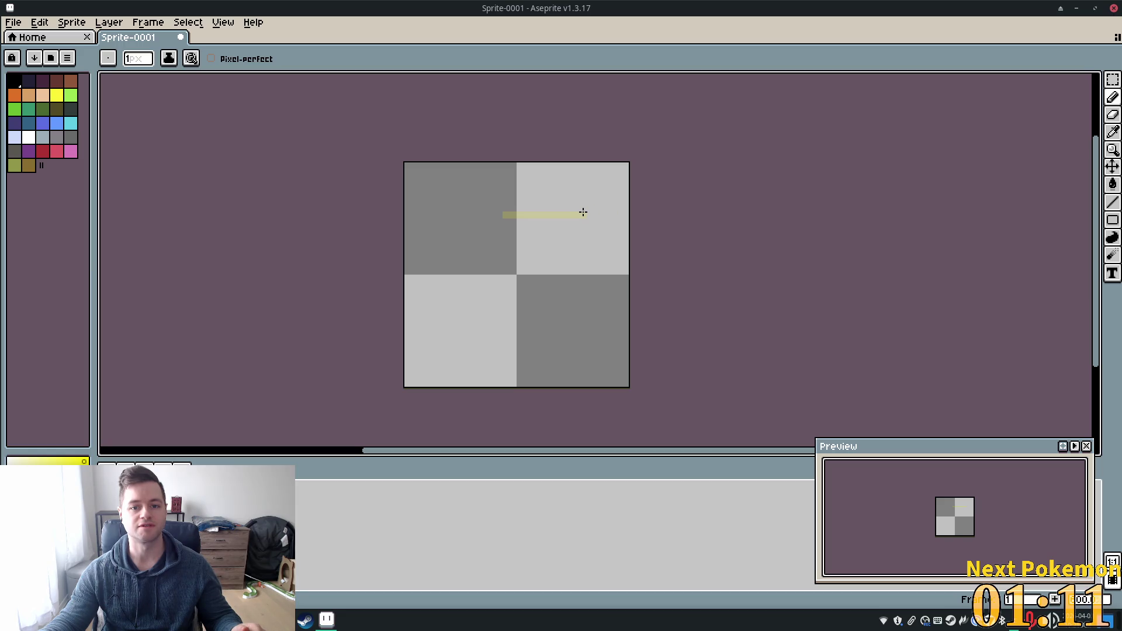
left_click_drag(582, 205, 583, 329)
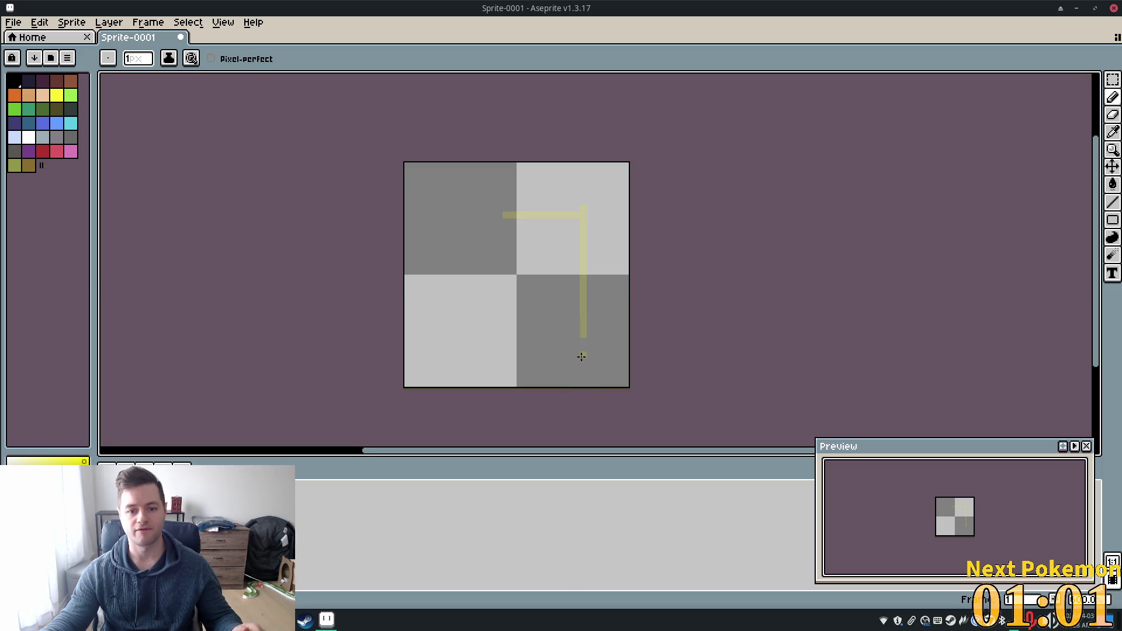
left_click_drag(583, 343, 595, 343)
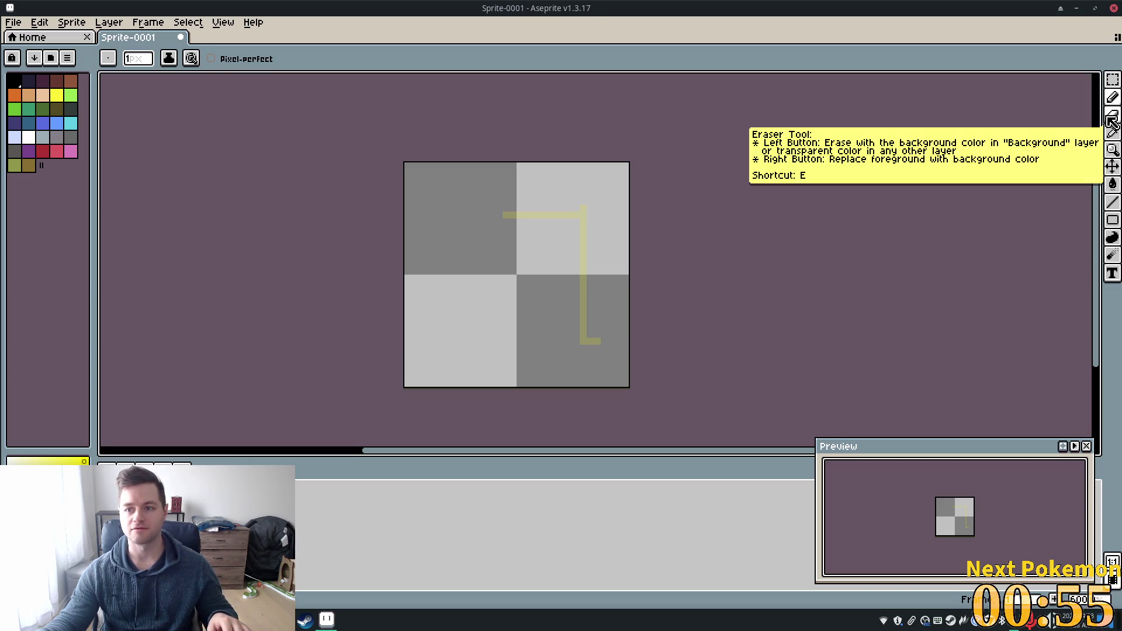
left_click(1112, 120)
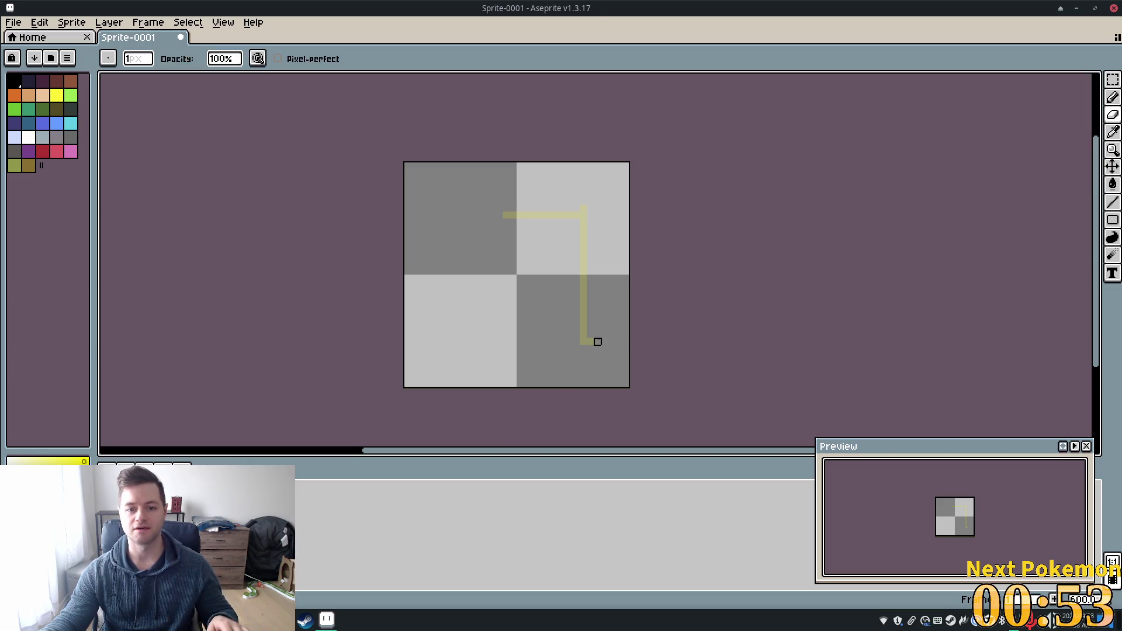
left_click_drag(597, 342, 591, 341)
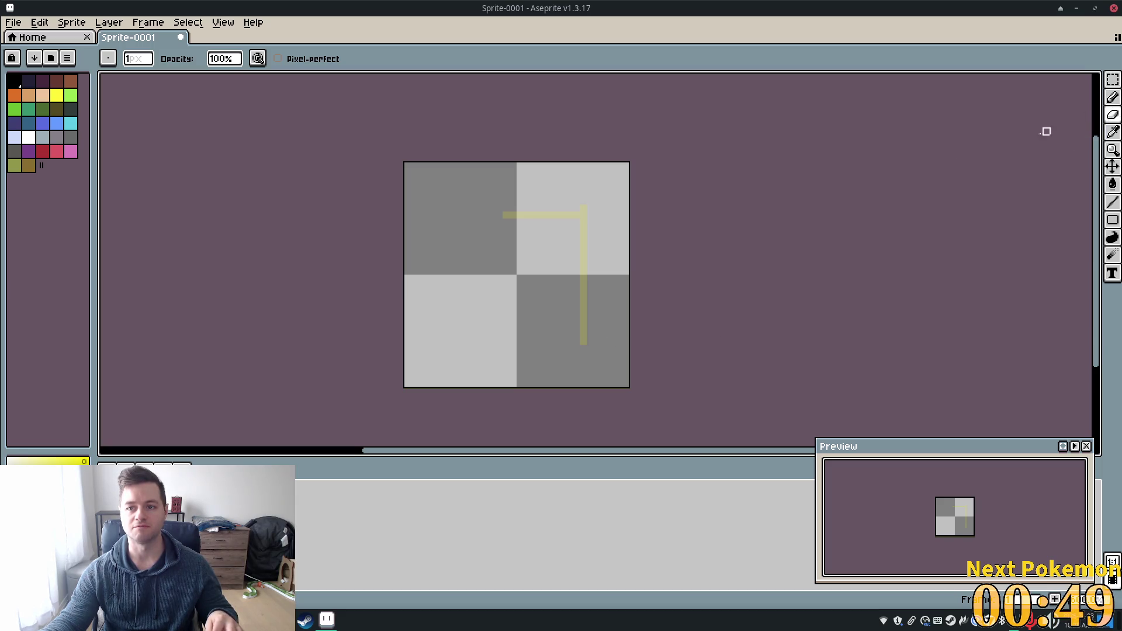
key("b")
- Complete the square with its bottom and left sides and extend the top line leftward
left_click_drag(583, 342, 482, 339)
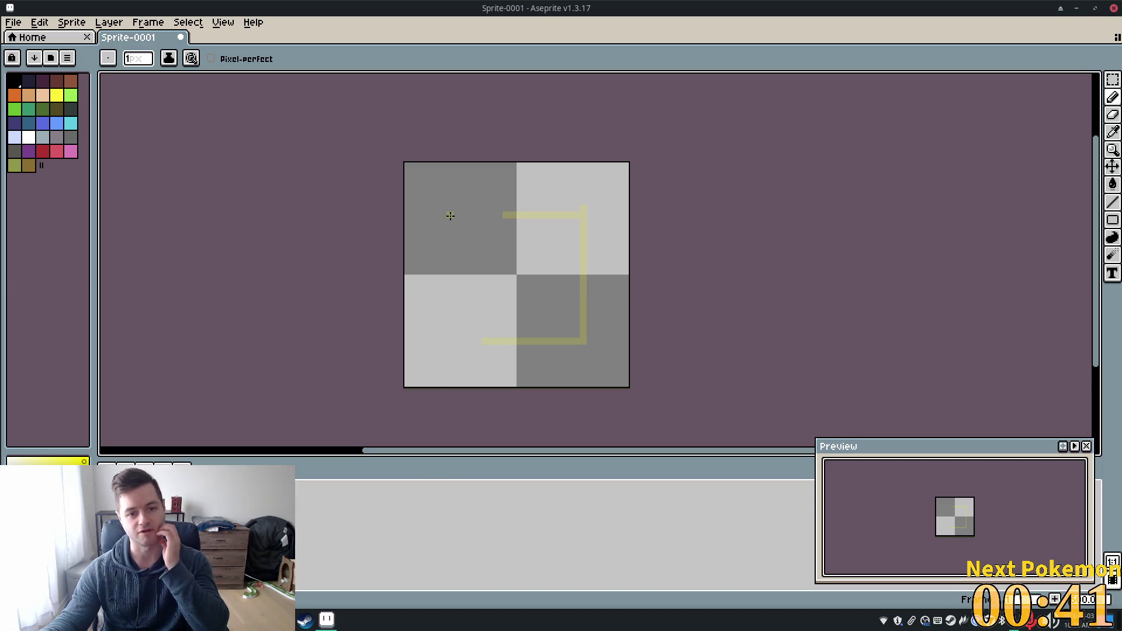
left_click(450, 216, "shift")
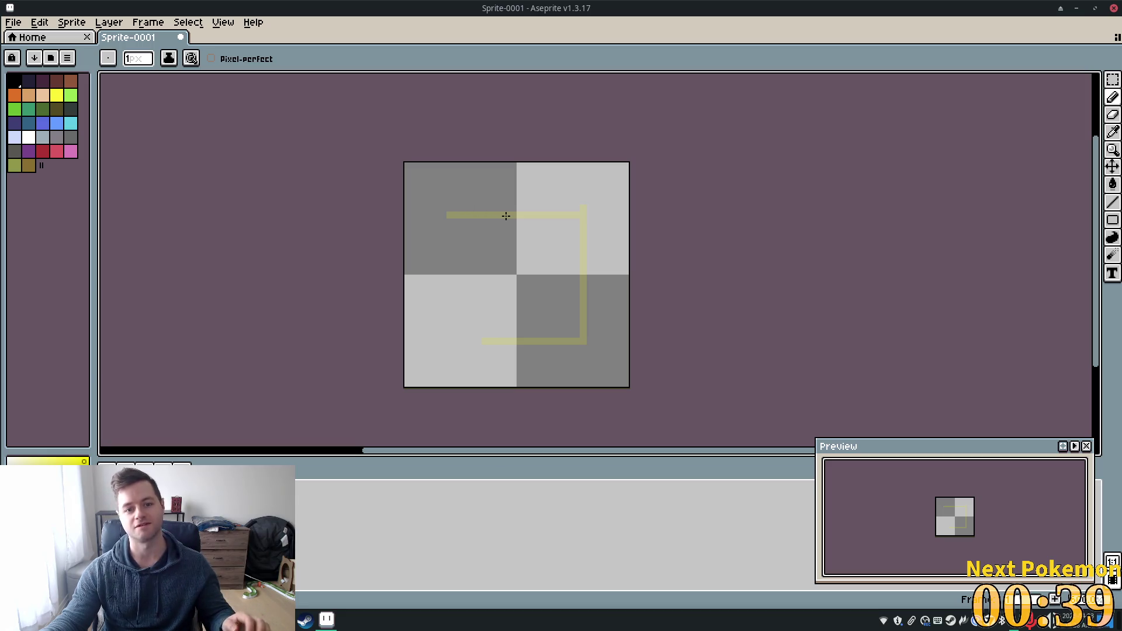
left_click_drag(451, 217, 453, 340)
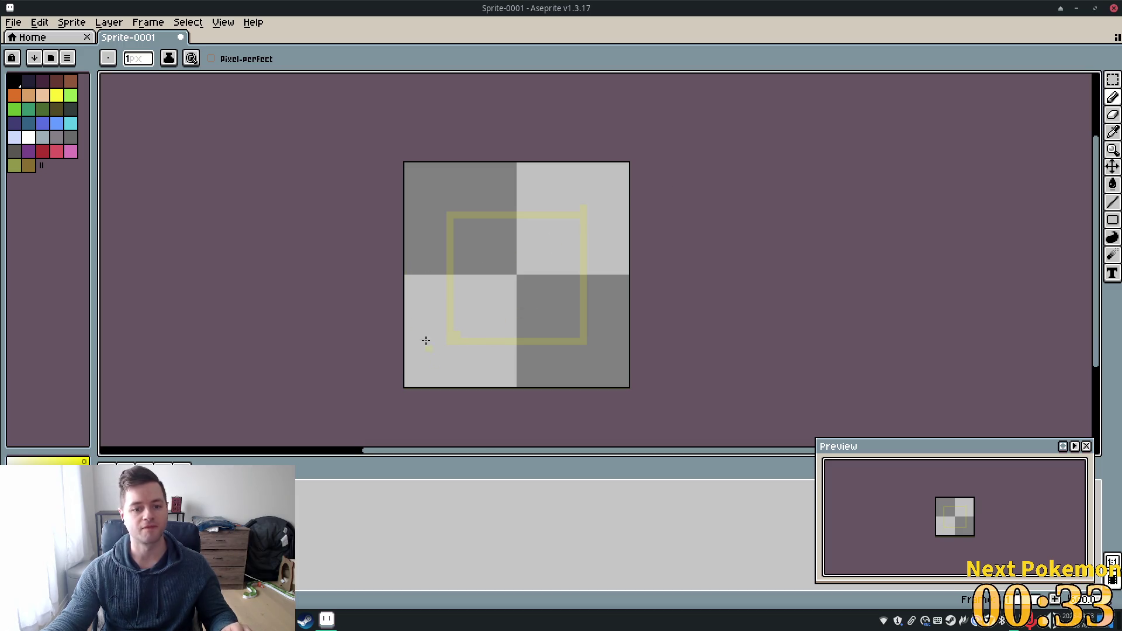
key("e")
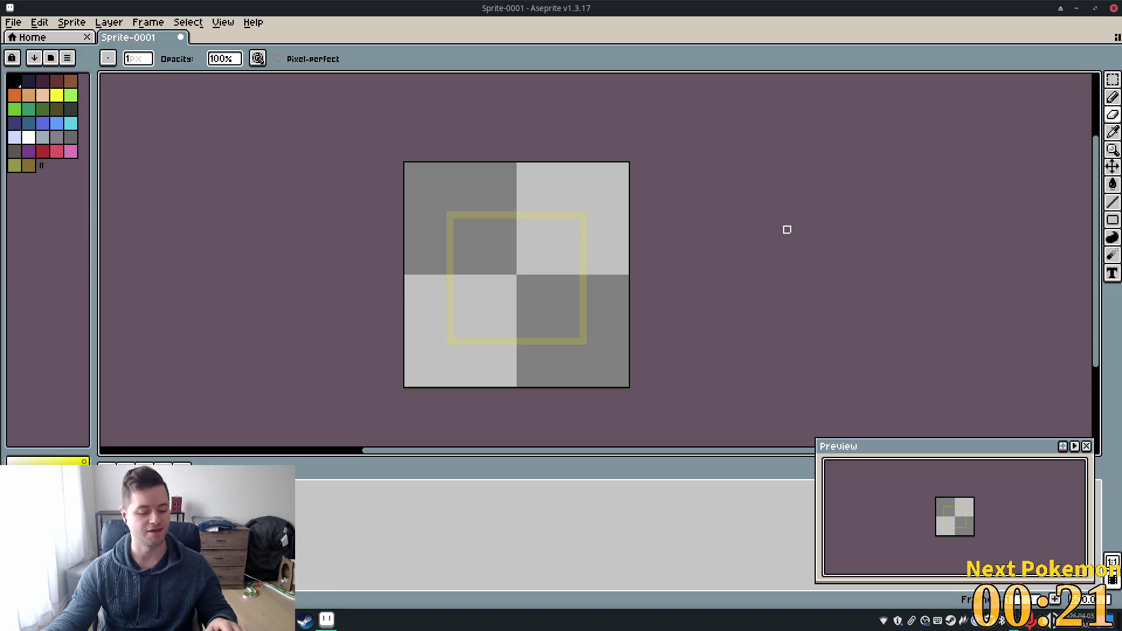
key("g")
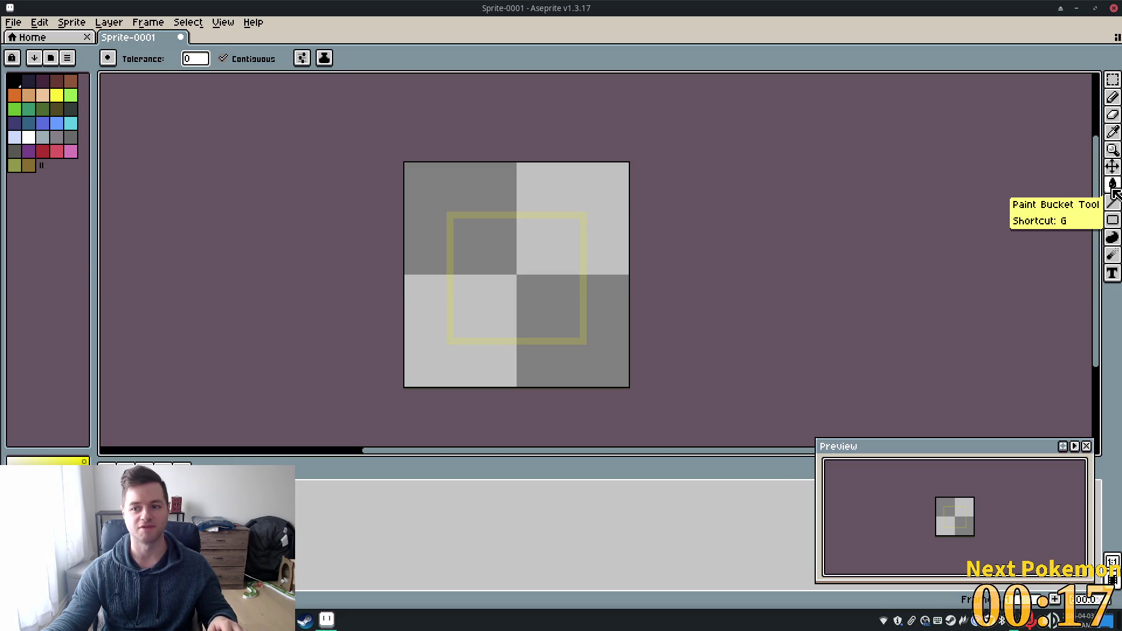
- Bucket-fill the canvas area outside the central square with yellow
left_click(602, 195)
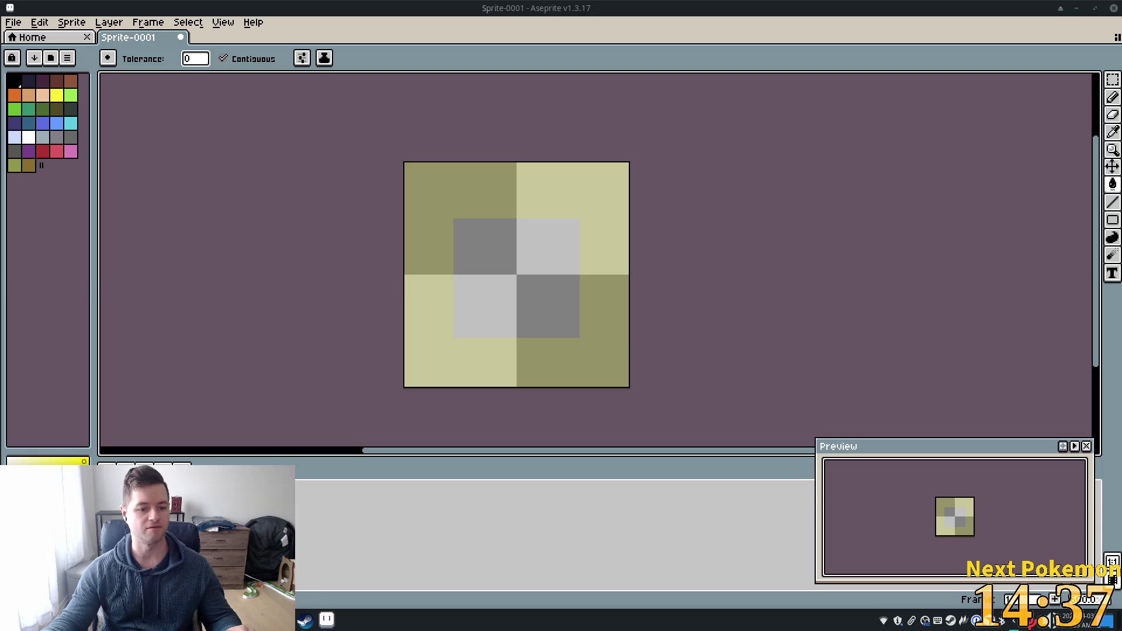
- Lower Layer 2's opacity to 40% in Layer Properties; undo a trial yellow fill
right_click(175, 488)
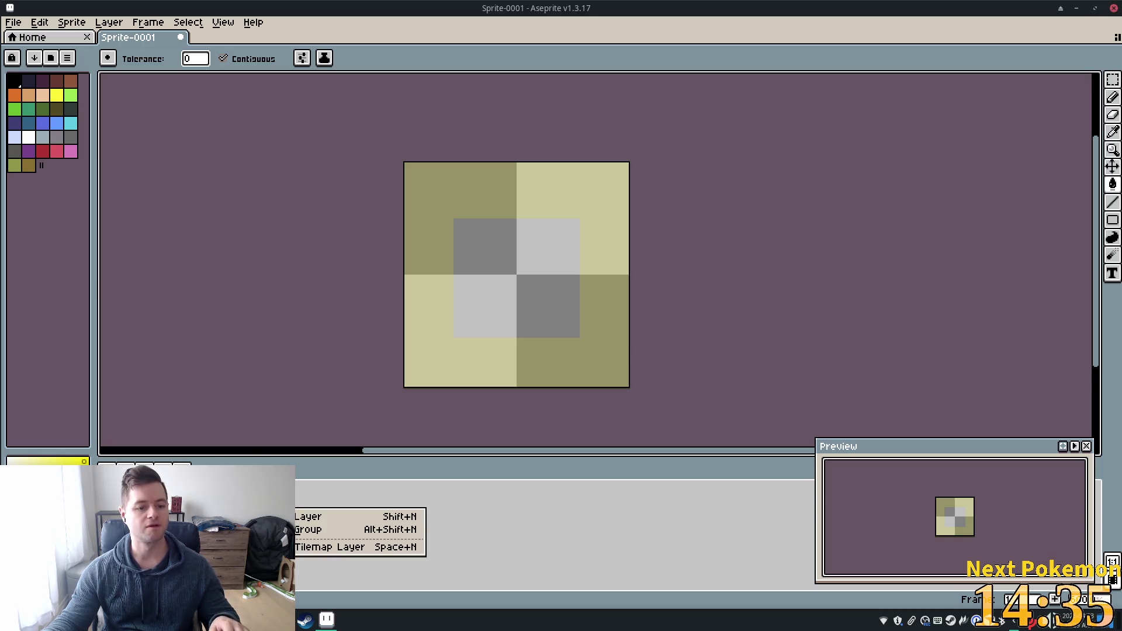
left_click(199, 494)
left_click_drag(624, 344, 564, 351)
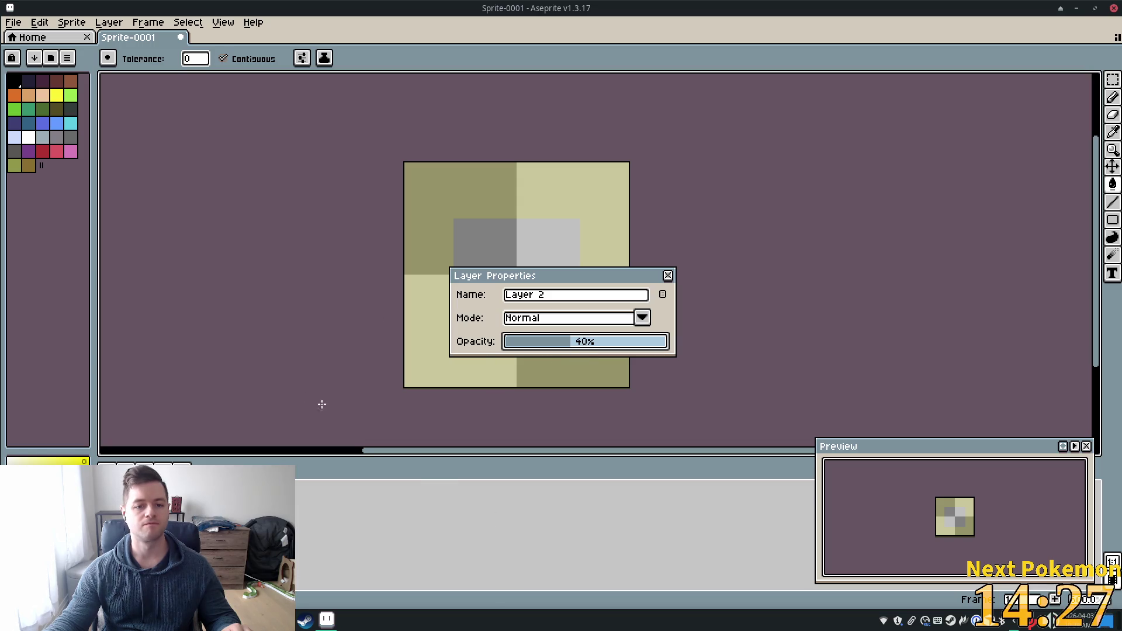
left_click(668, 275)
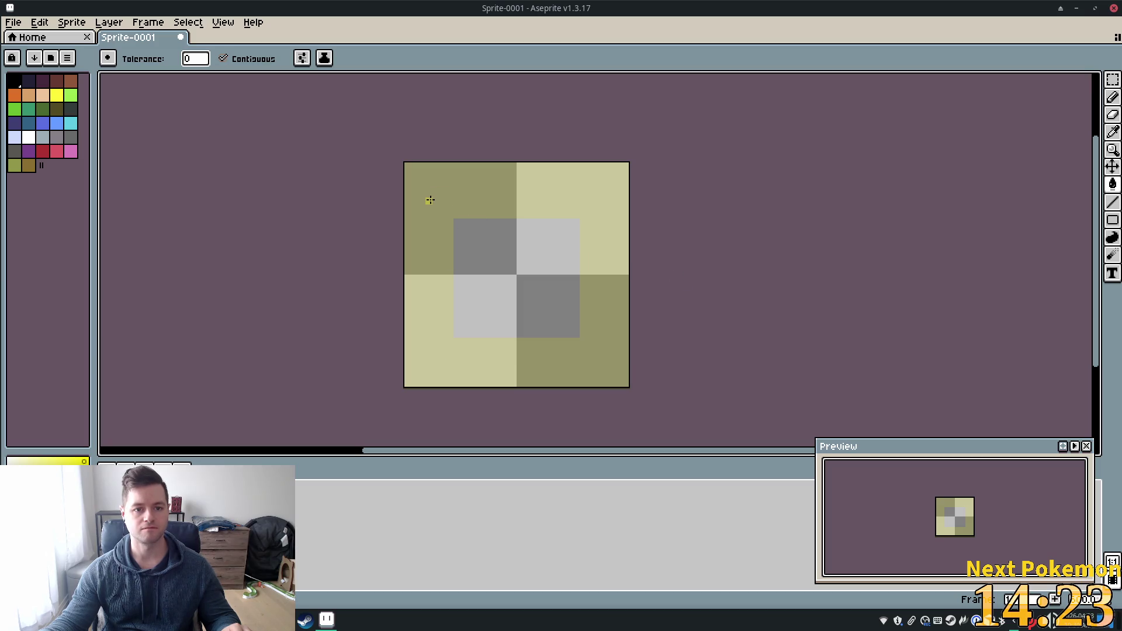
left_click(430, 200)
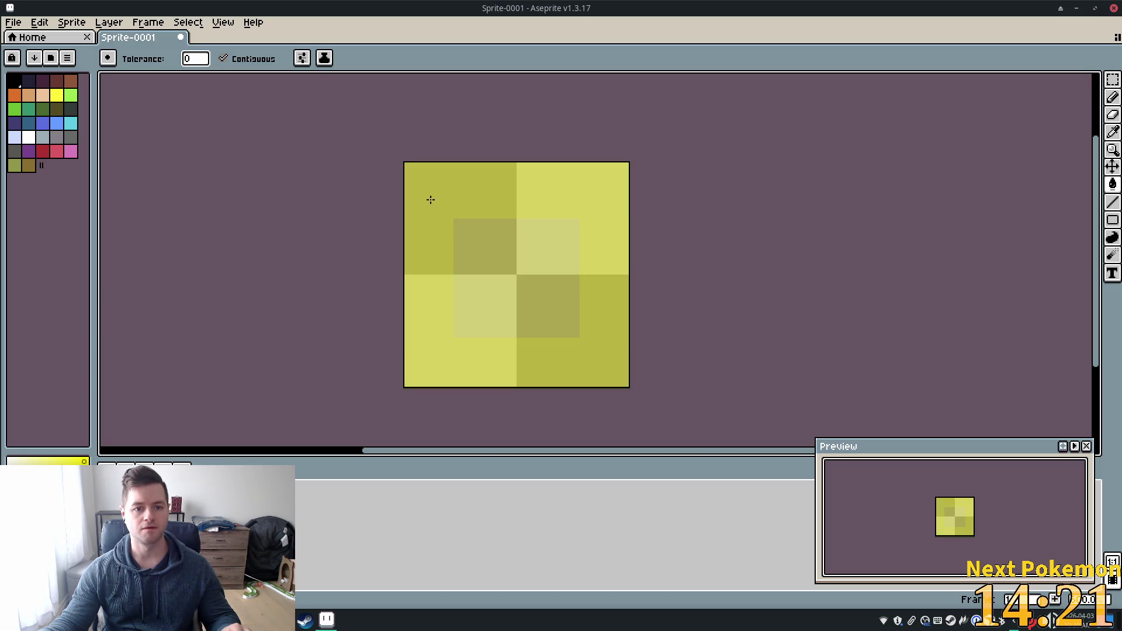
key("ctrl+z")
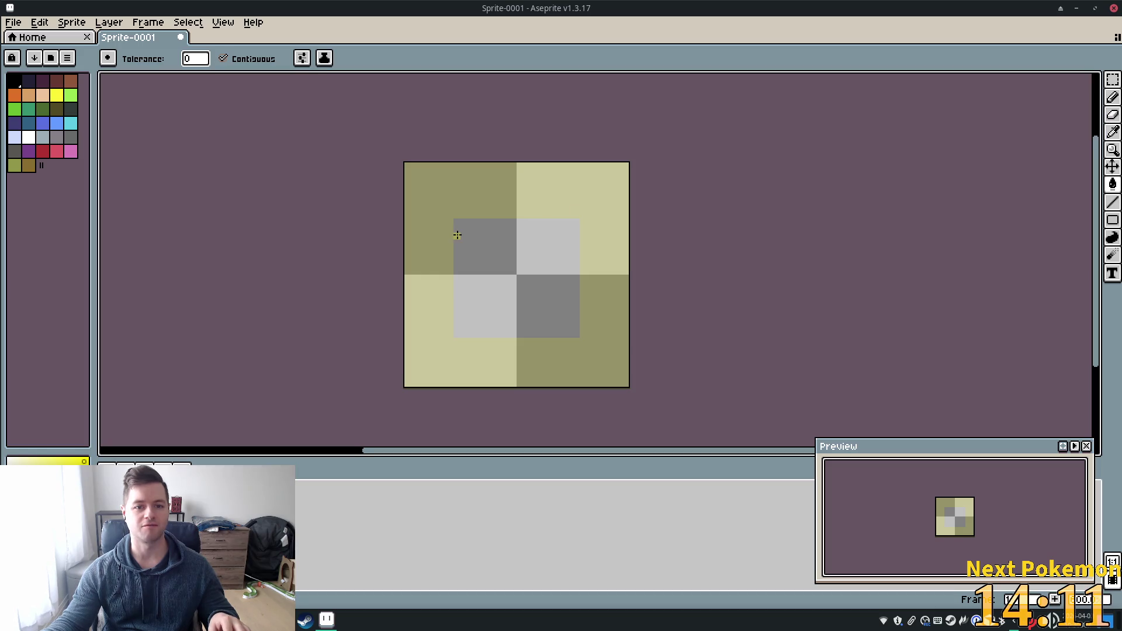
- Sketch yellow pencil marks near the sprite's top-left, undoing the long top lines
key("b")
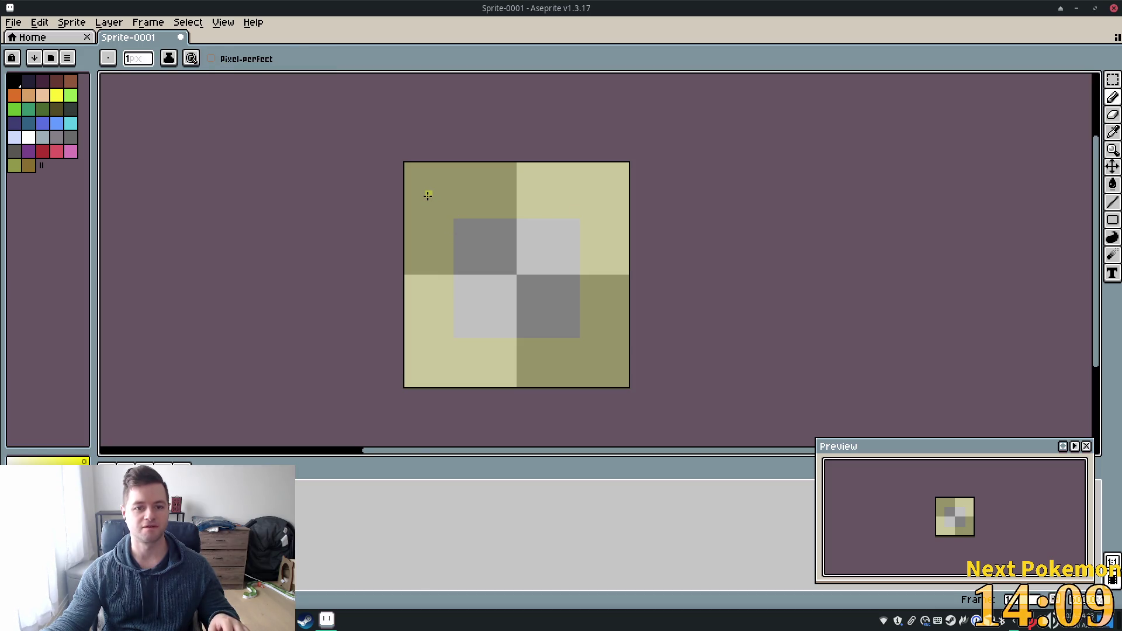
left_click(429, 195)
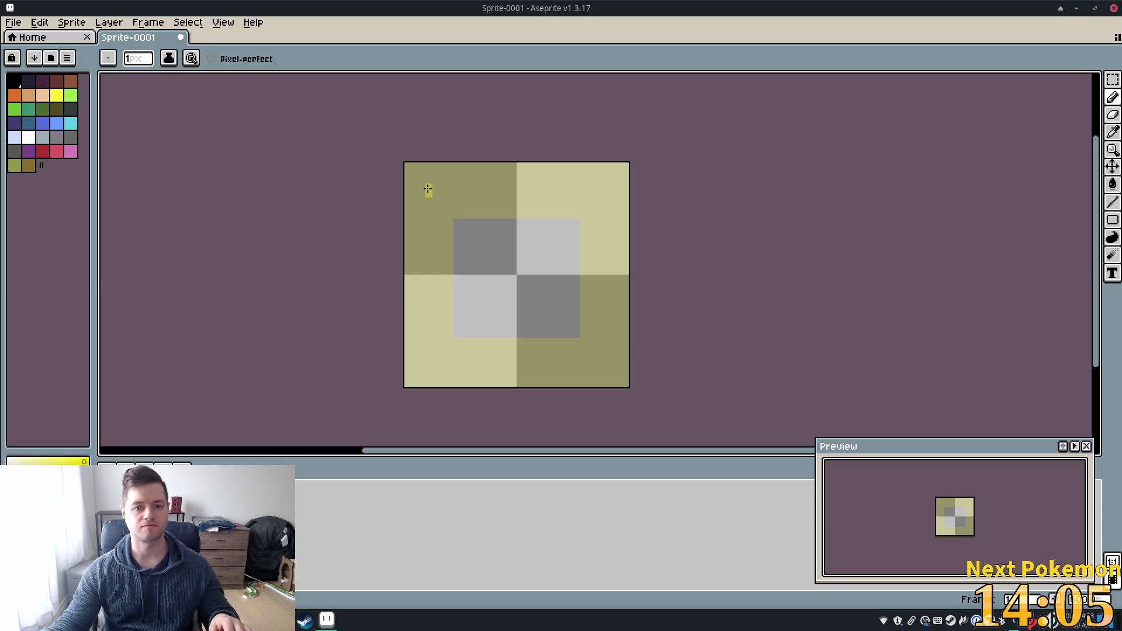
left_click(428, 189)
left_click_drag(435, 188, 447, 199)
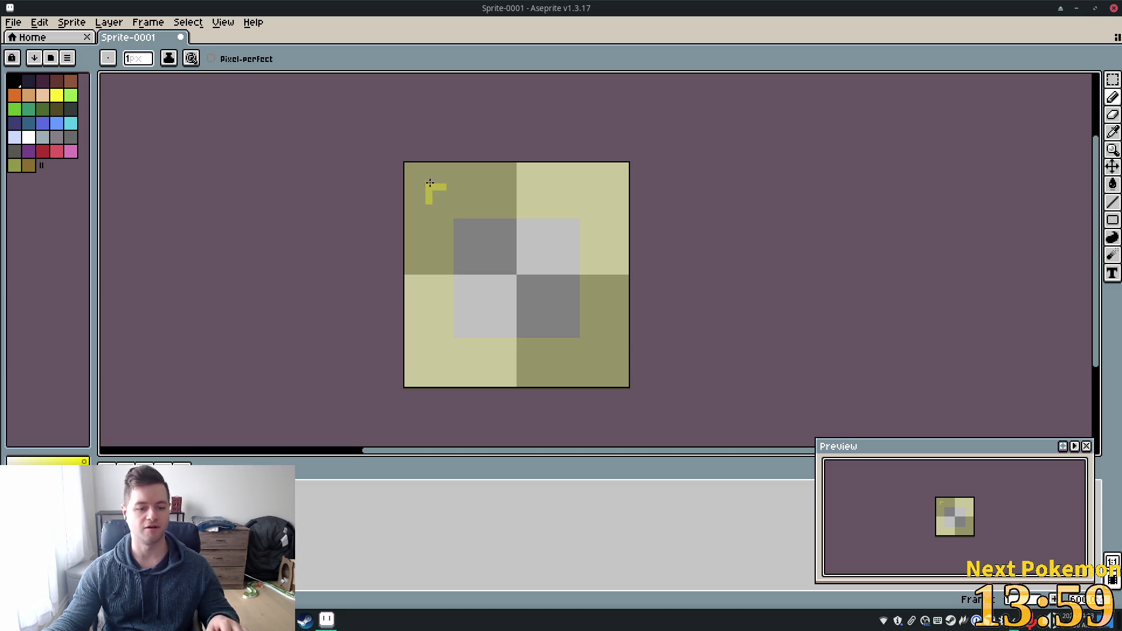
left_click_drag(426, 187, 609, 187)
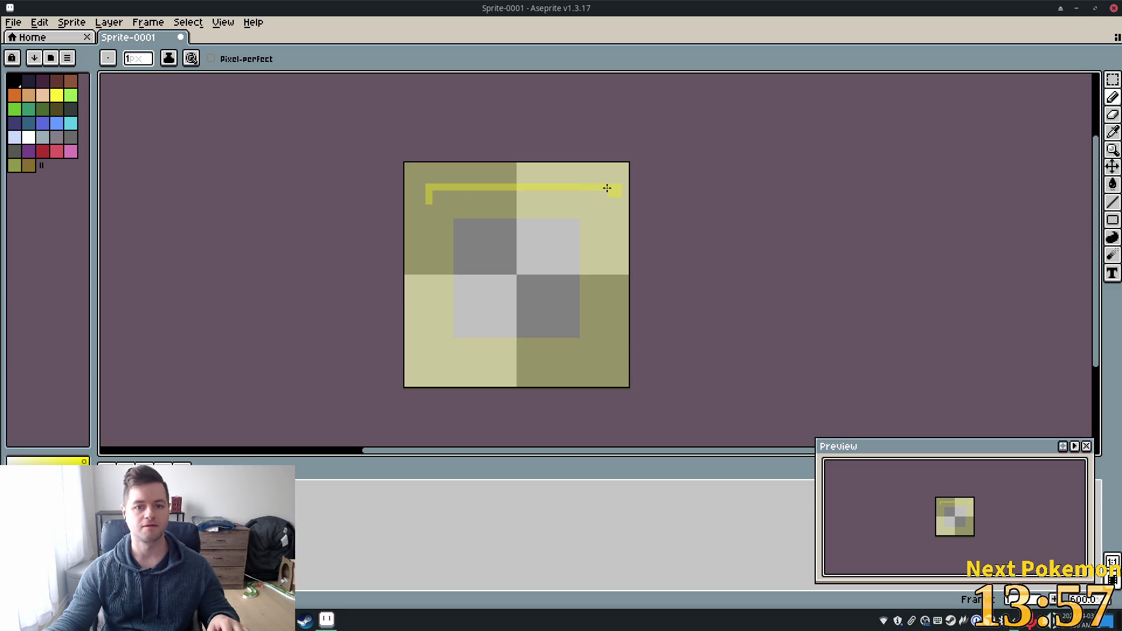
key("ctrl")
key("ctrl+z")
left_click_drag(433, 187, 613, 187)
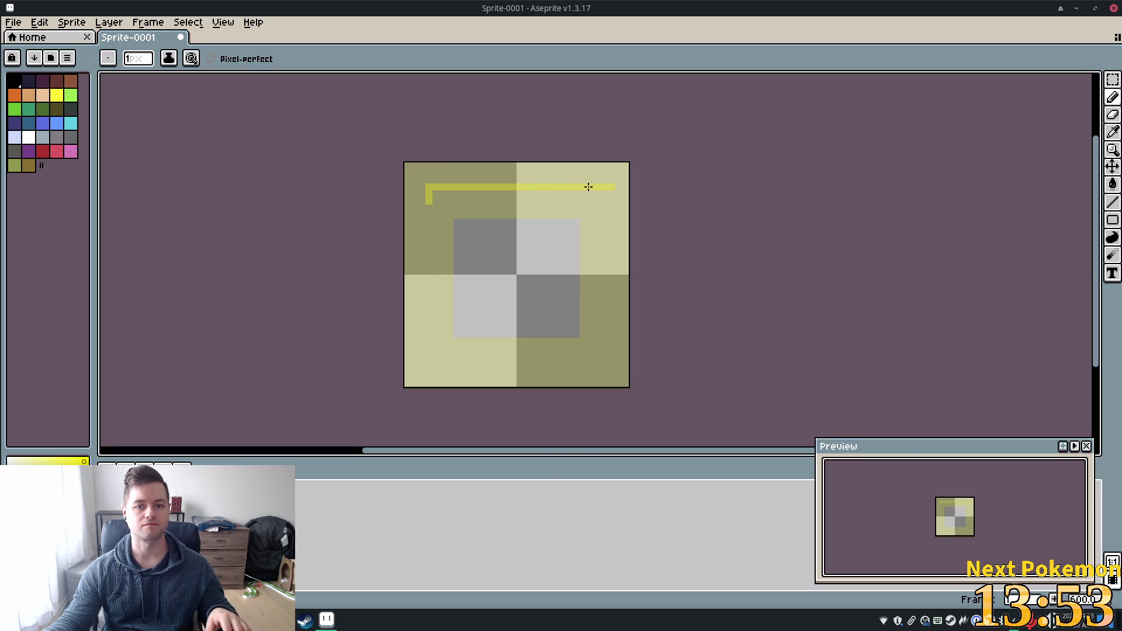
key("ctrl+z")
- Draw straight yellow lines for the outline's top, right and left sides with the Line tool
key("l")
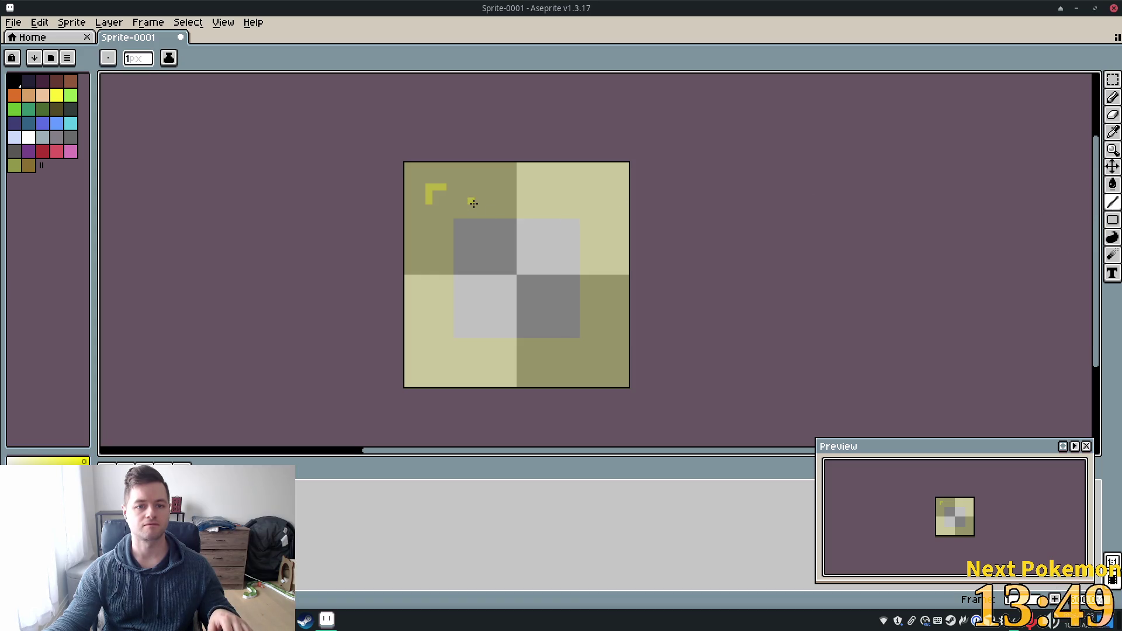
left_click_drag(433, 189, 480, 187)
mouse_move(568, 191)
left_mouse_down()
mouse_move(607, 187)
mouse_move(600, 347)
mouse_move(609, 363)
mouse_move(443, 363)
left_mouse_up()
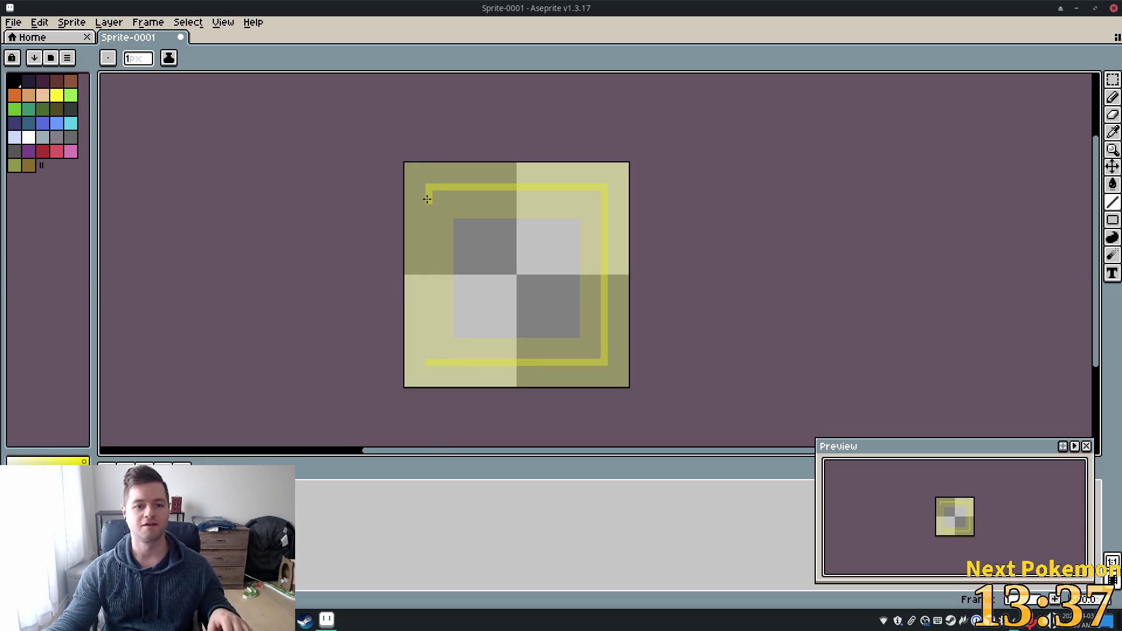
left_click_drag(427, 232, 432, 355)
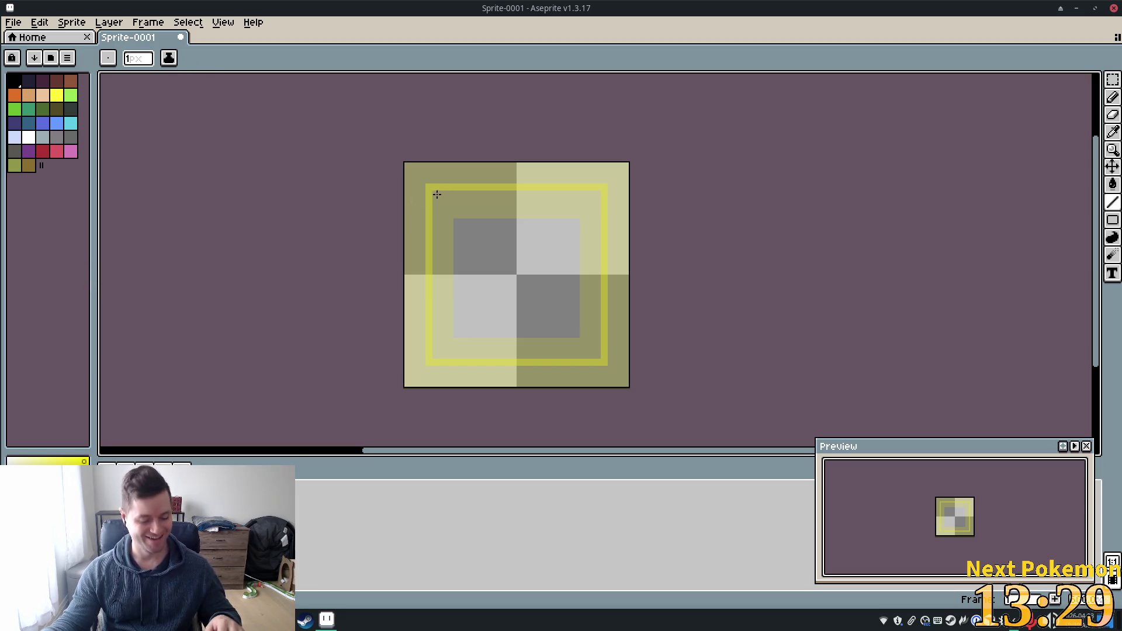
key("h")
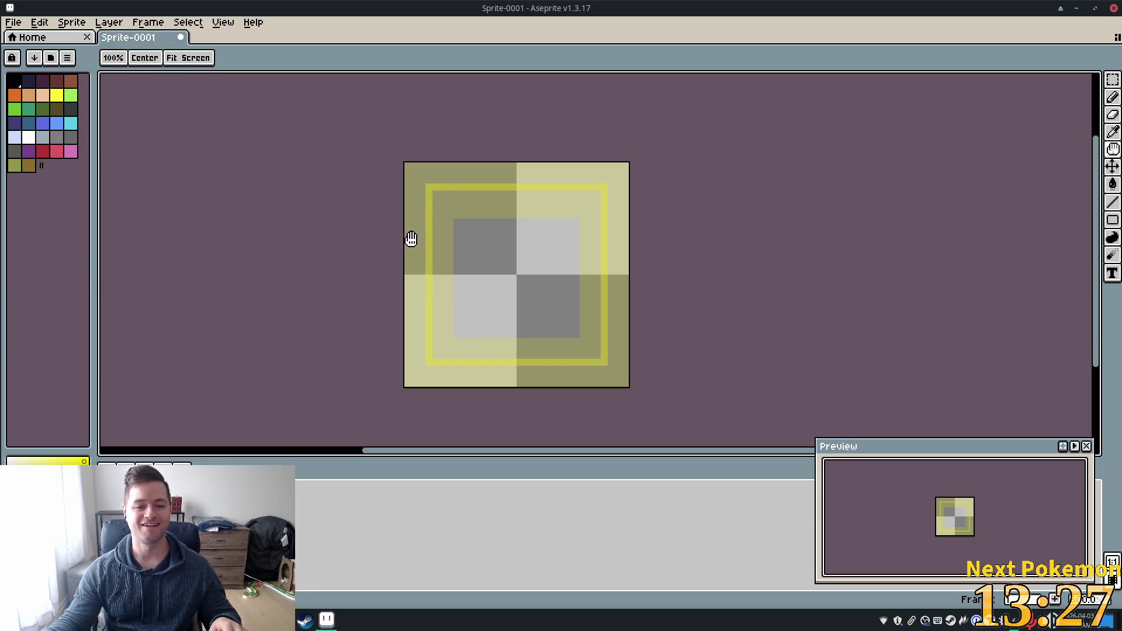
- Flood-fill the sprite's outer border band with bright yellow using the Paint Bucket
key("g")
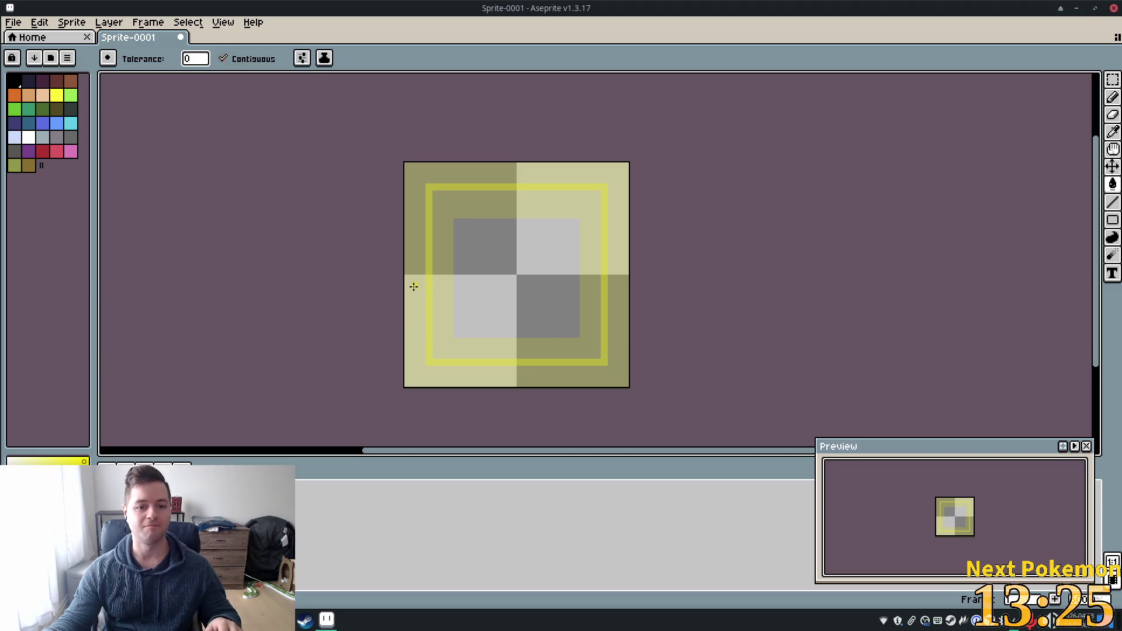
left_click(416, 284)
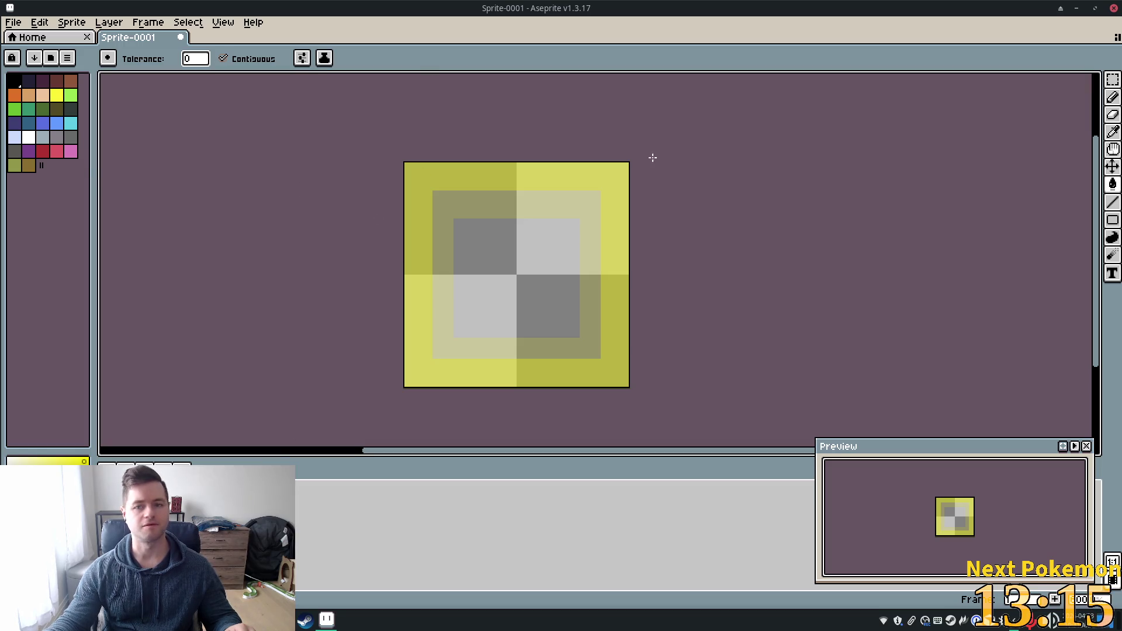
left_click(1111, 206)
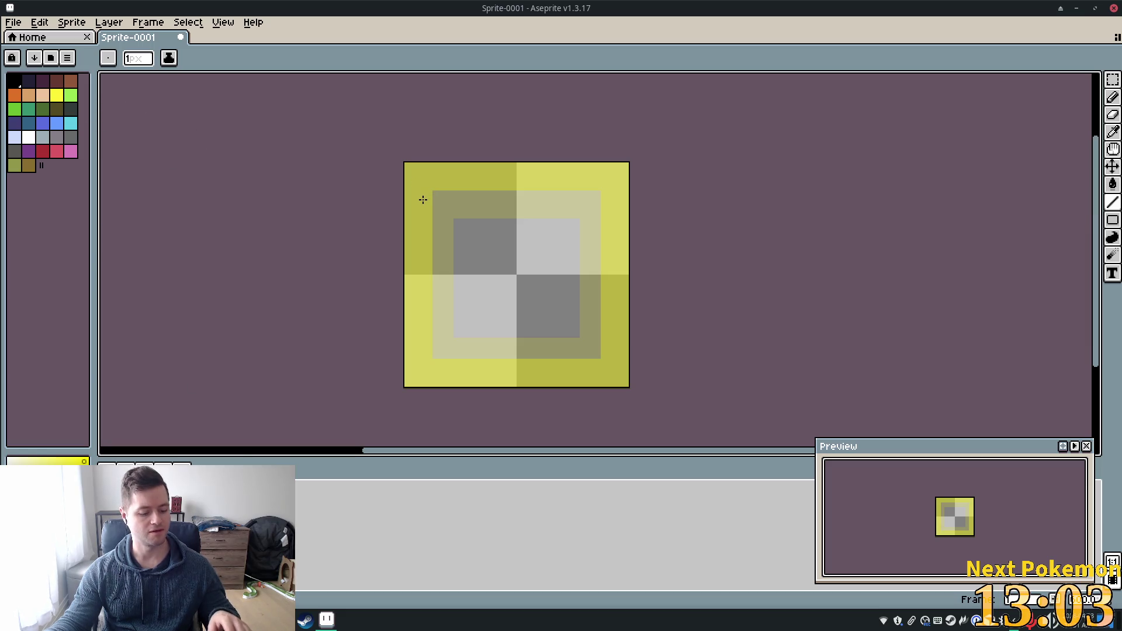
key("b")
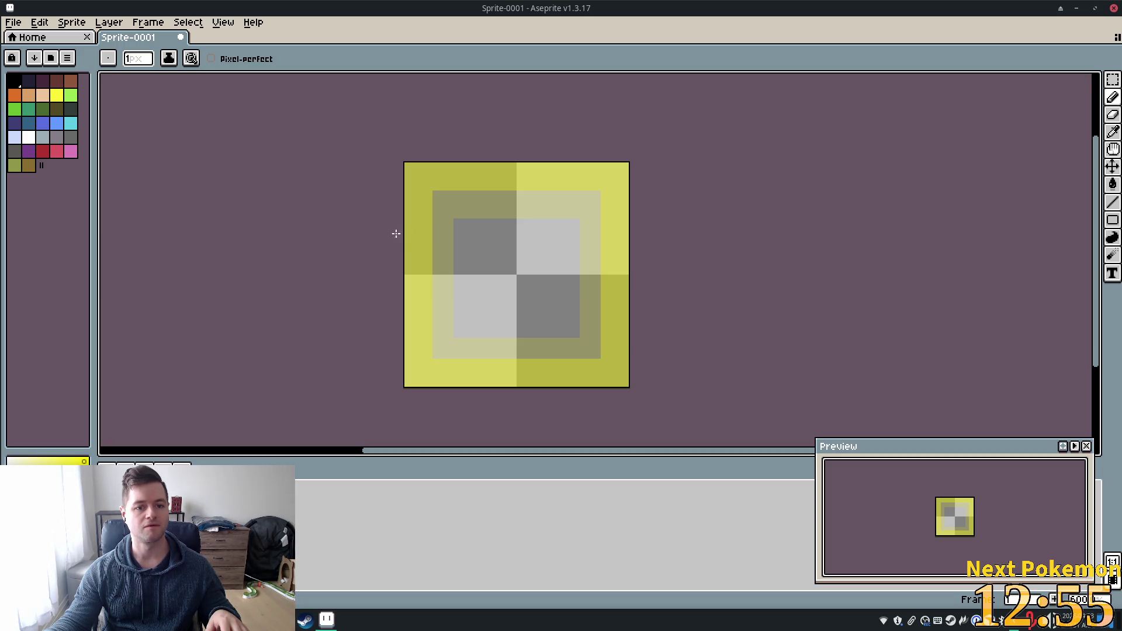
- Set the pencil brush size to 4 px and zoom in on the sprite
left_click(136, 59)
type("4")
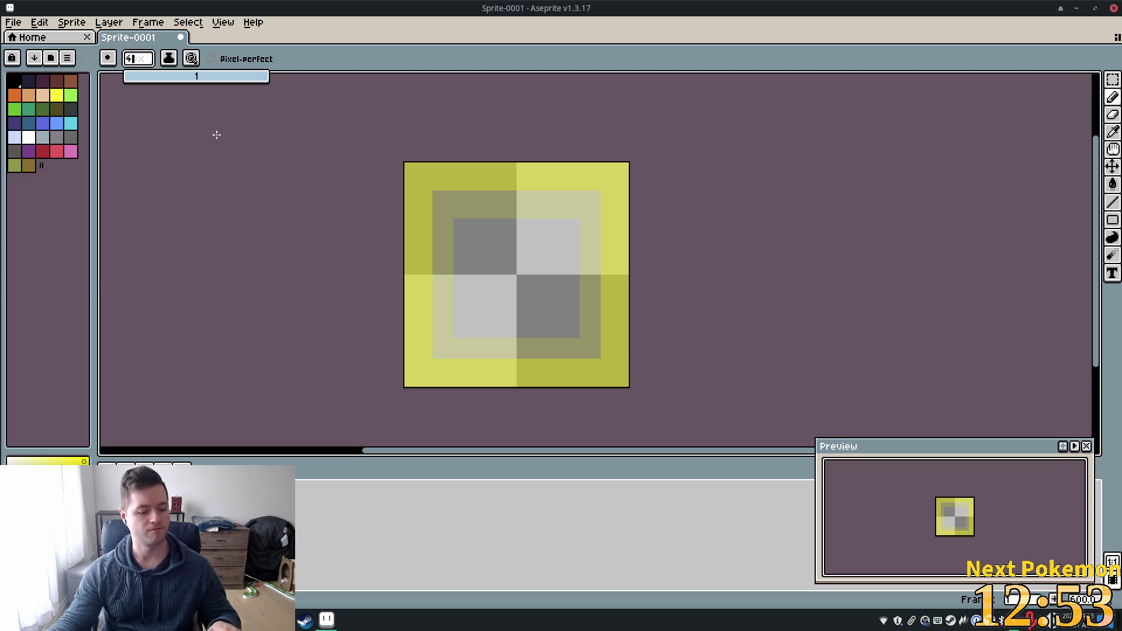
key("Tab")
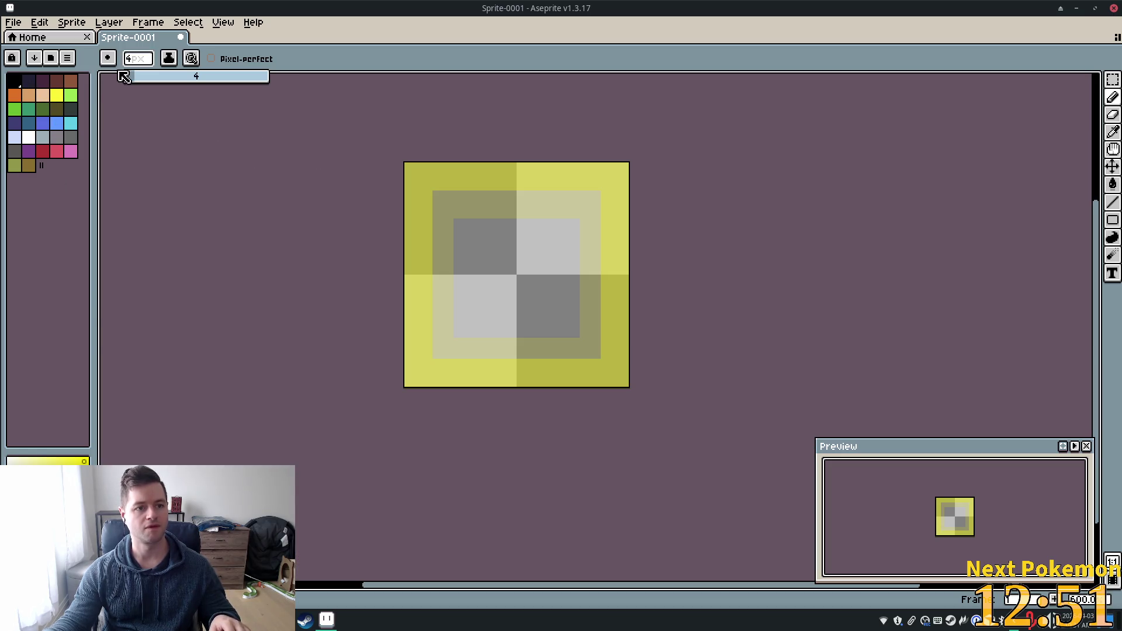
scroll(188, 156, "up", 1)
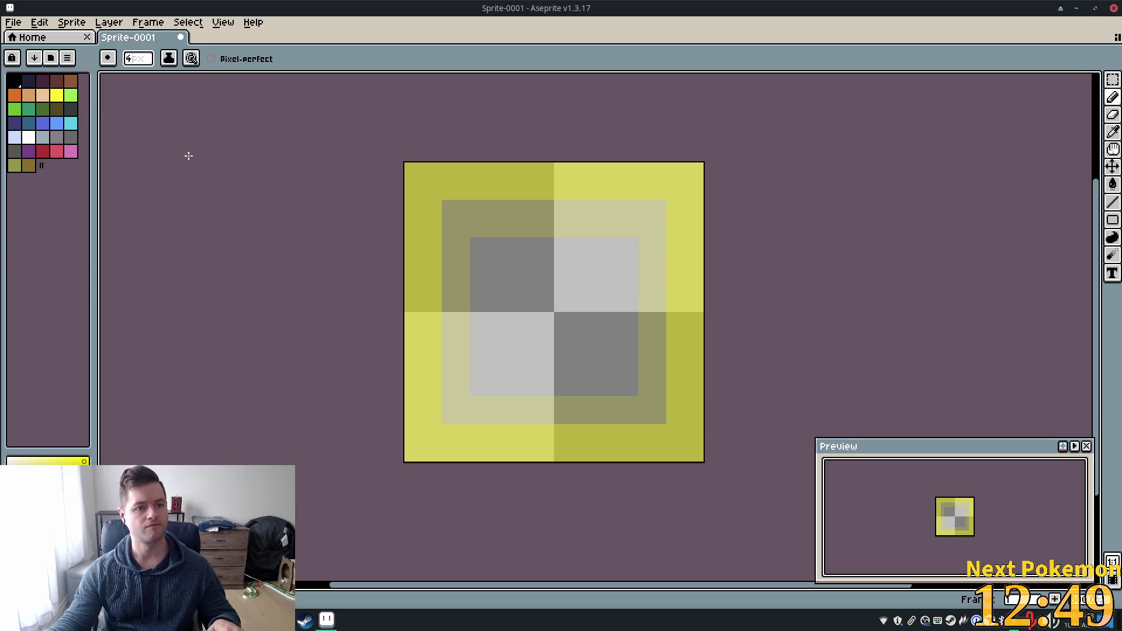
scroll(199, 158, "down", 3)
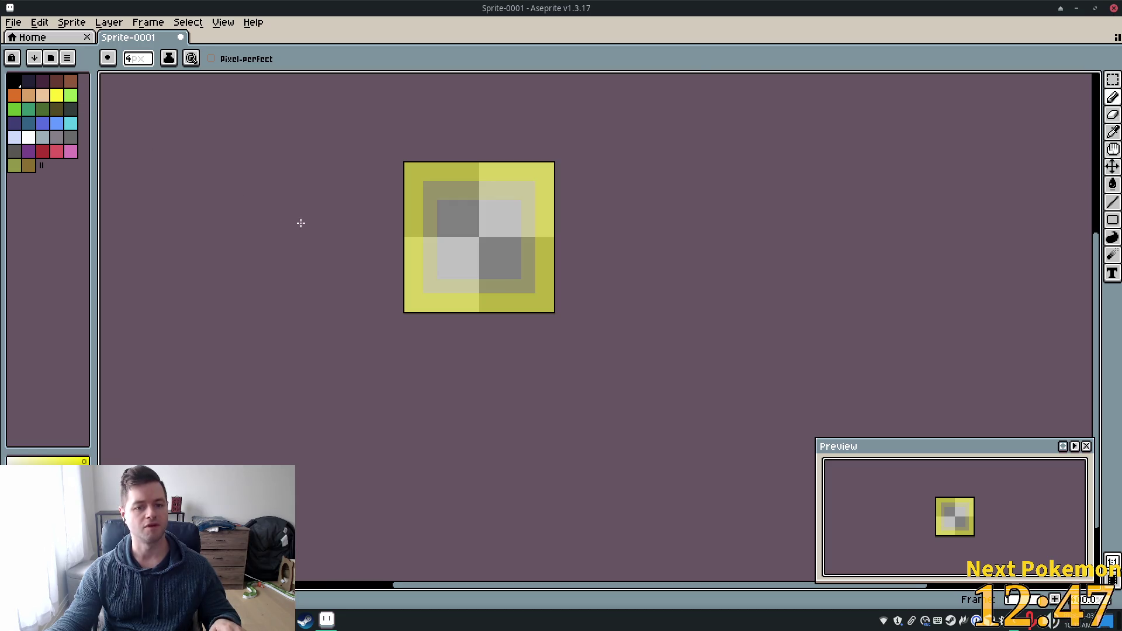
scroll(351, 292, "up", 3)
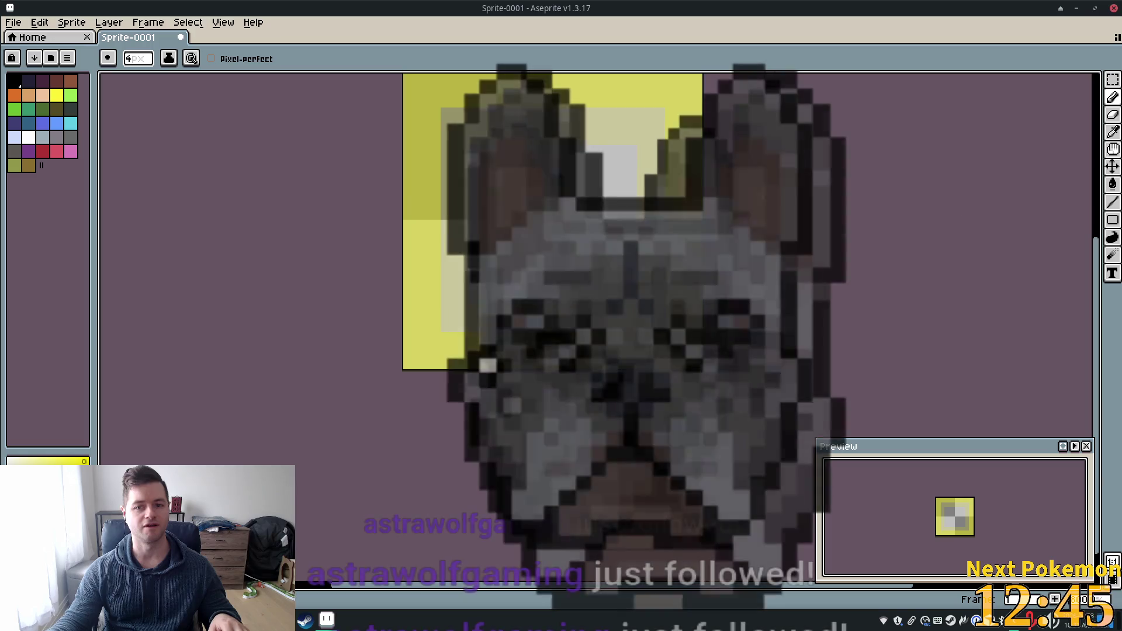
left_click(111, 24)
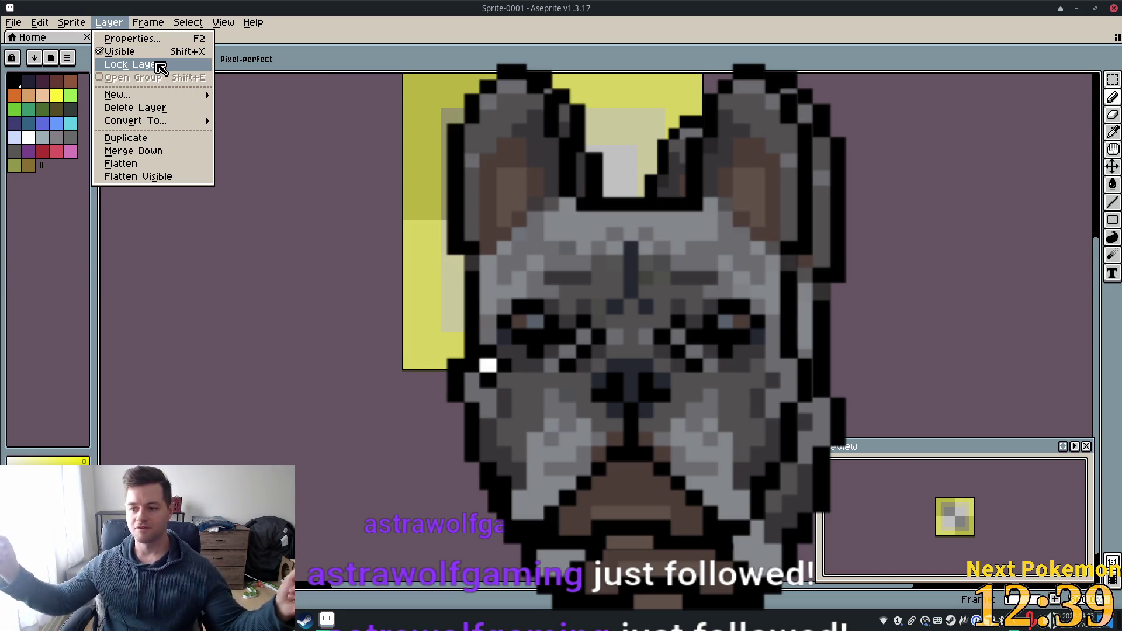
key("Right")
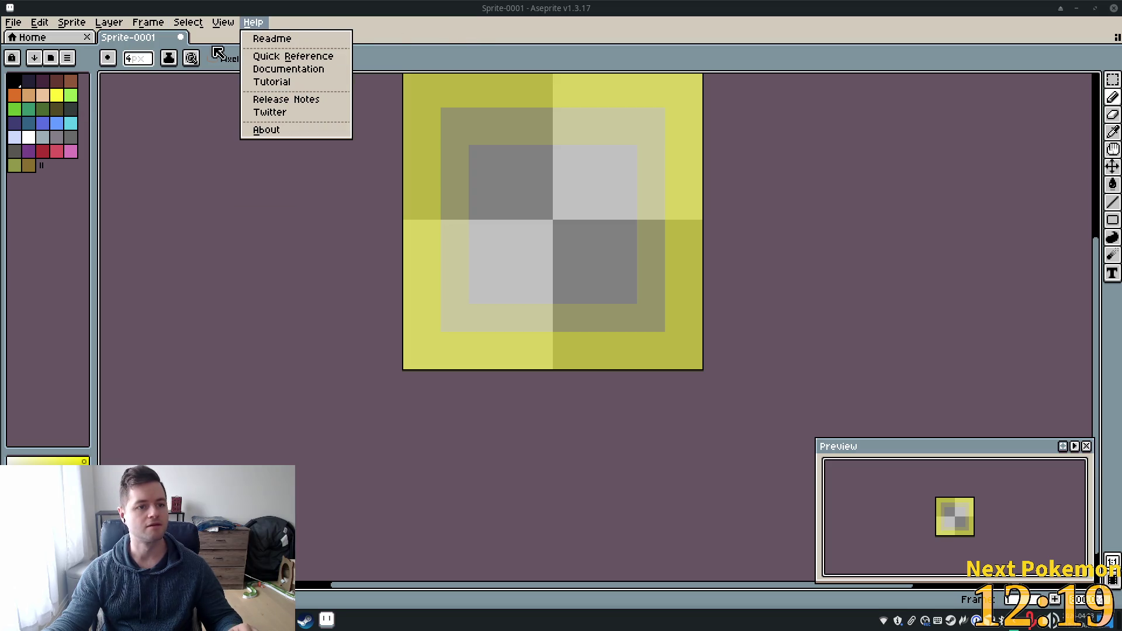
- Browse the Layer and View menus, then restore the timeline with the Show Timeline button
mouse_move(127, 23)
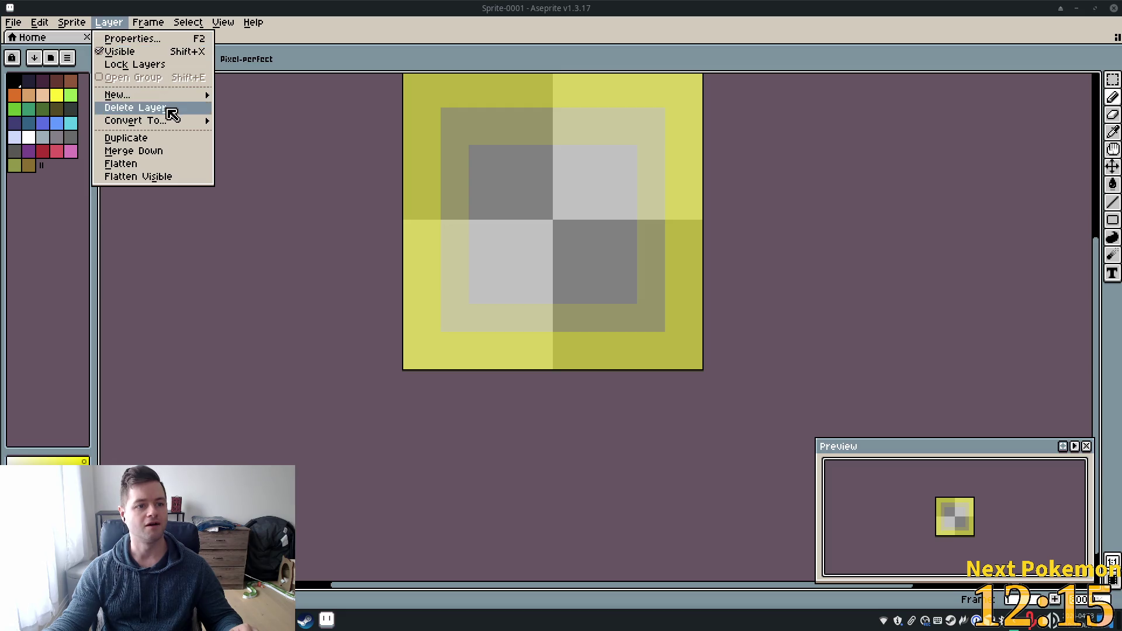
mouse_move(224, 23)
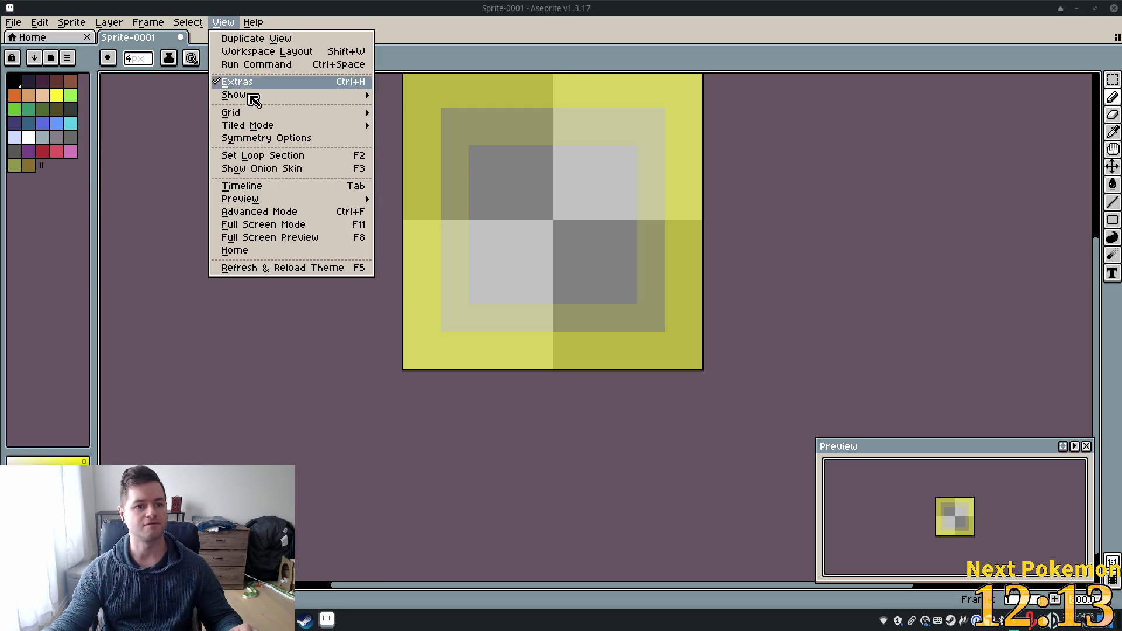
mouse_move(257, 106)
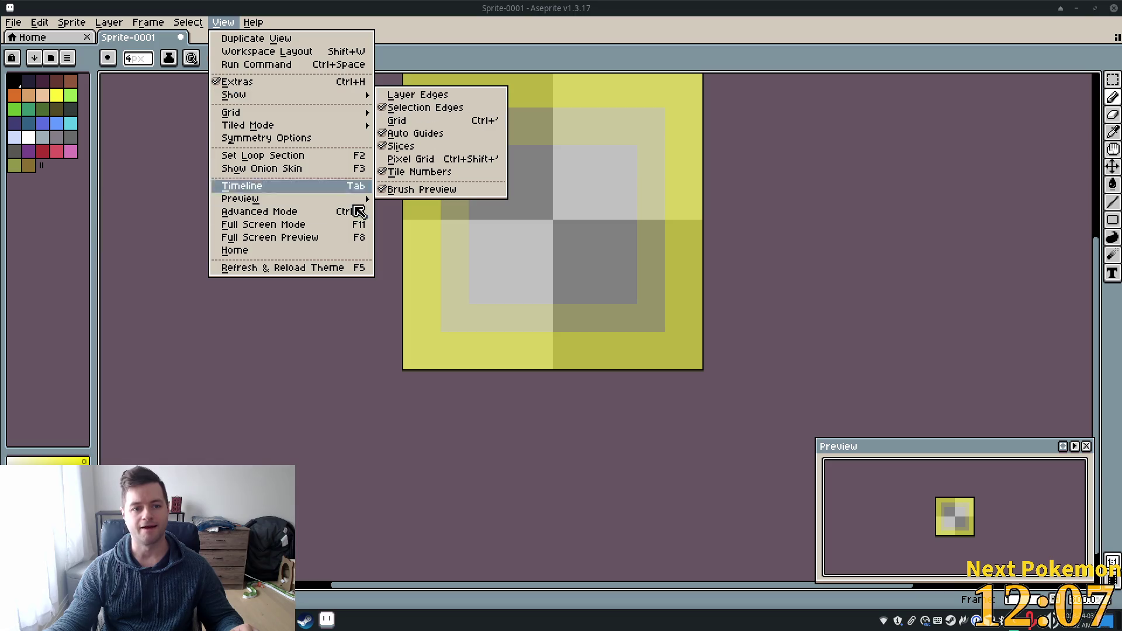
left_click(779, 595)
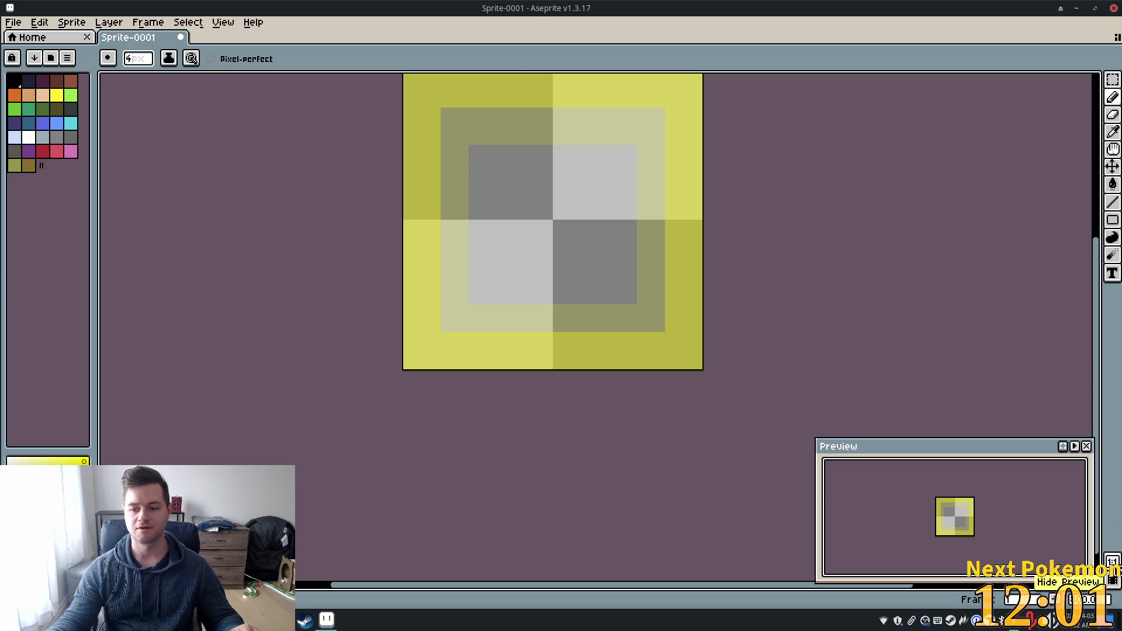
left_click(1112, 580)
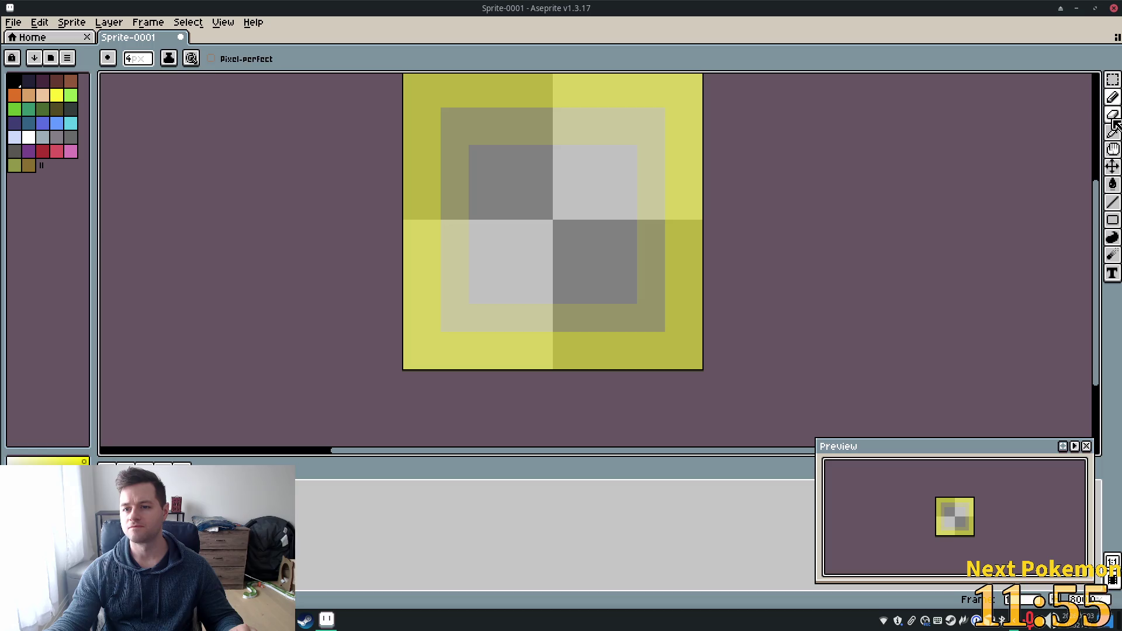
- Erase strips along the sprite's left, bottom and top bands with a 4 px eraser
left_click(1112, 98)
left_click_drag(426, 113, 418, 121)
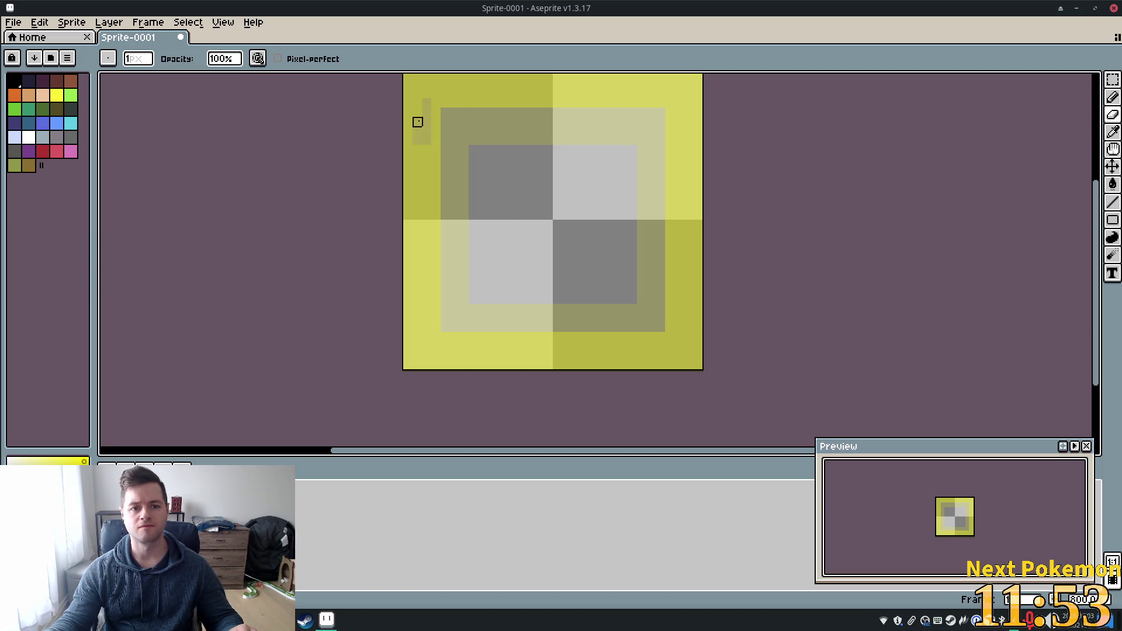
left_click(138, 58)
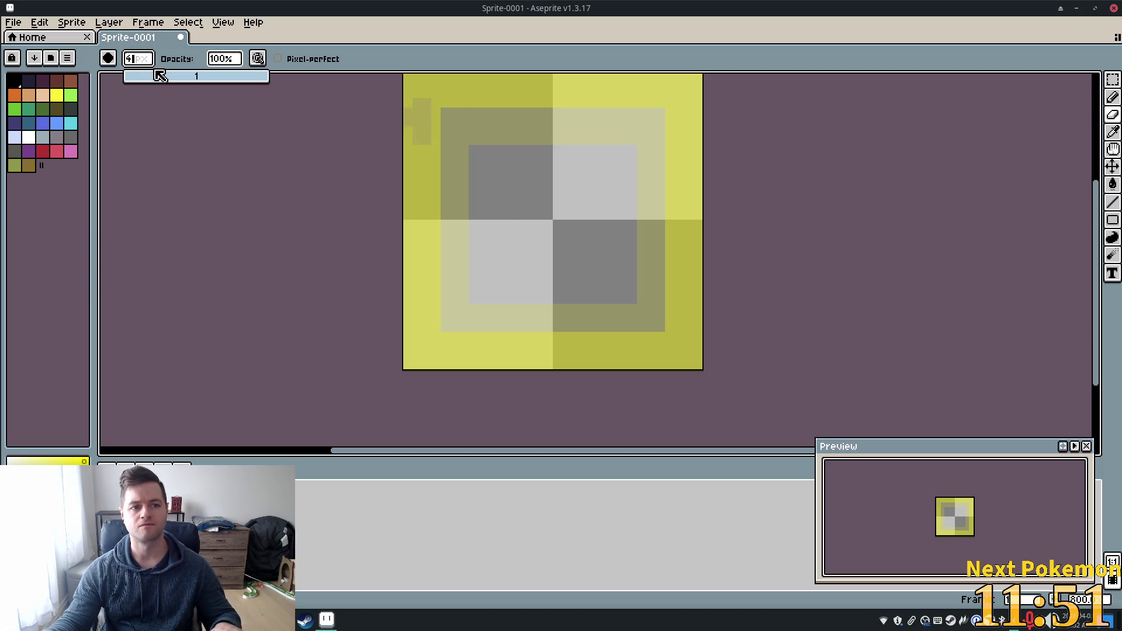
type("41")
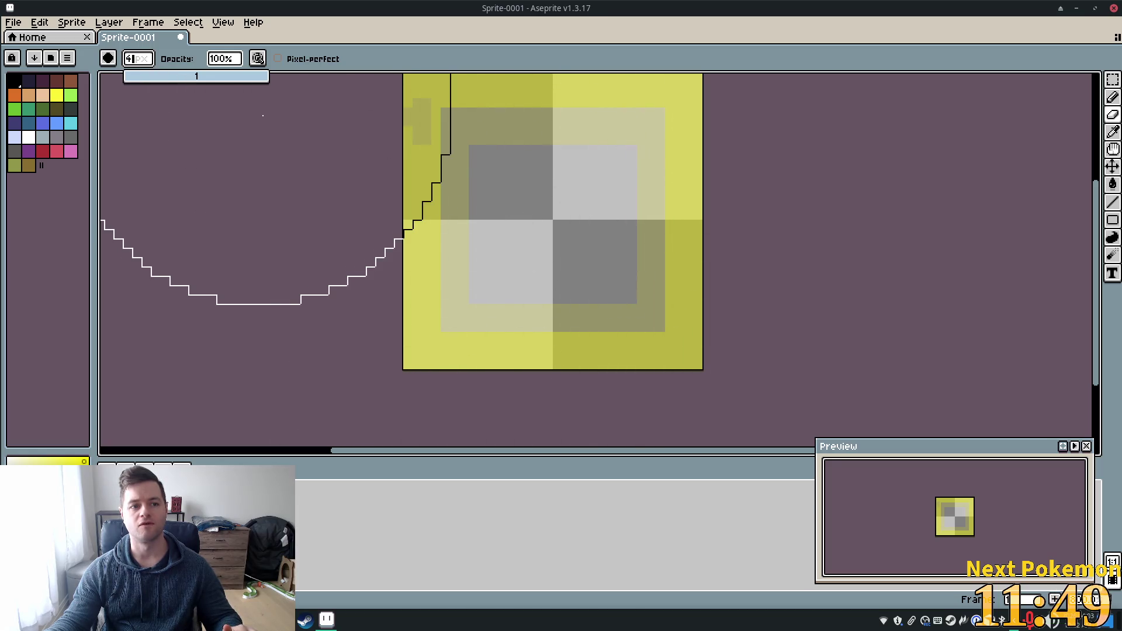
key("BackSpace")
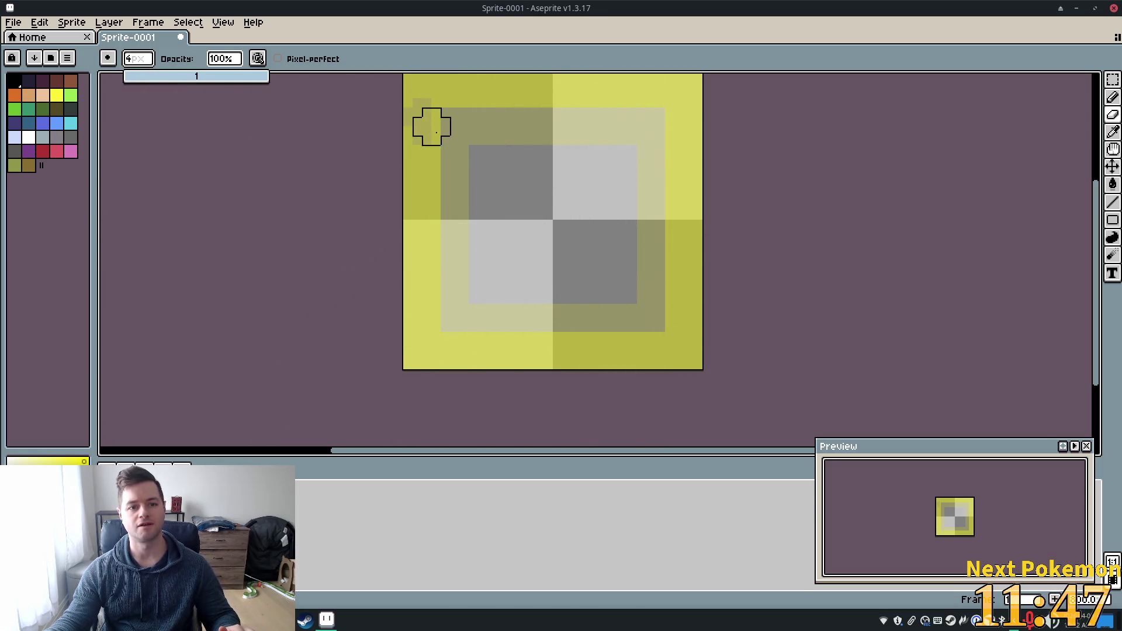
mouse_move(422, 127)
left_mouse_down()
mouse_move(421, 313)
mouse_move(438, 349)
mouse_move(503, 358)
mouse_move(488, 355)
left_mouse_up()
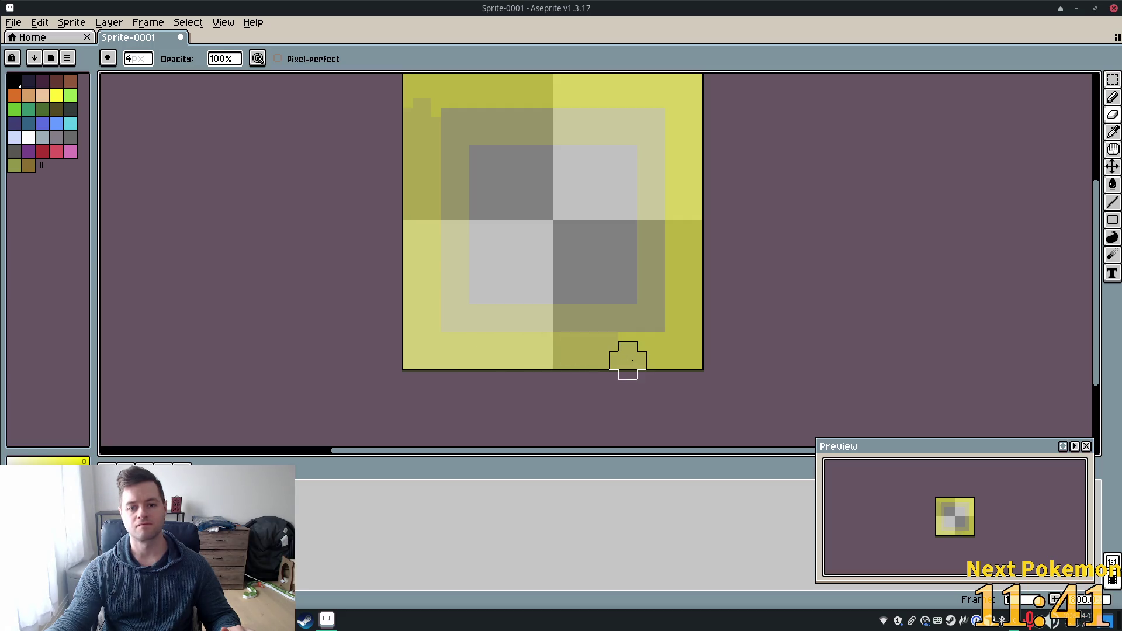
key("ctrl+z")
key("v")
key("e")
left_click_drag(661, 356, 491, 346)
key("ctrl+z")
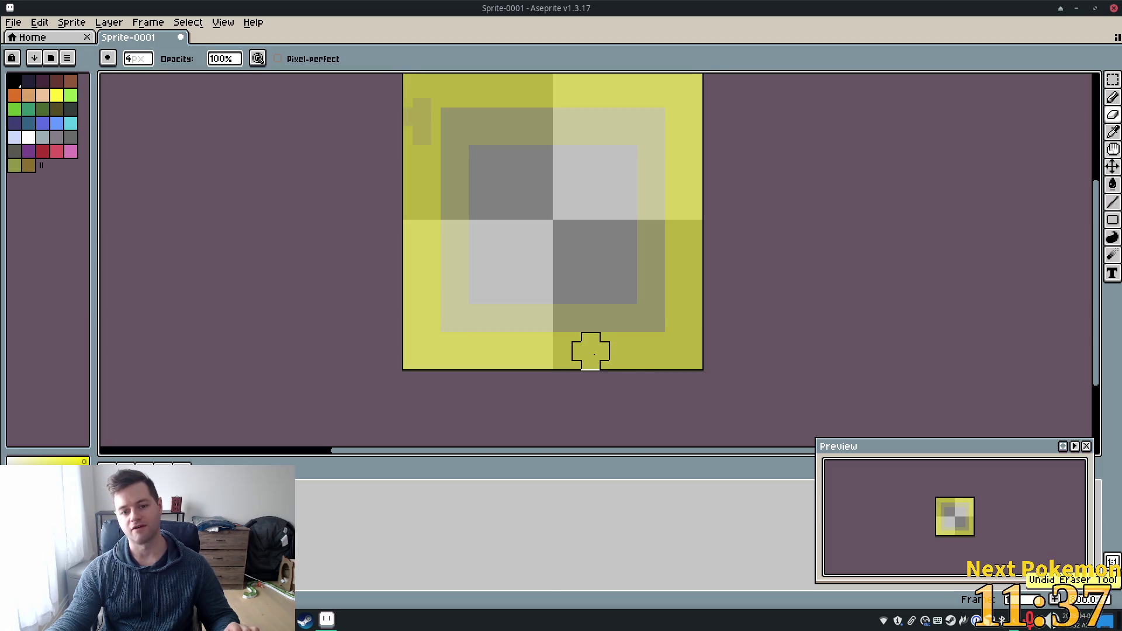
mouse_move(591, 348)
left_mouse_down()
mouse_move(430, 349)
mouse_move(411, 163)
mouse_move(420, 269)
mouse_move(421, 90)
mouse_move(676, 104)
mouse_move(667, 99)
left_mouse_up()
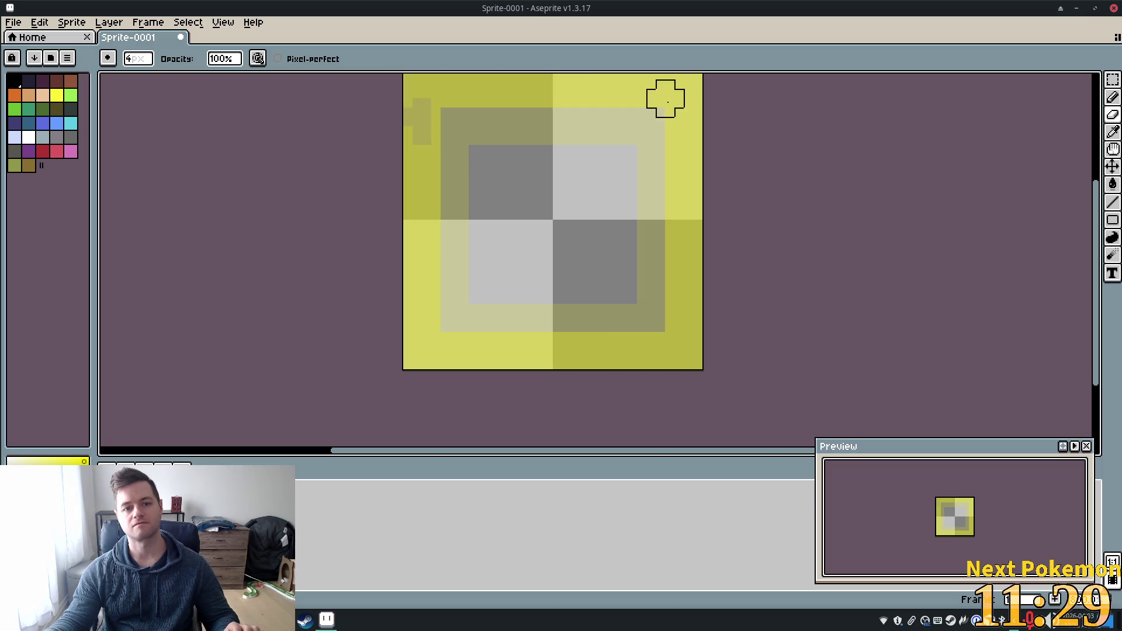
left_click(610, 91)
- Paint 4 px darker olive Line strokes over the sprite's top, right and left edges
left_click(1112, 203)
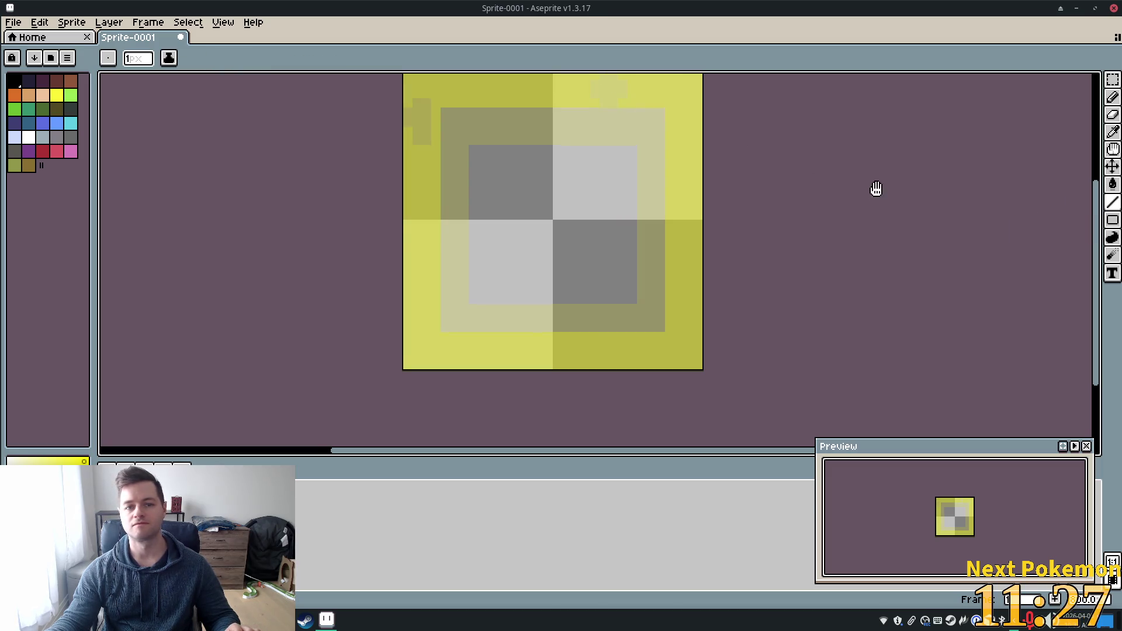
mouse_move(875, 187)
left_mouse_down()
mouse_move(874, 234)
mouse_move(826, 246)
left_mouse_up()
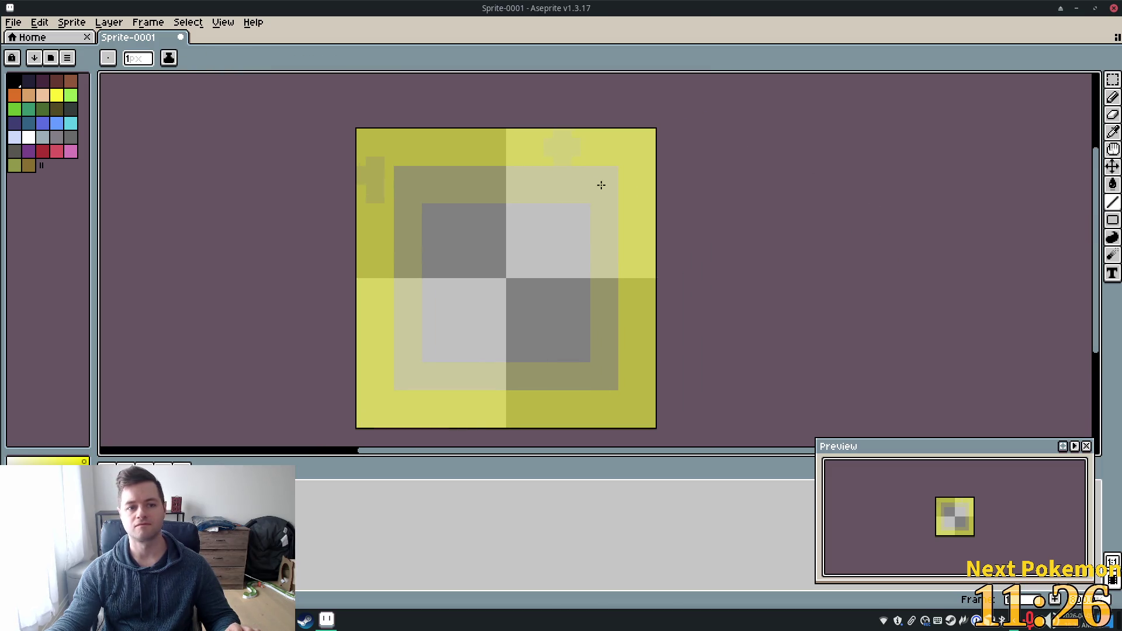
left_click(138, 58)
type("4")
key("Tab")
mouse_move(621, 149)
left_mouse_down()
mouse_move(362, 149)
mouse_move(642, 152)
left_mouse_up()
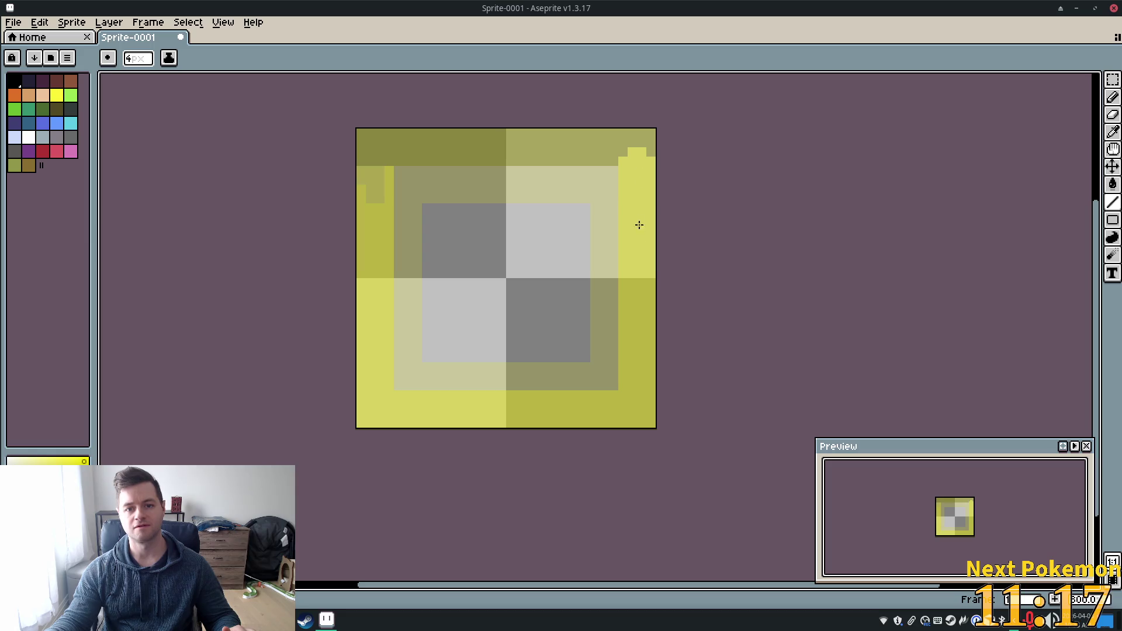
mouse_move(638, 146)
left_mouse_down()
mouse_move(650, 427)
mouse_move(641, 409)
mouse_move(368, 412)
left_mouse_up()
mouse_move(356, 171)
left_mouse_down()
mouse_move(370, 155)
mouse_move(378, 408)
left_mouse_up()
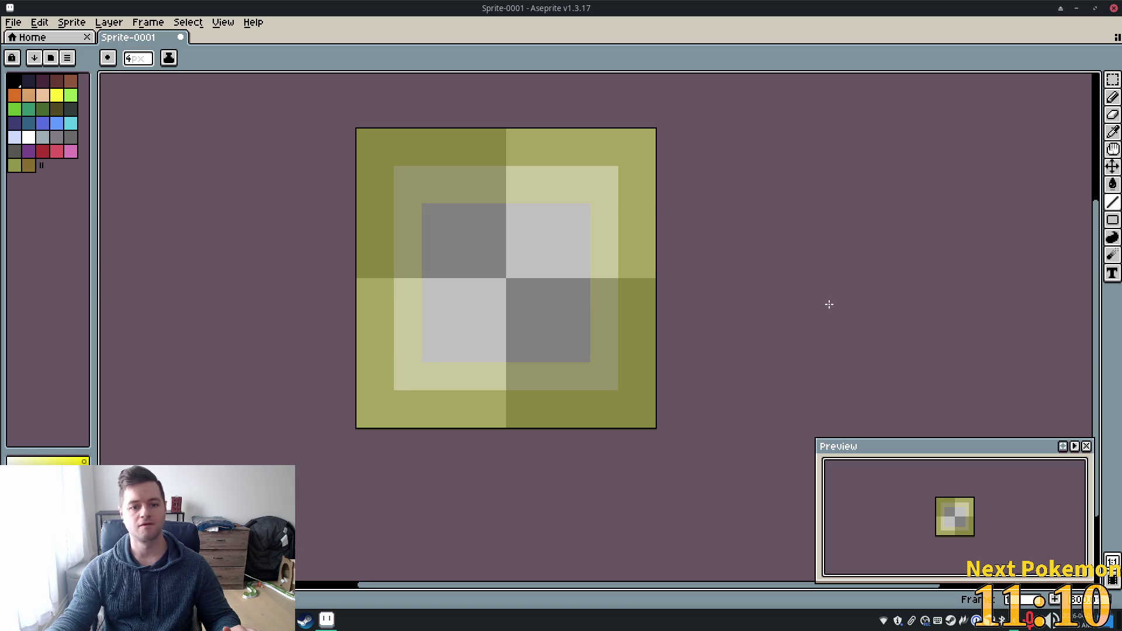
- Show the timeline, dab yellow at the top-left corner, and uncheck View > Extras
left_click(1112, 581)
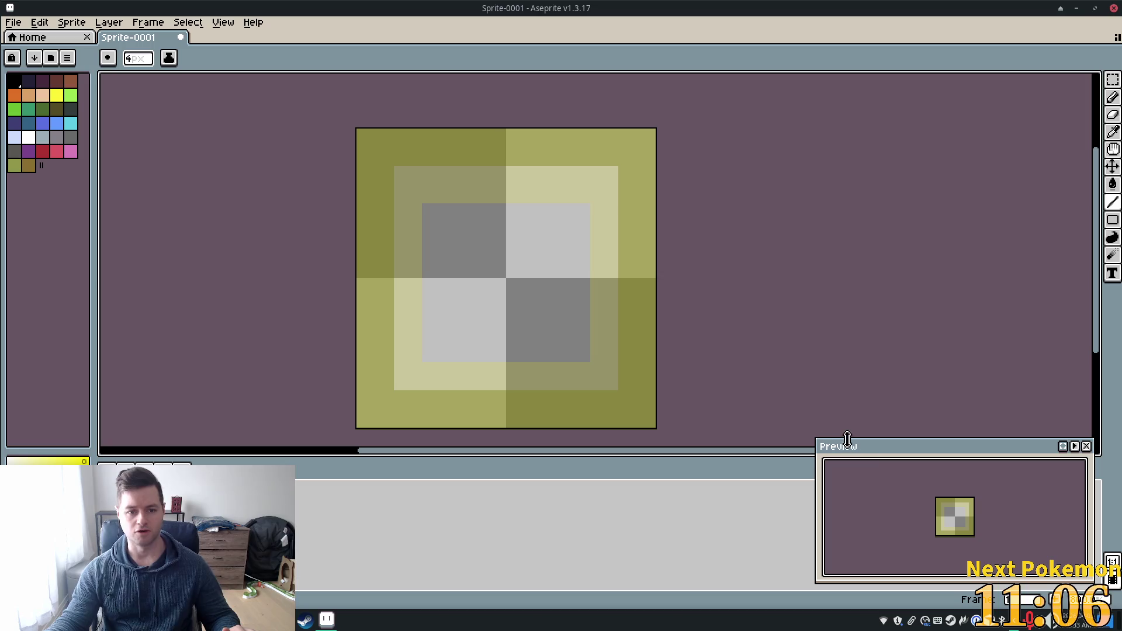
left_click(384, 147)
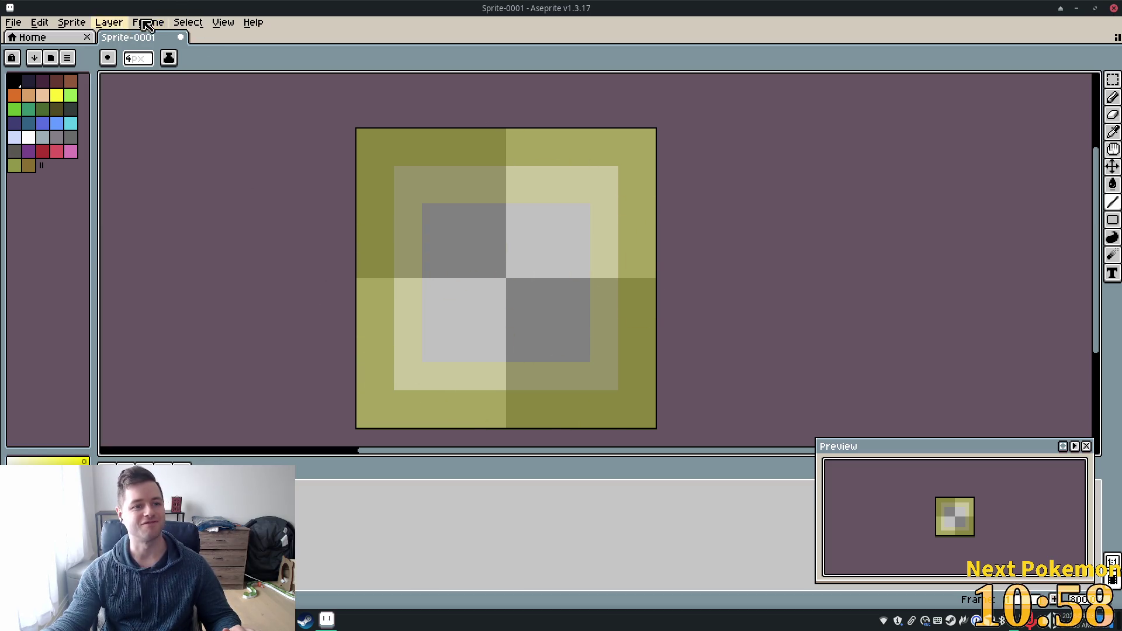
left_click(223, 22)
mouse_move(246, 95)
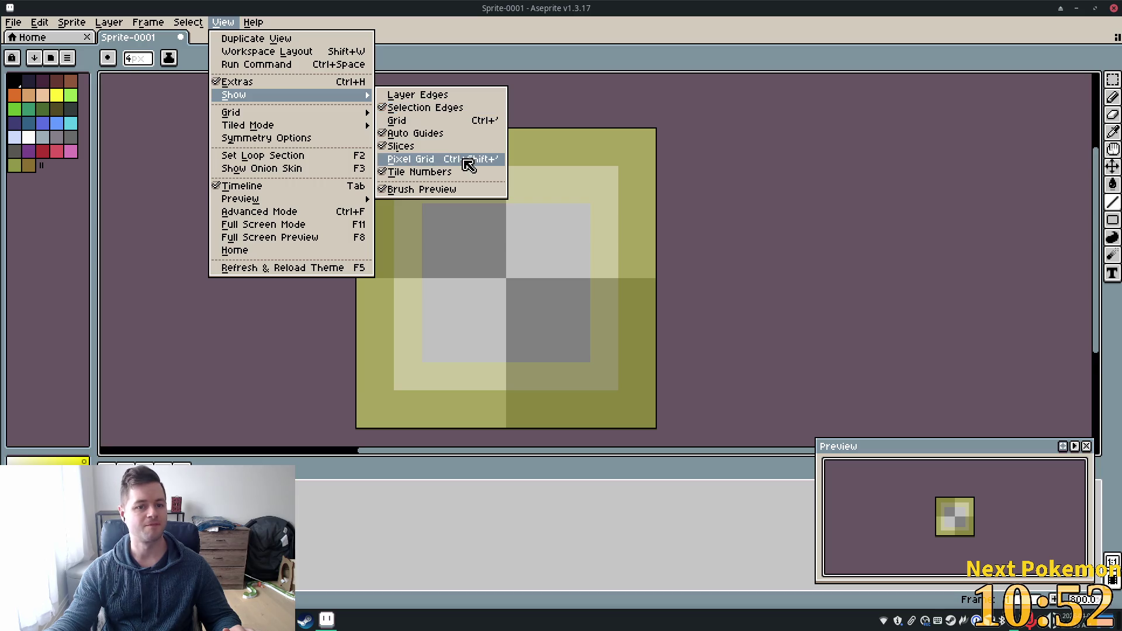
mouse_move(281, 199)
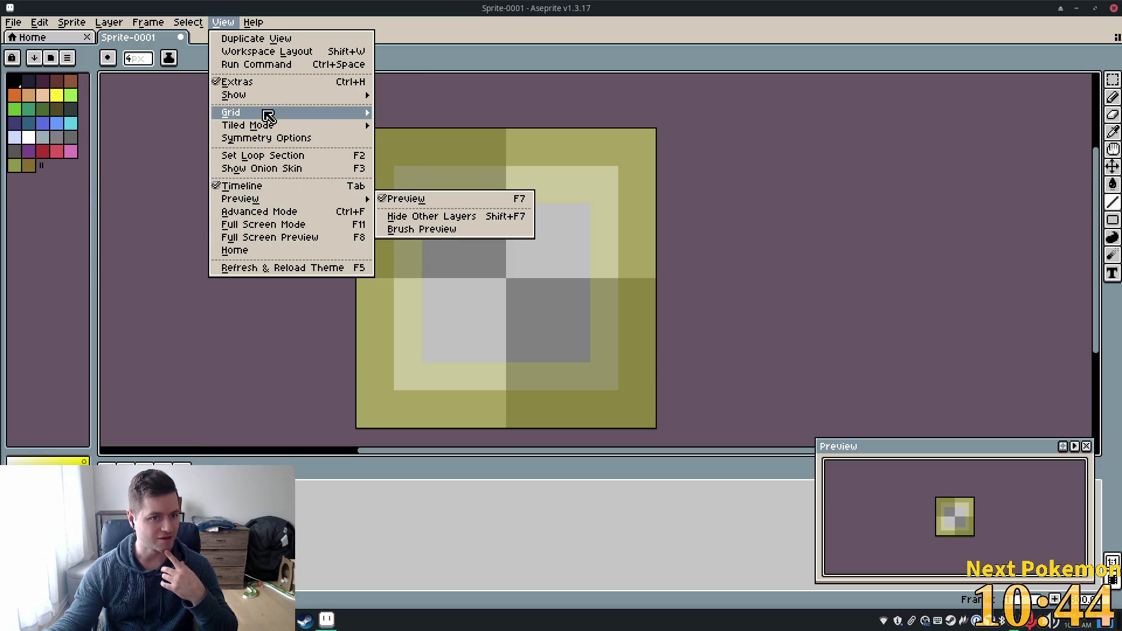
left_click(252, 85)
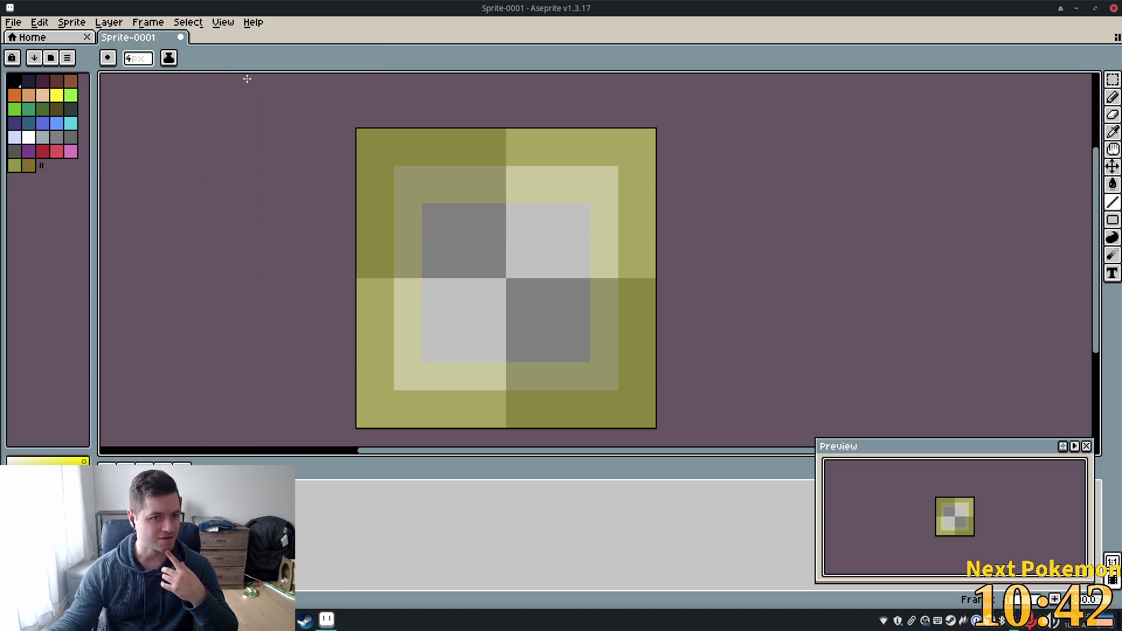
- Browse the Layer and View submenus, then close the menu without choosing anything
left_click(111, 22)
mouse_move(223, 22)
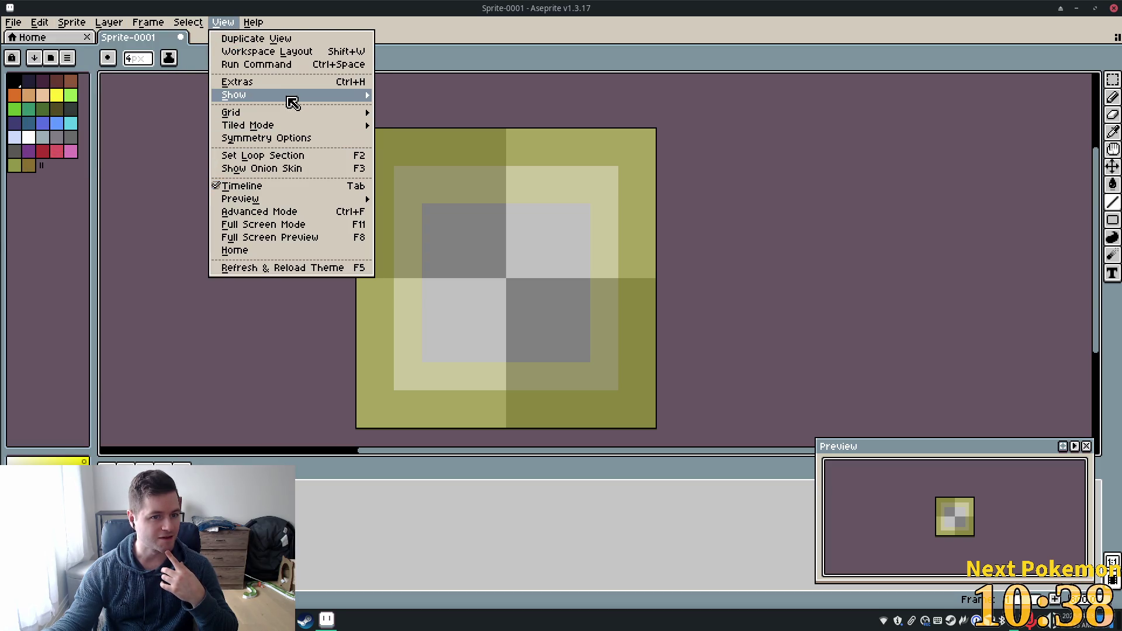
mouse_move(288, 96)
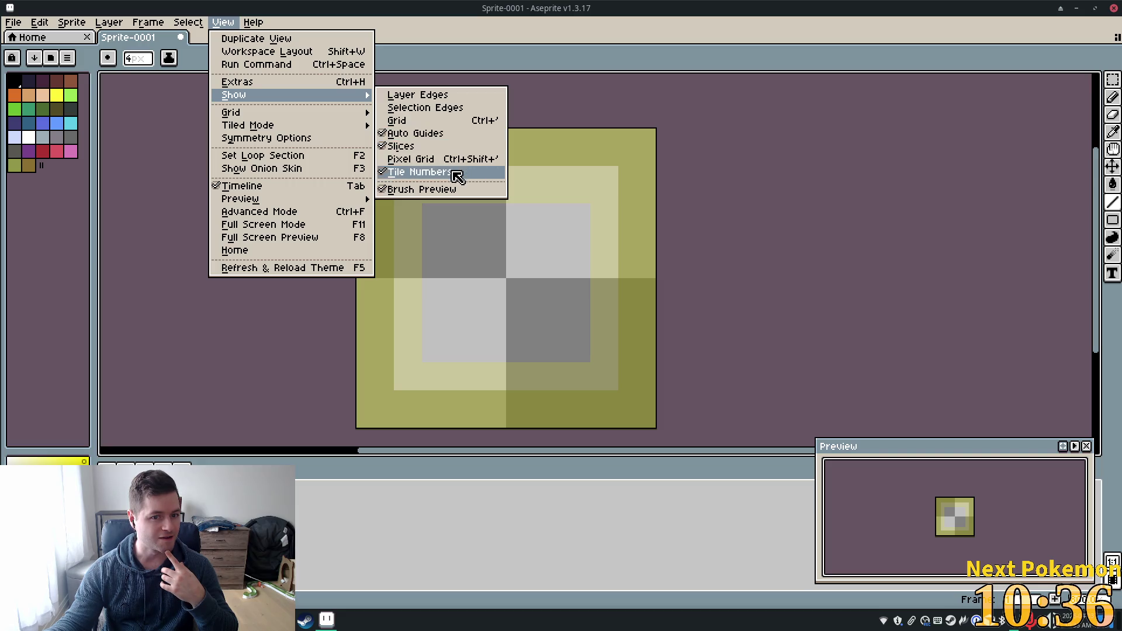
mouse_move(310, 114)
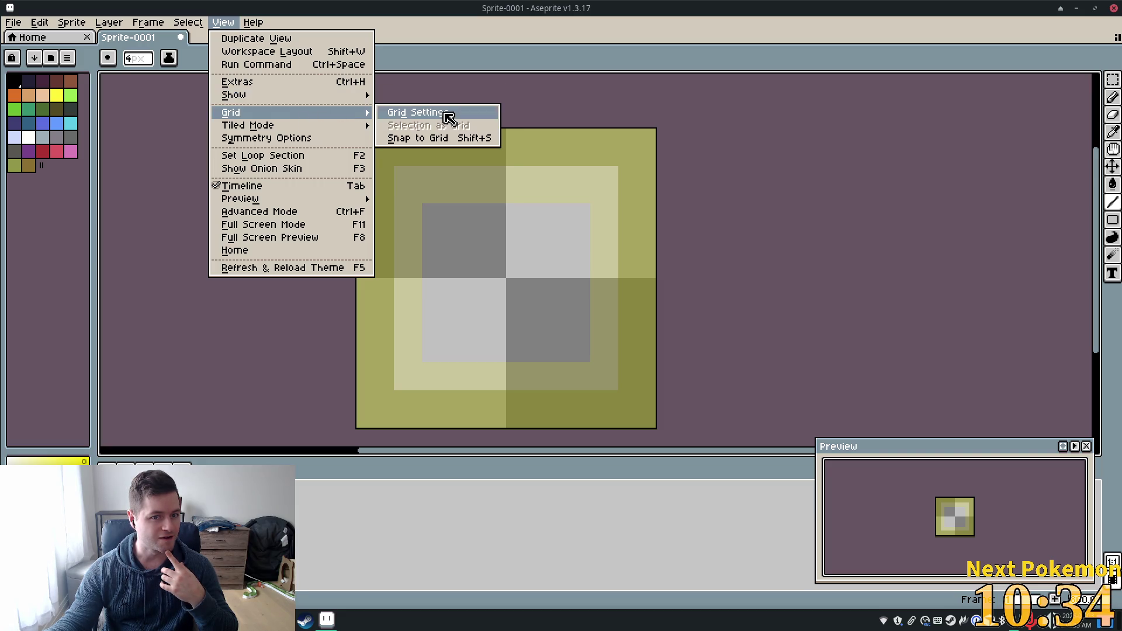
mouse_move(357, 127)
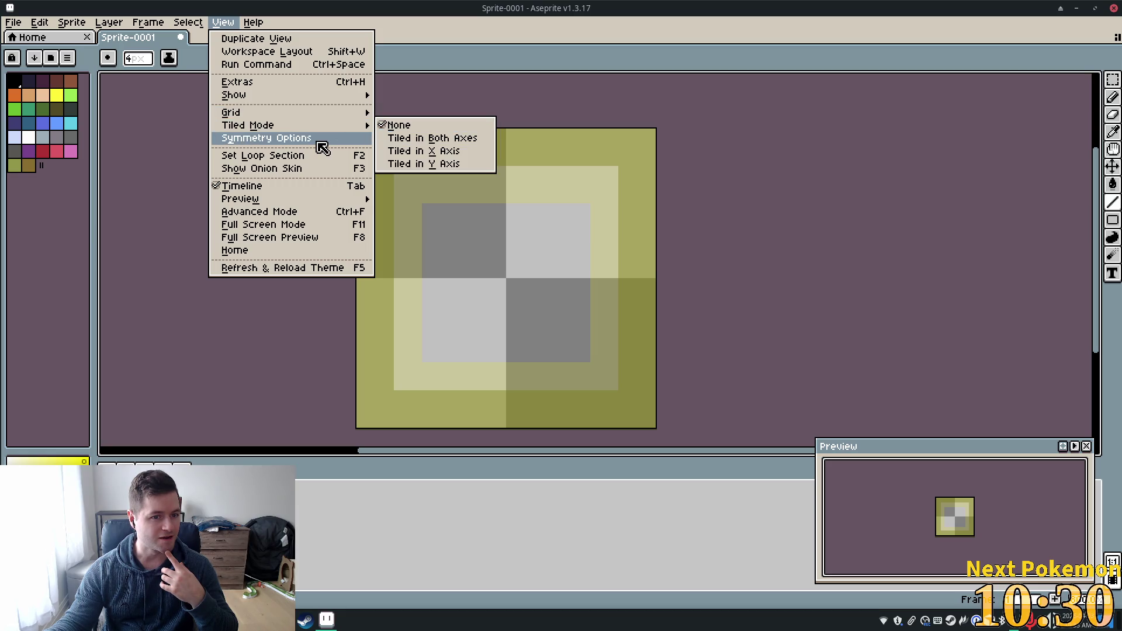
mouse_move(306, 205)
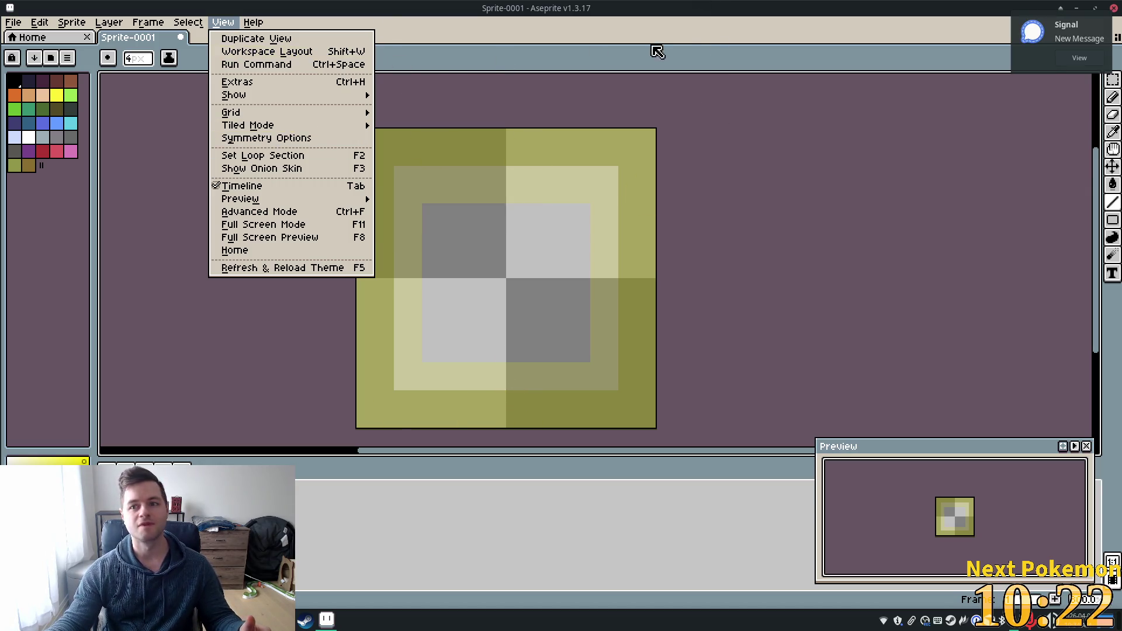
left_click(970, 54)
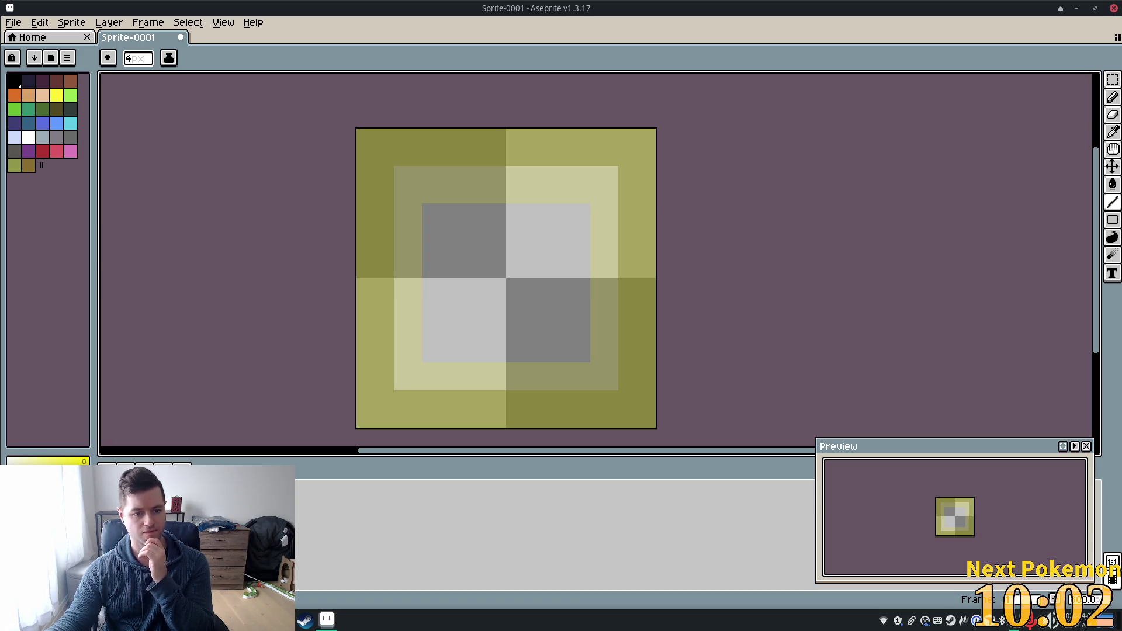
- Drop Layer 2's opacity to 20% in Layer Properties, then check Layer 1 and close
right_click(298, 508)
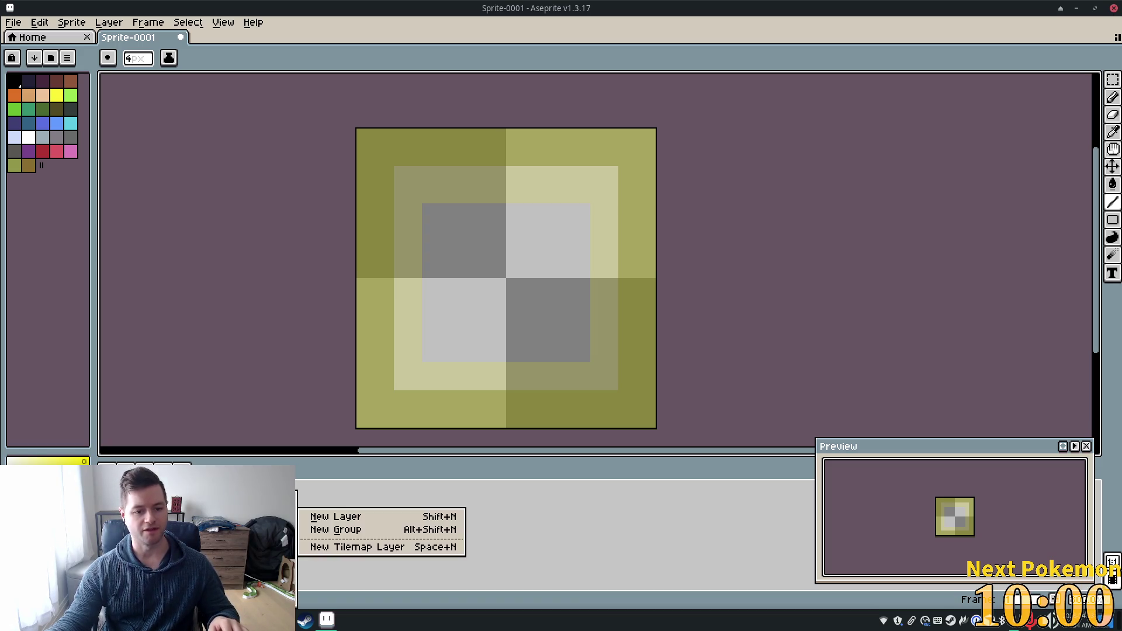
right_click(299, 533)
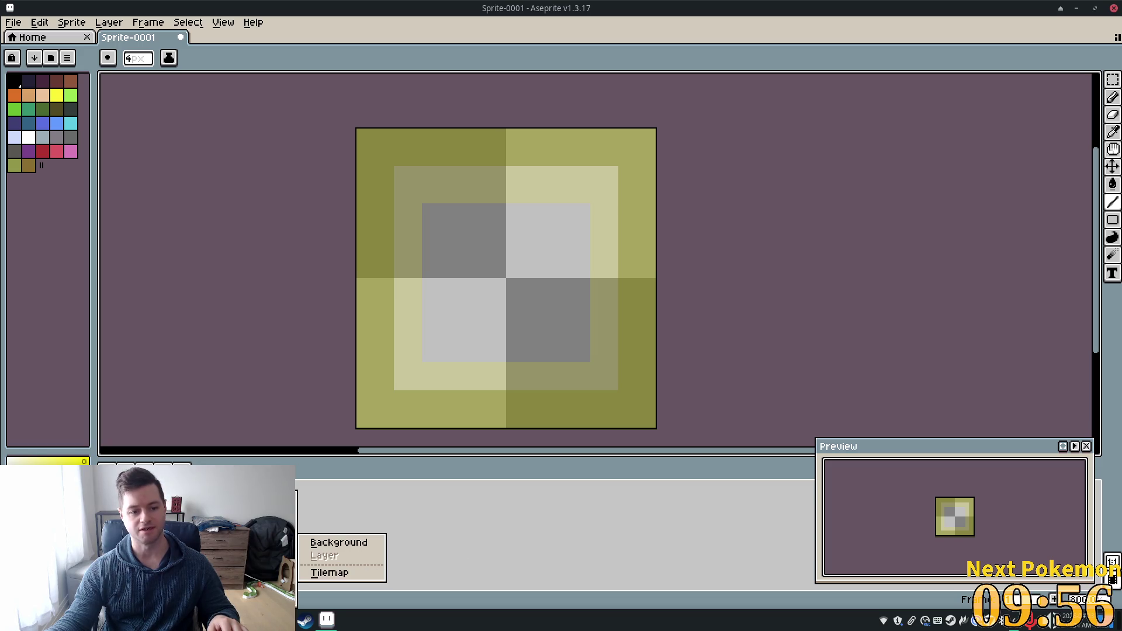
key("shift+p")
mouse_move(575, 343)
left_mouse_down()
mouse_move(533, 345)
mouse_move(546, 347)
left_mouse_up()
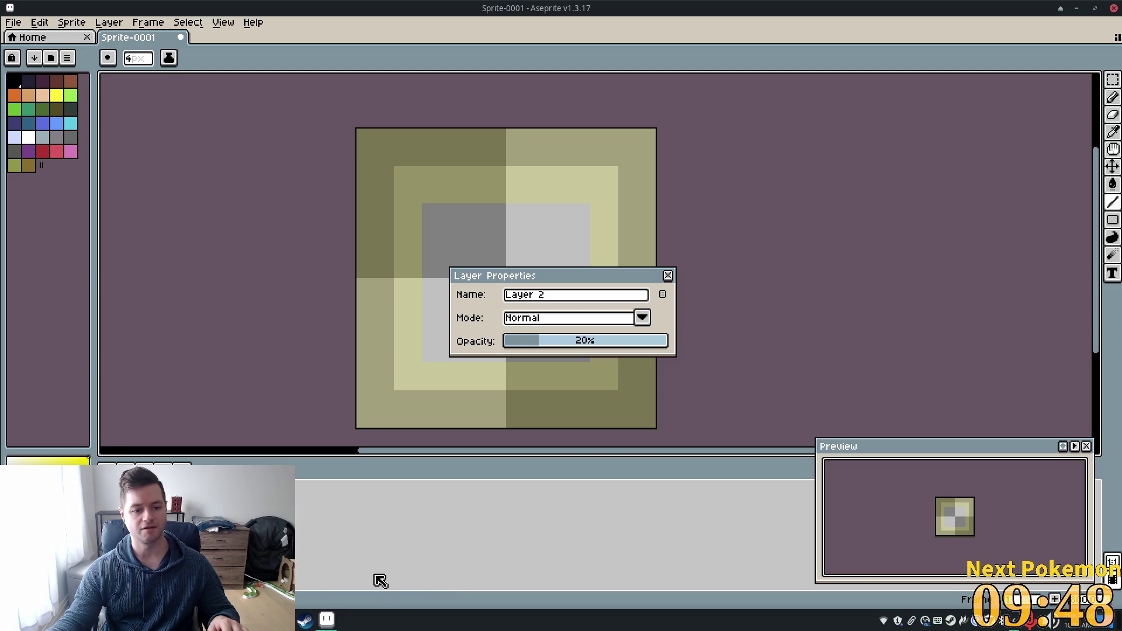
key("Down")
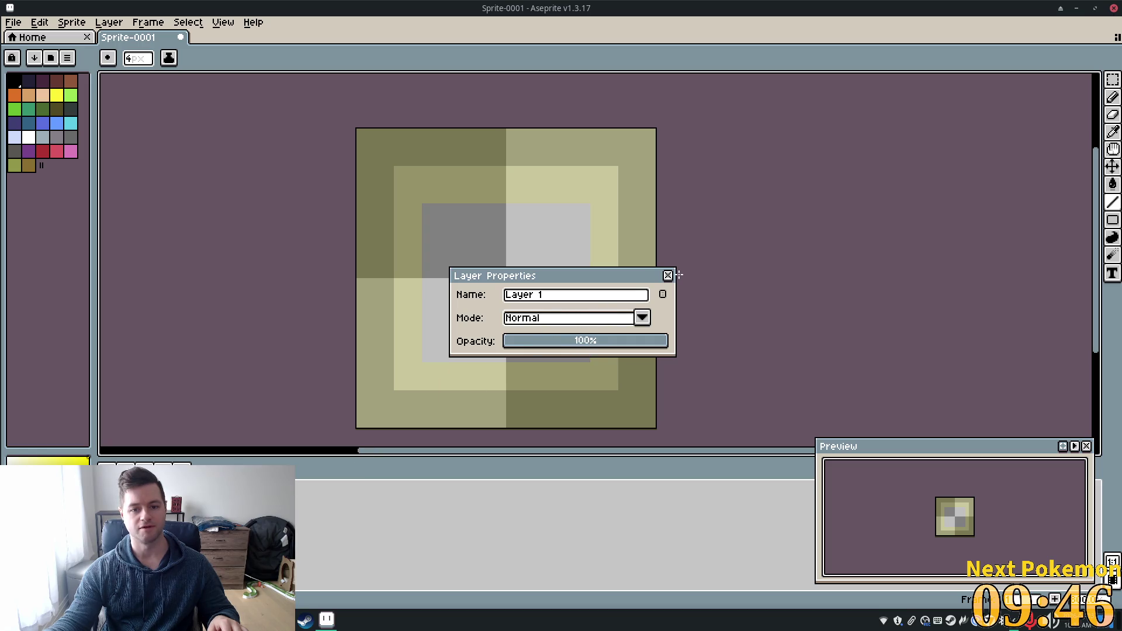
left_click(667, 275)
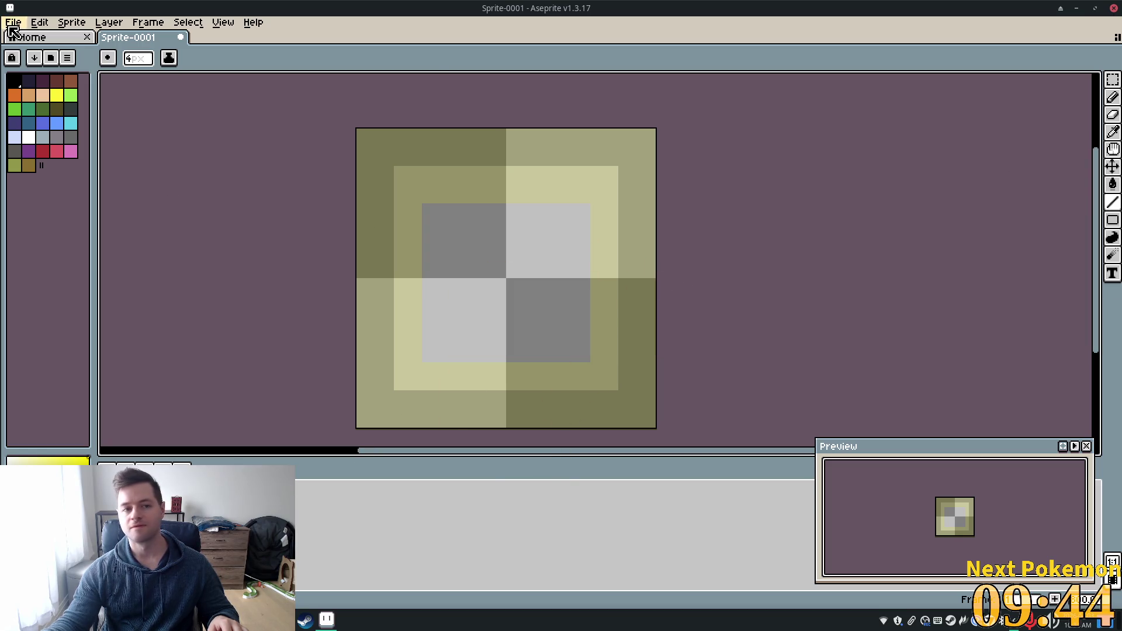
type("1")
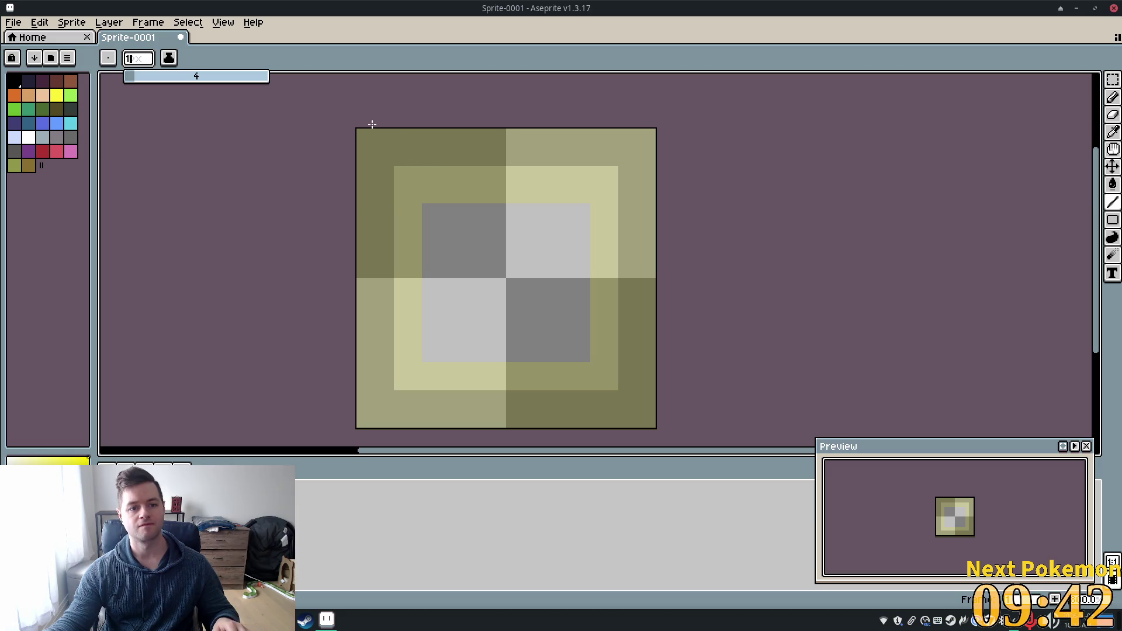
- Draw 1 px yellow lines along the sprite's left, top, right and bottom edges
mouse_move(361, 131)
left_mouse_down()
mouse_move(360, 425)
mouse_move(653, 422)
mouse_move(650, 354)
left_mouse_up()
left_click_drag(662, 126, 332, 130)
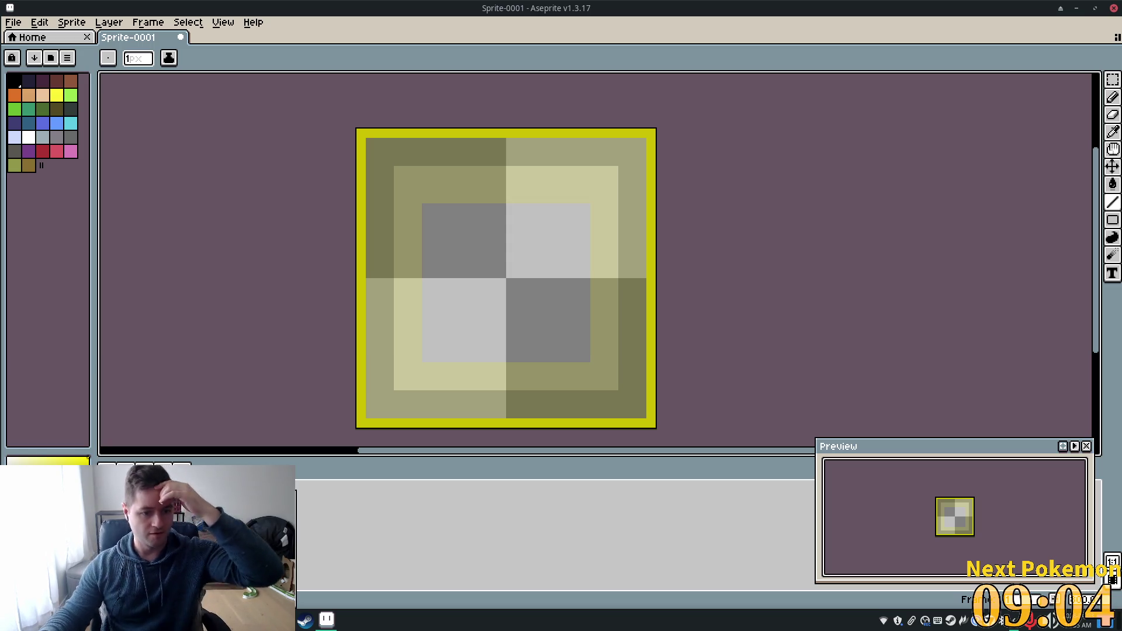
- Reduce the 20_percent layer's opacity to about 10%, keeping Normal blend mode
key("shift+p")
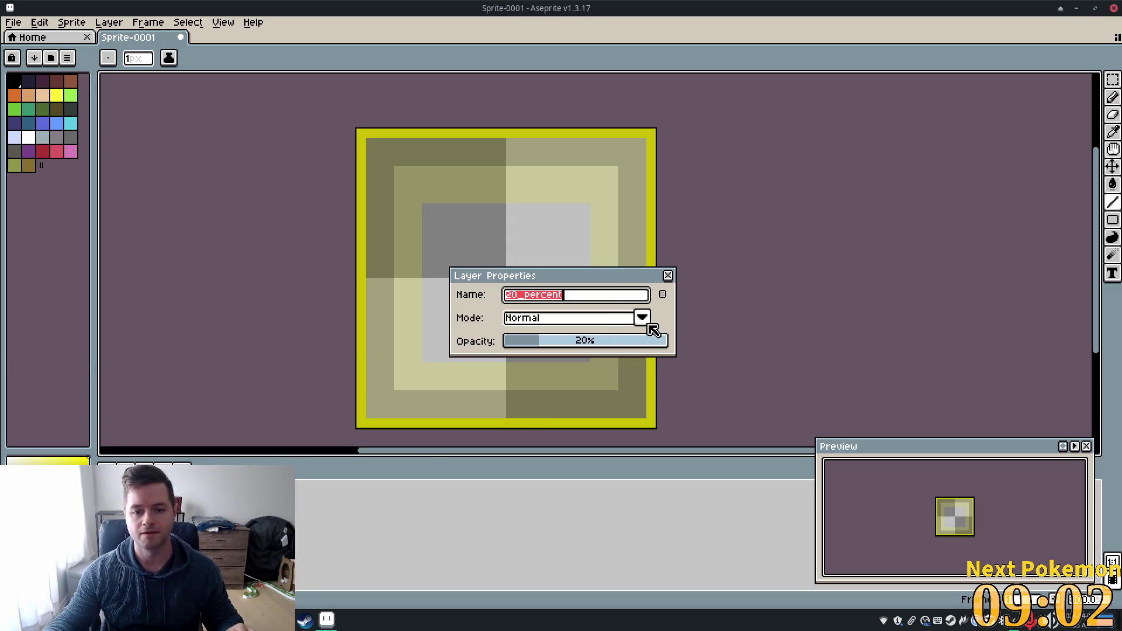
left_click(642, 318)
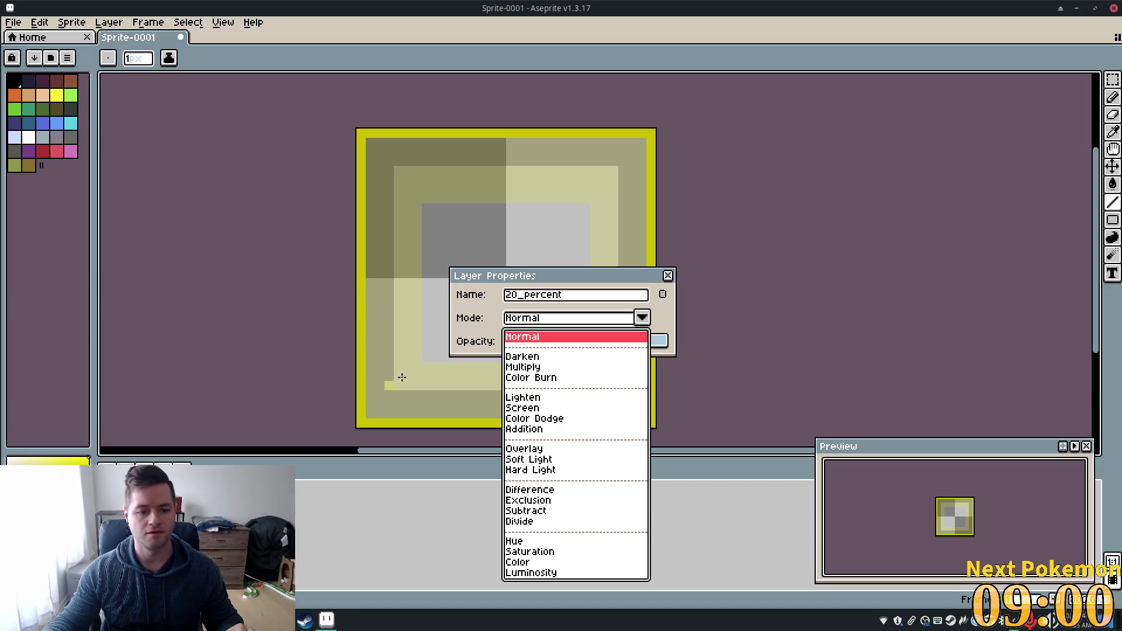
left_click(485, 337)
left_click_drag(567, 344, 530, 348)
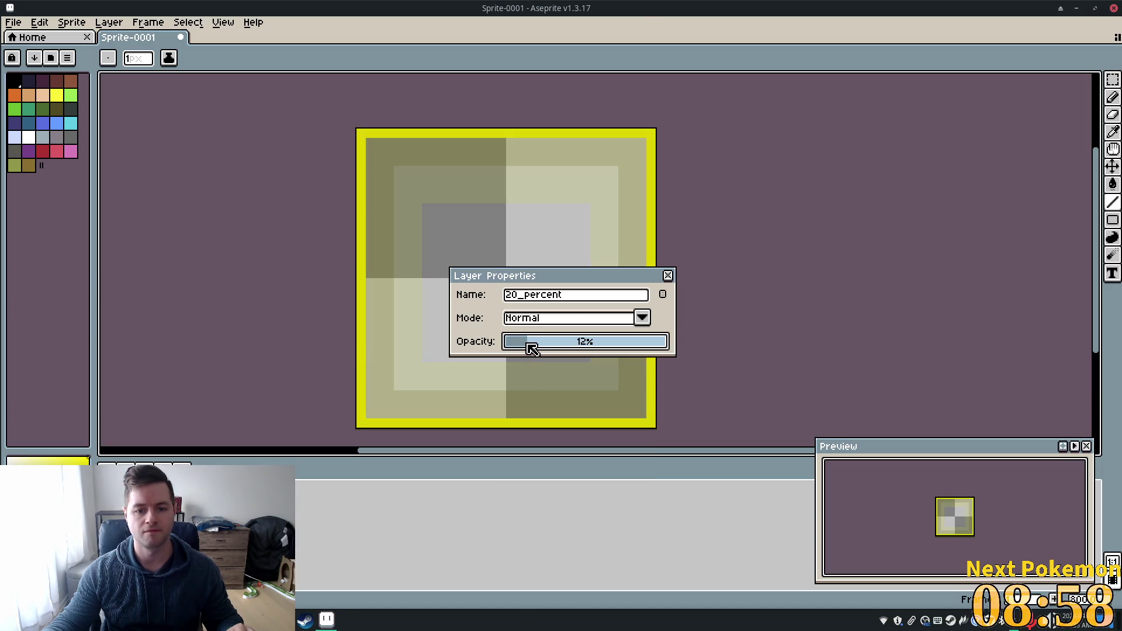
left_click(667, 275)
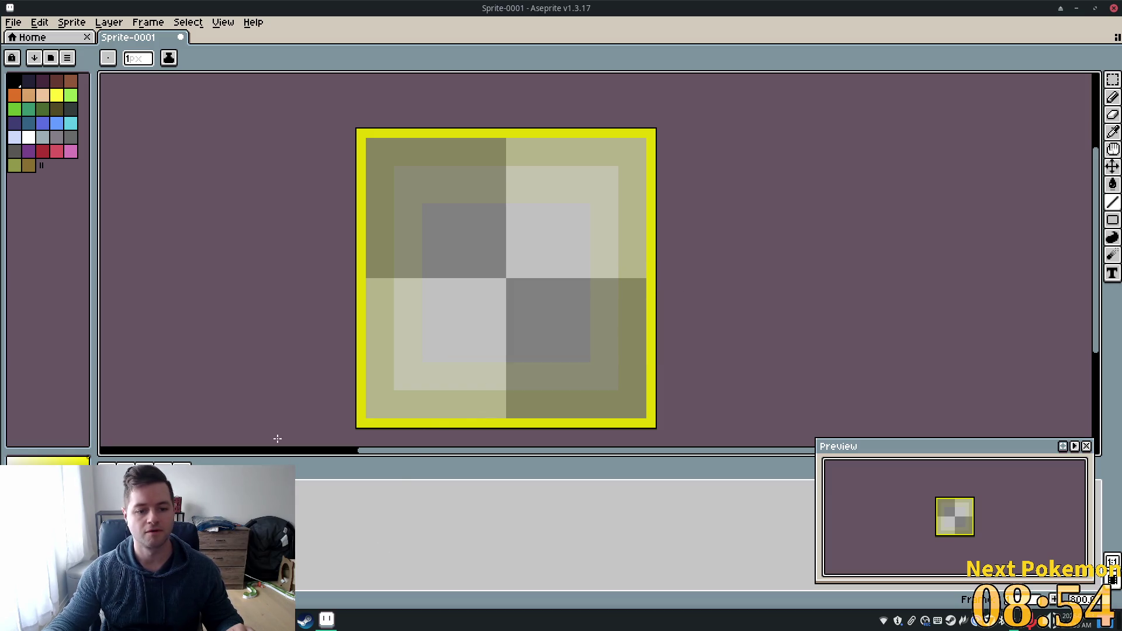
- Lower Layer 2's opacity to 10% in its Layer Properties
right_click(354, 523)
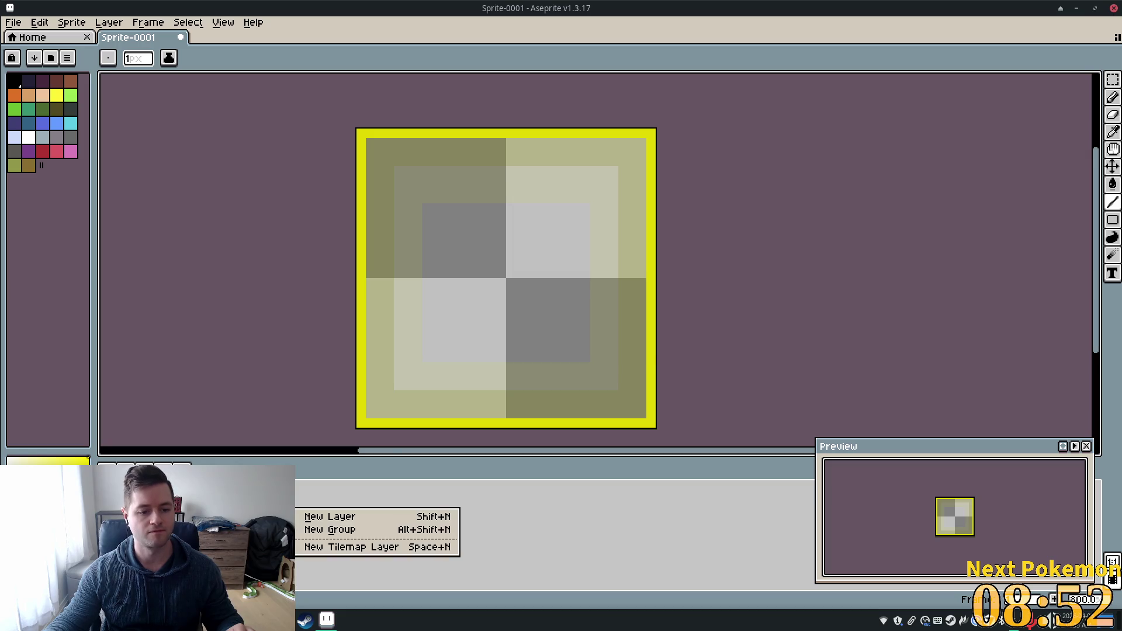
key("shift+p")
left_click_drag(544, 346, 522, 346)
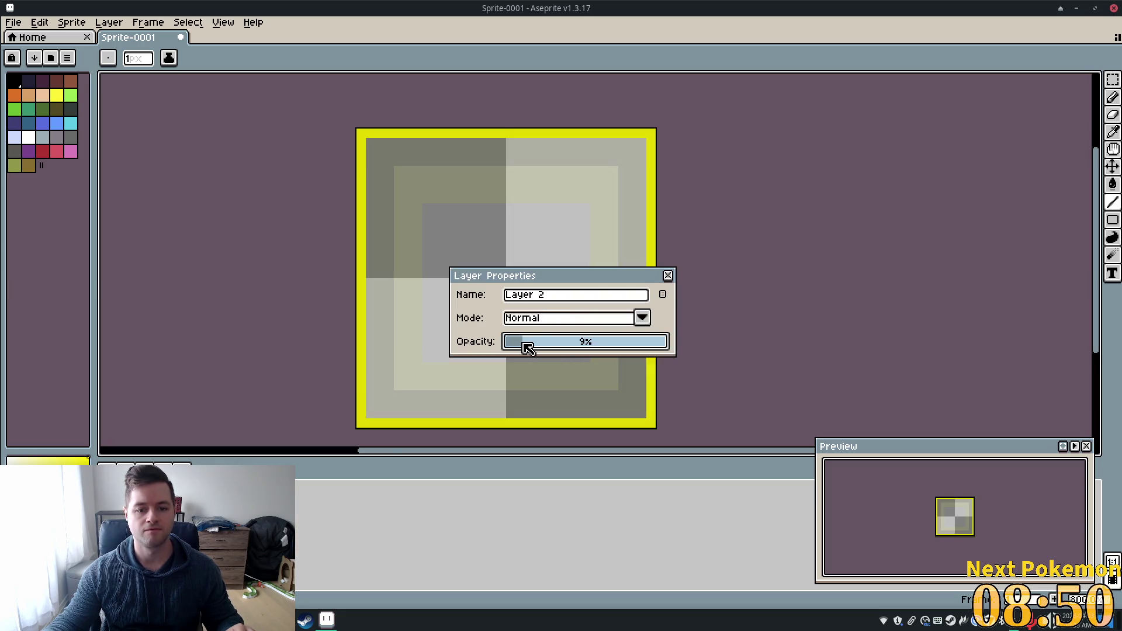
left_click(668, 278)
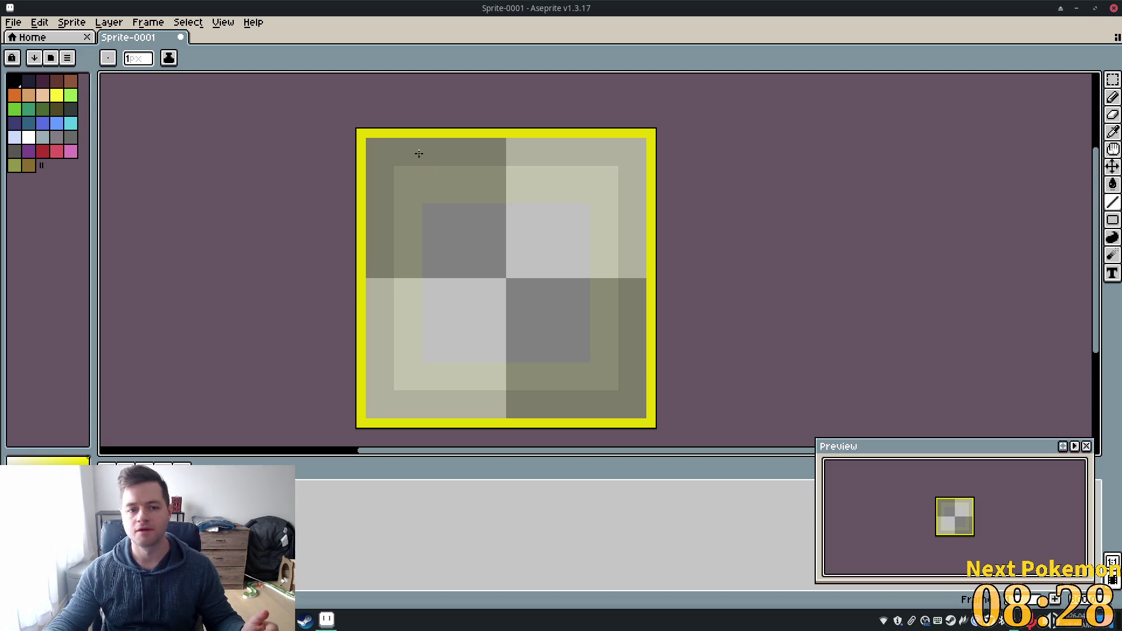
- Recolour the grey centre squares olive with the Paint Bucket, then bring up Save File
left_click(1112, 132)
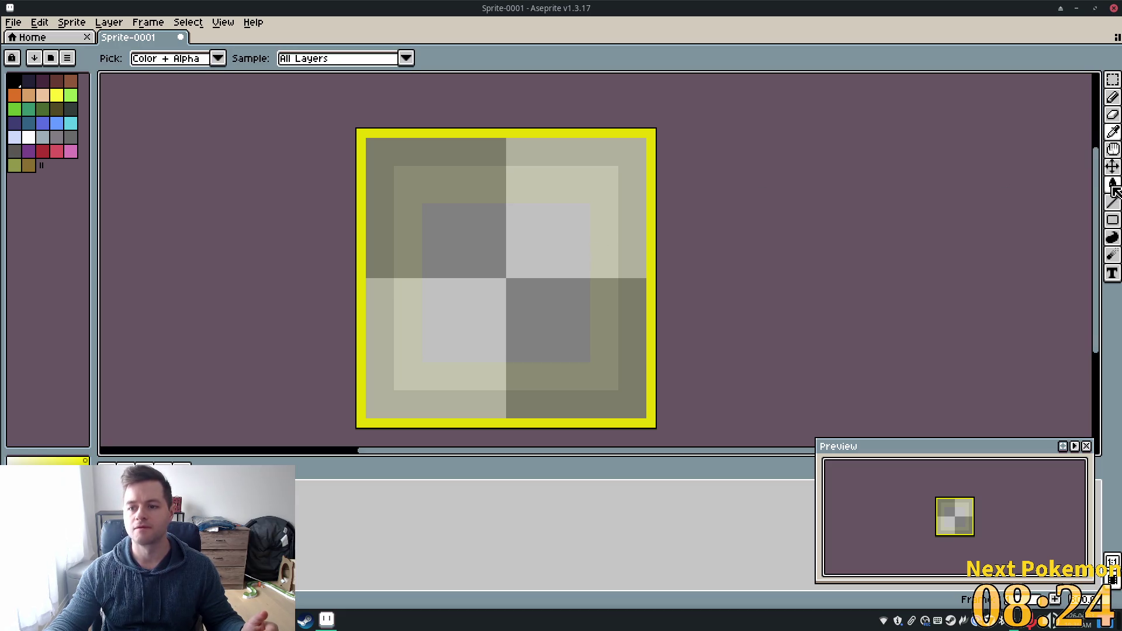
left_click(1112, 184)
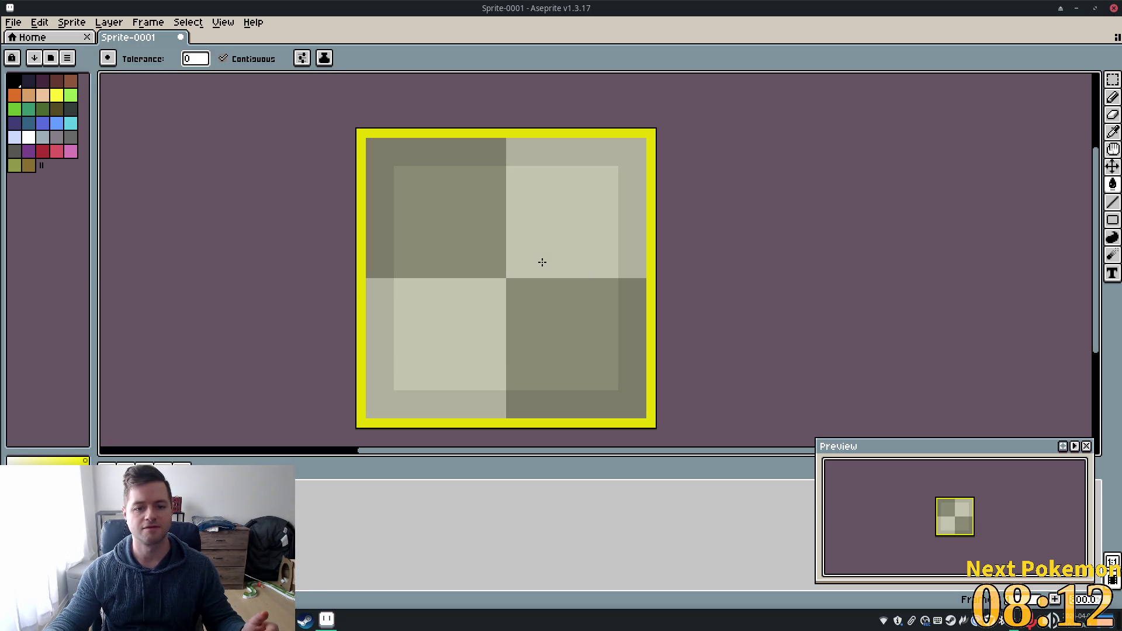
key("ctrl+s")
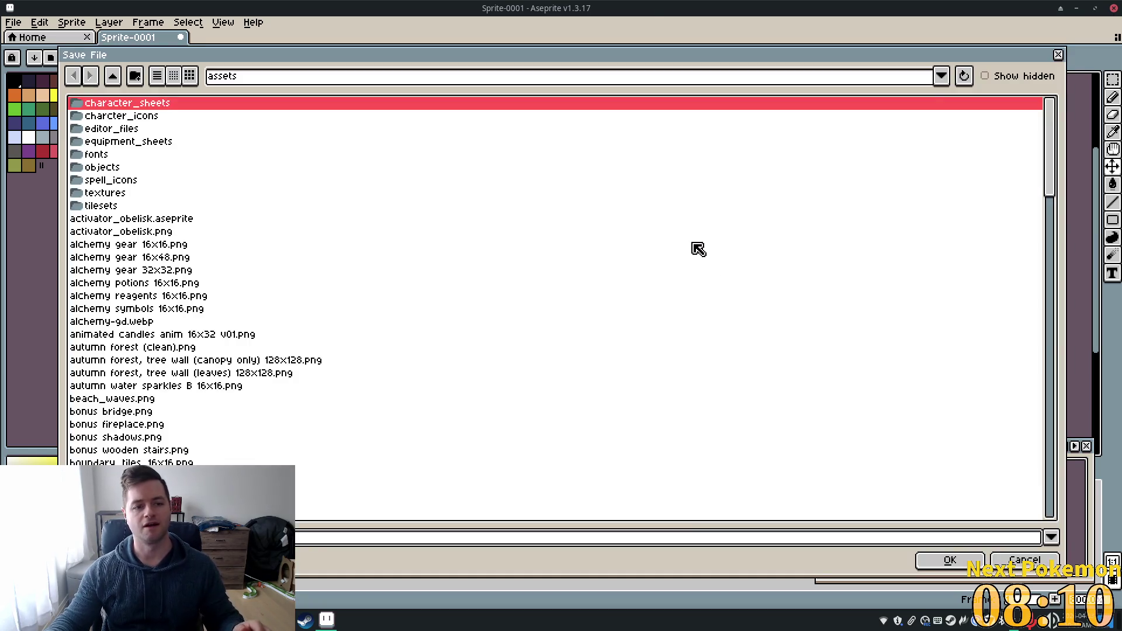
- Cancel the save and go to File > Export > Export As instead
key("Escape")
key("alt+f")
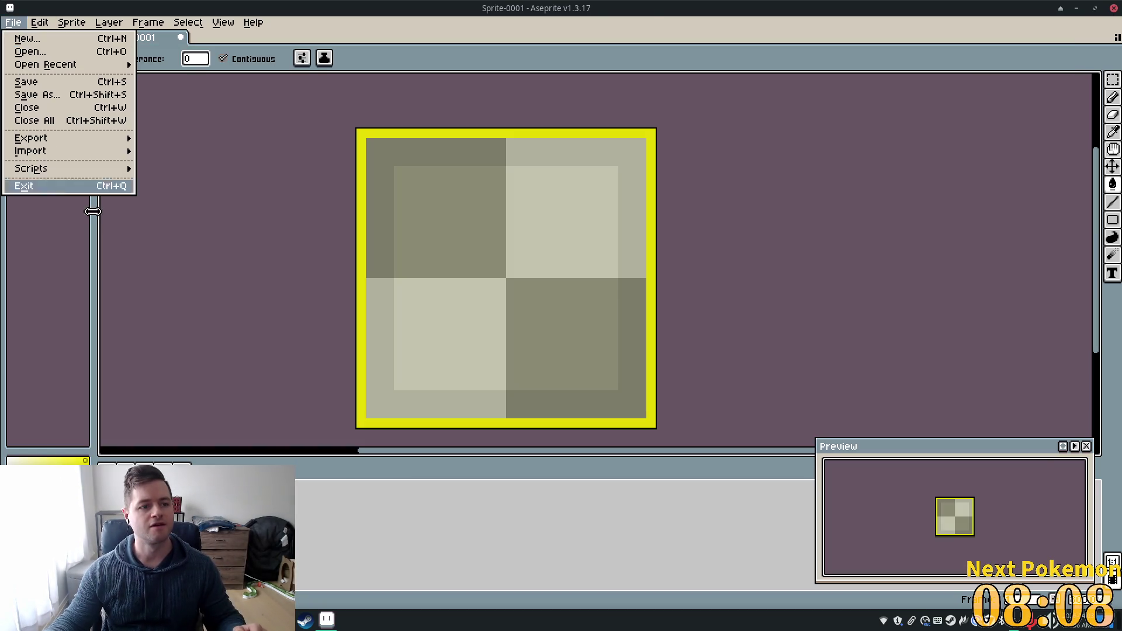
mouse_move(78, 143)
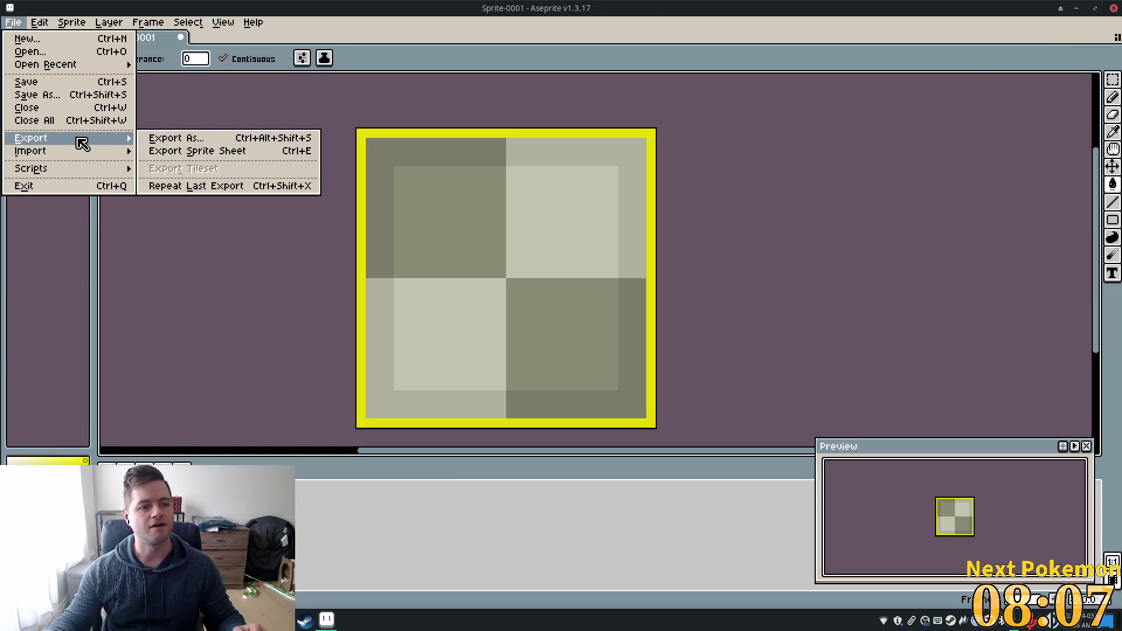
left_click(244, 140)
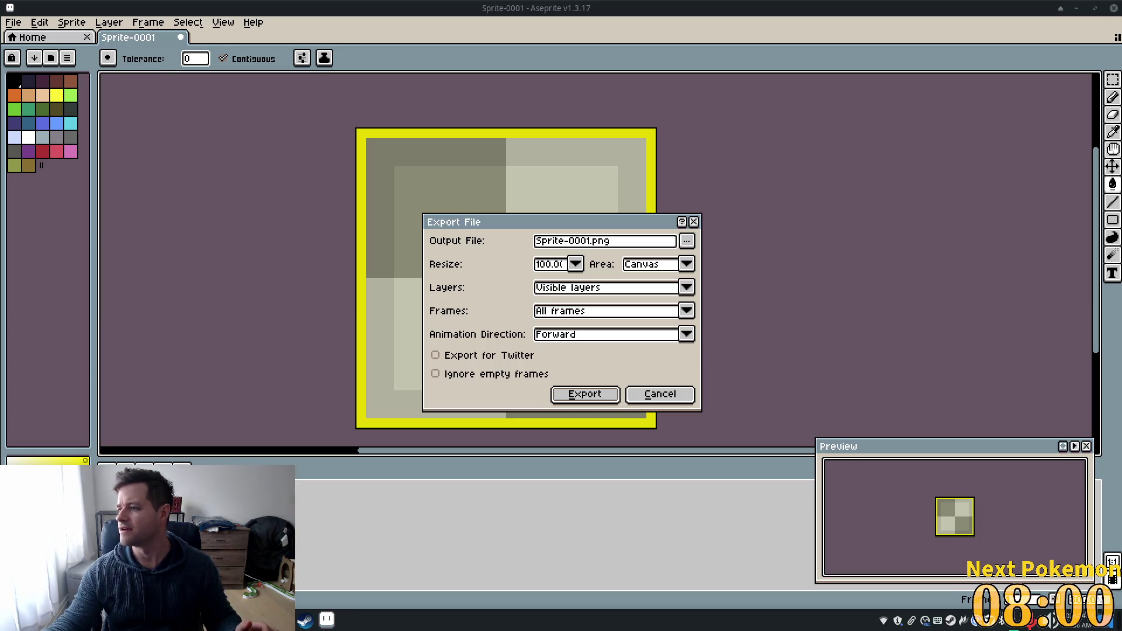
- Rename the output to UI_Button_highlight.png and export it as a flat PNG
left_click(589, 241)
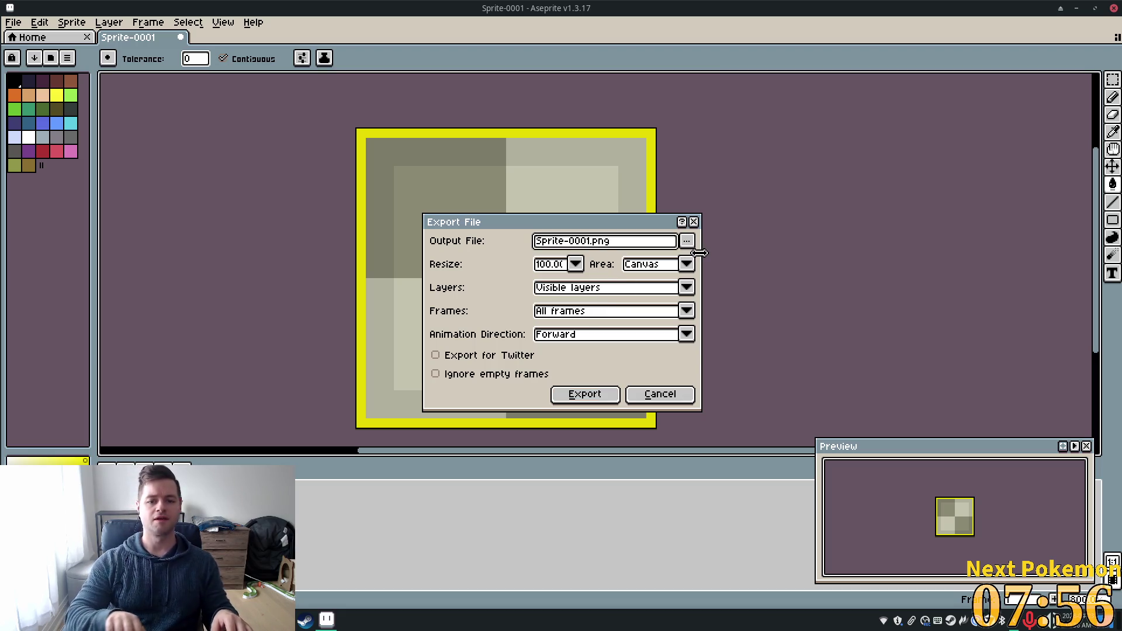
key("BackSpace")
key("BackSpace")
key("BackSpace")
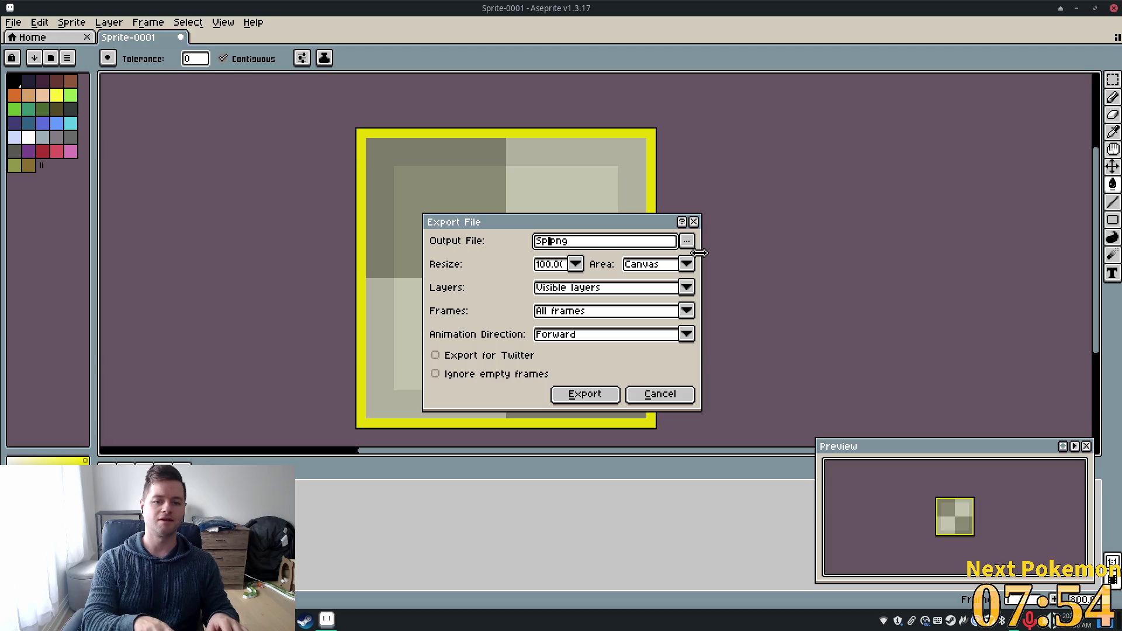
key("BackSpace")
key("BackSpace")
key("BackSpace")
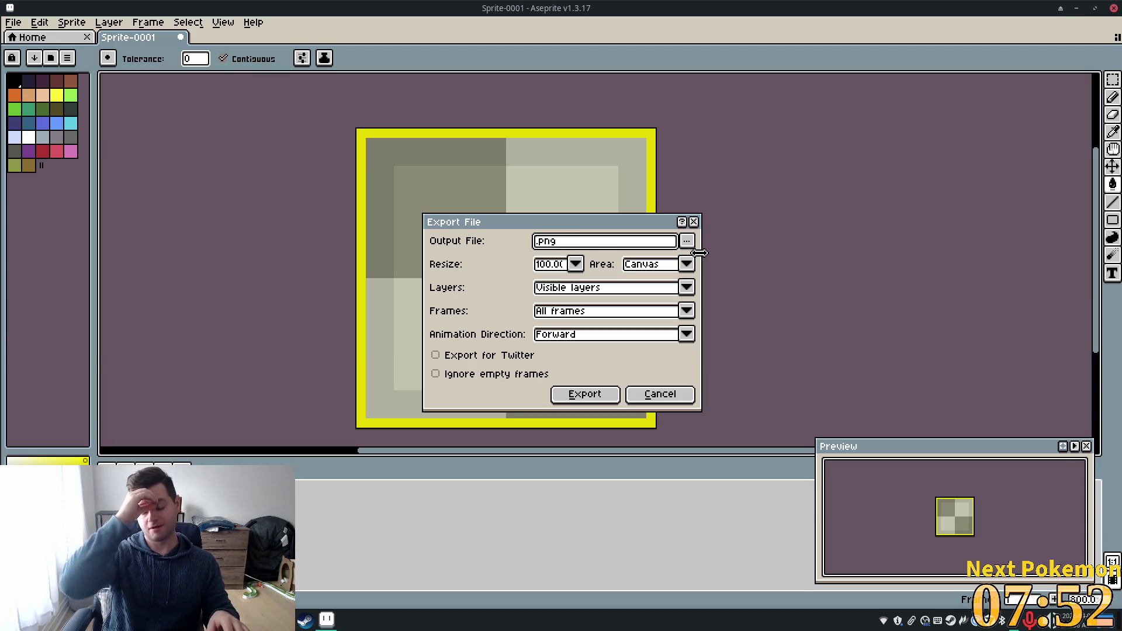
key("BackSpace")
key("BackSpace")
type("U")
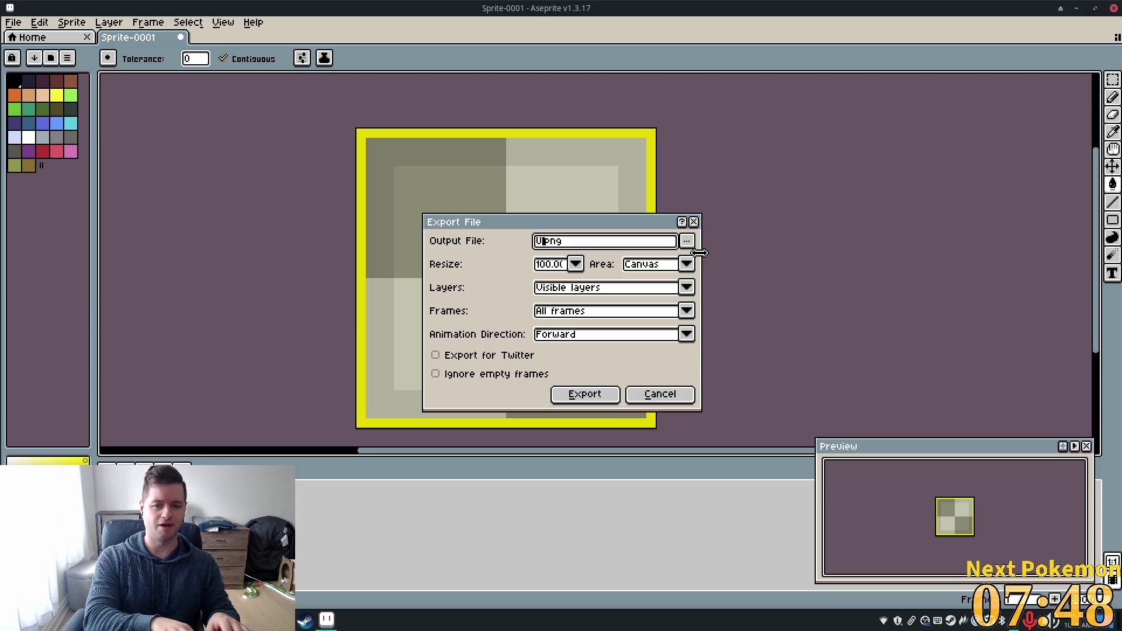
type("l")
type("_")
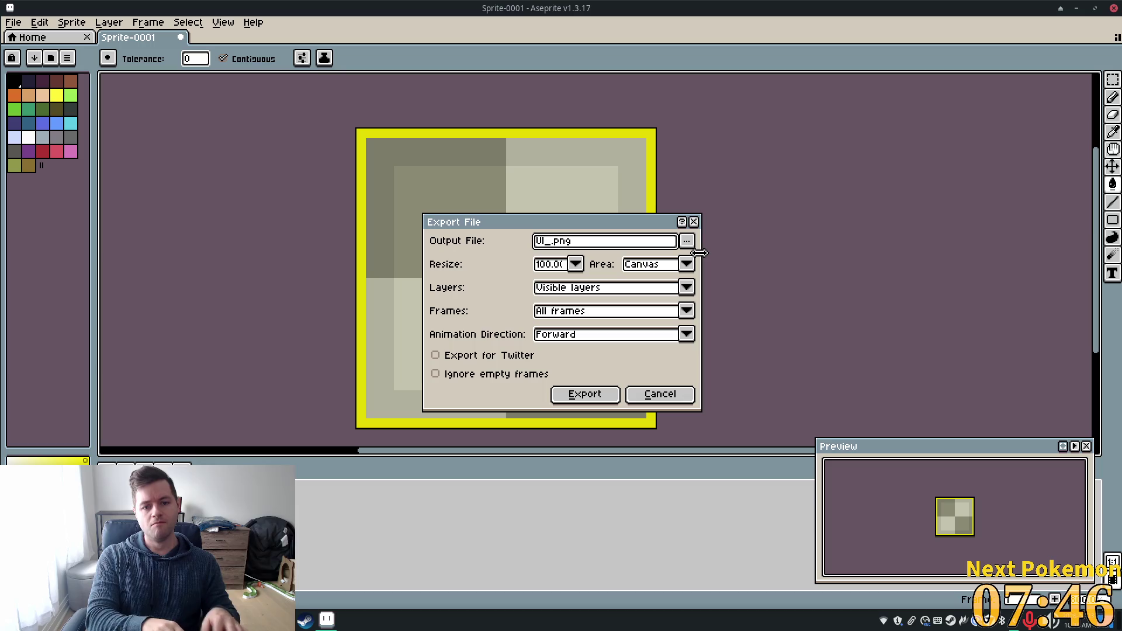
type("Button")
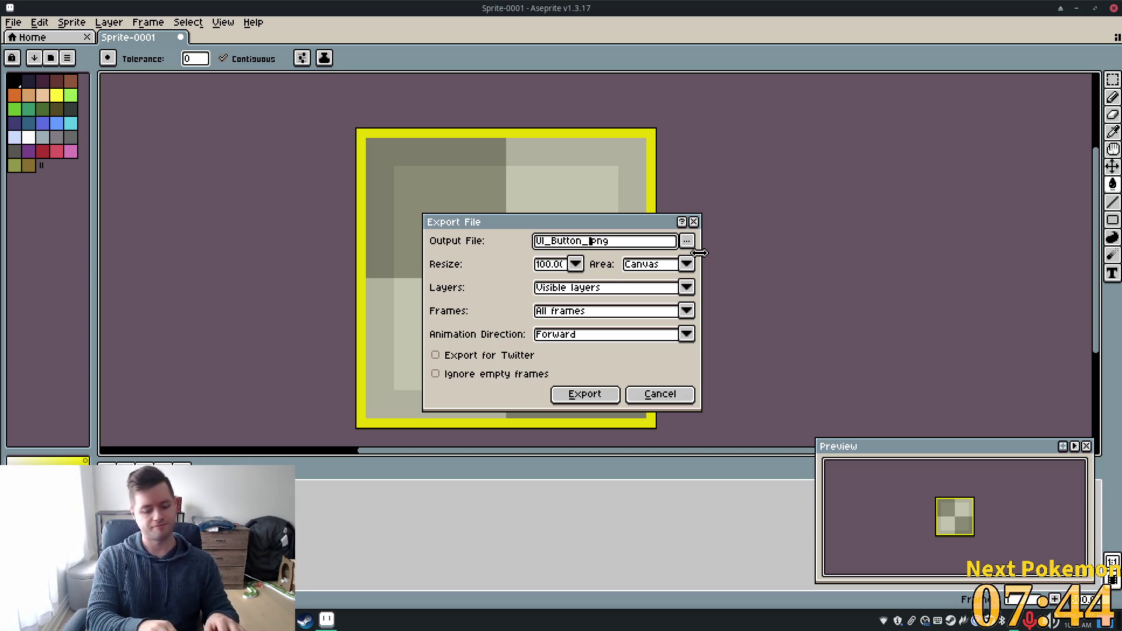
type("highlight")
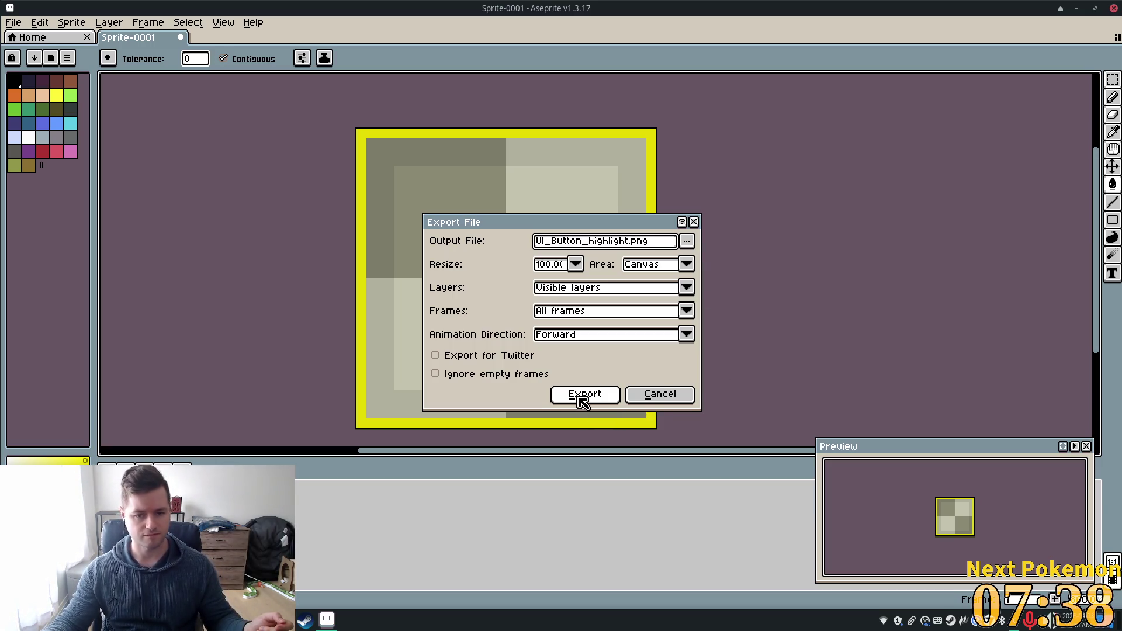
left_click(580, 398)
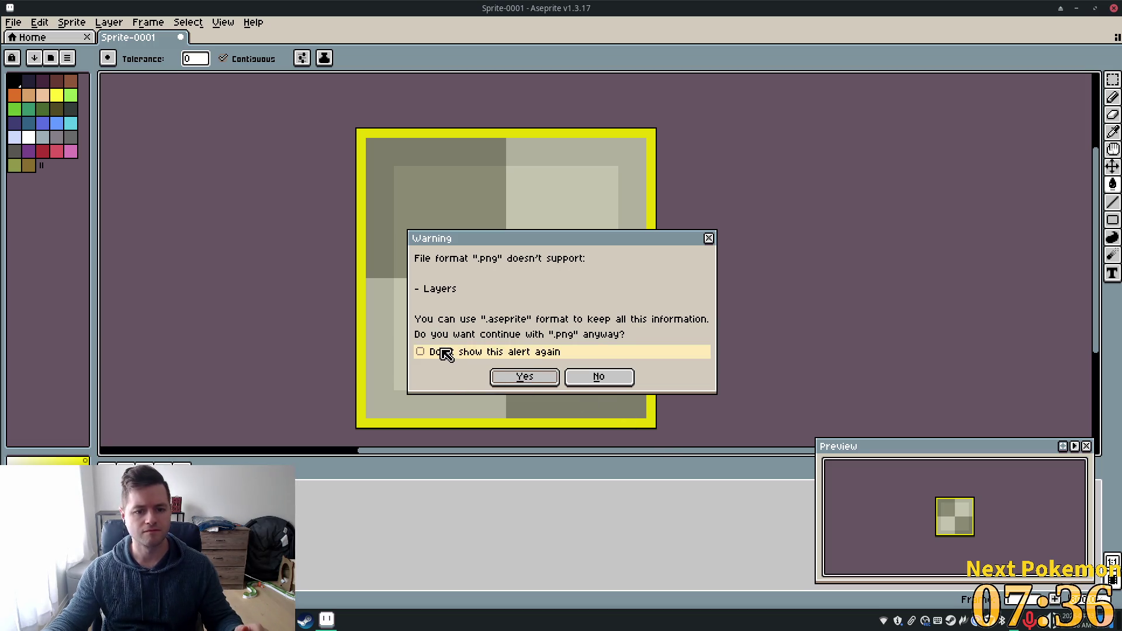
left_click(536, 378)
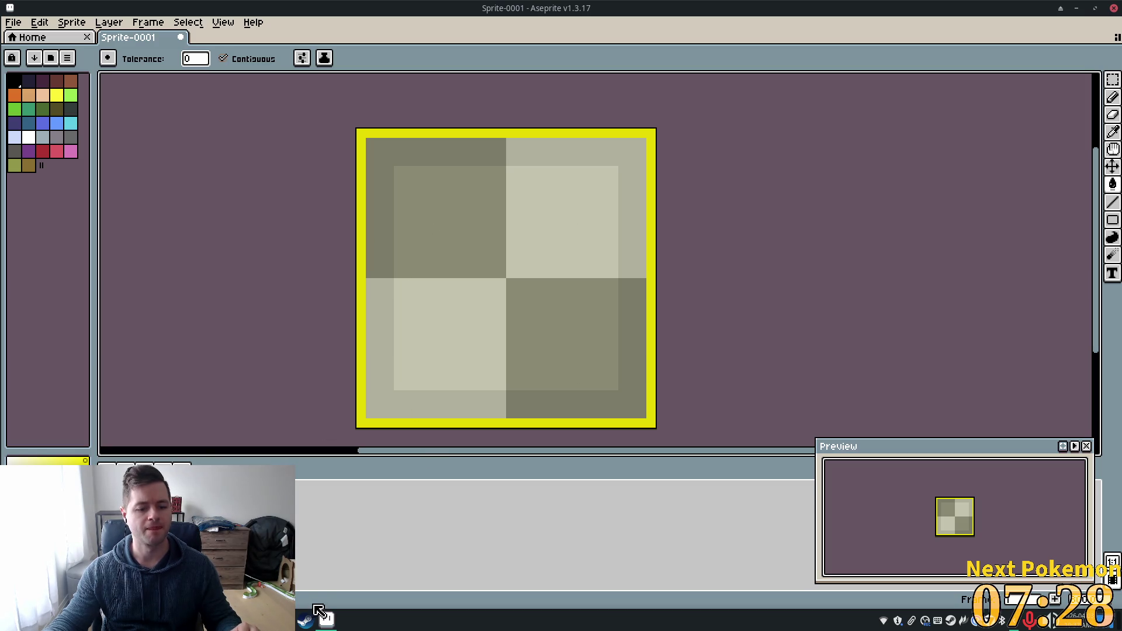
left_click(13, 22)
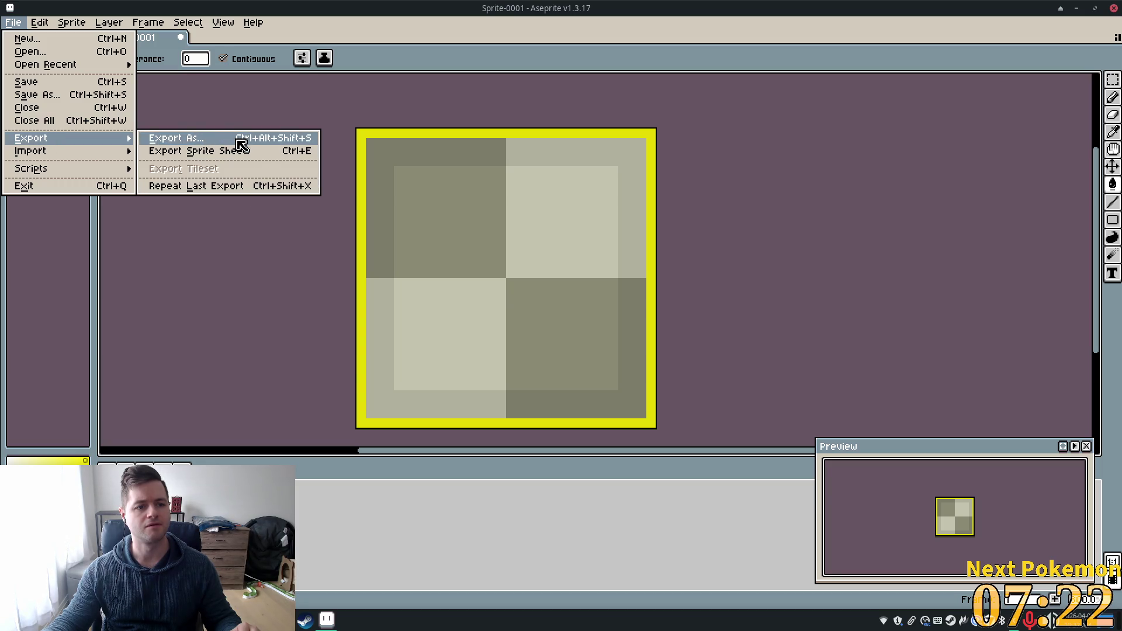
- Re-export UI_Button_highlight.png into the game project's assets folder, accepting the layers warning
left_click(260, 144)
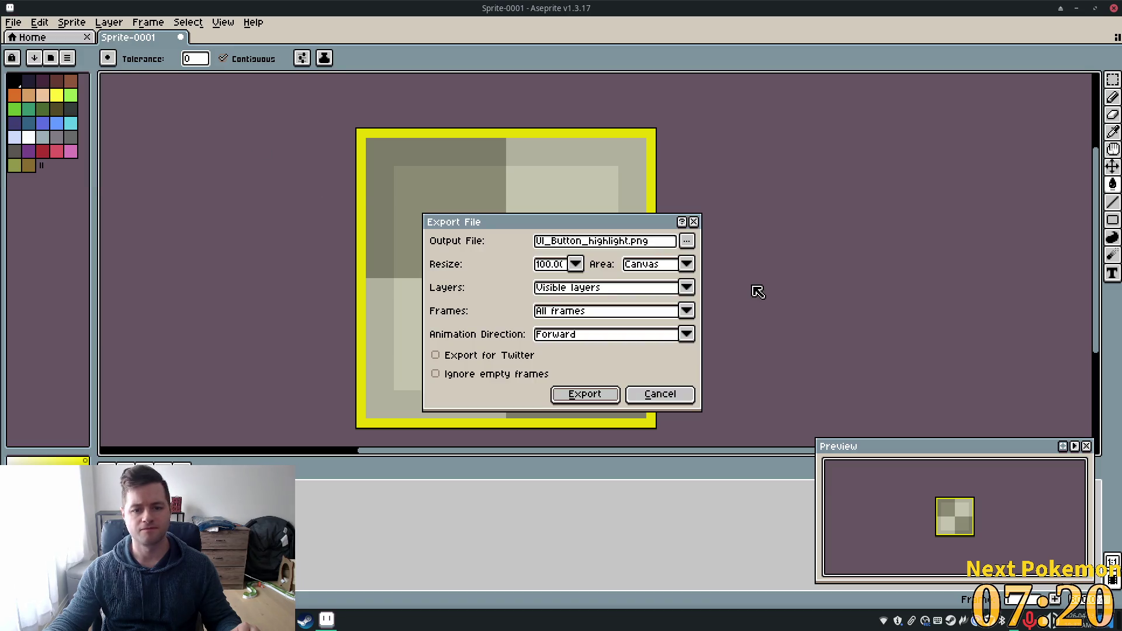
left_click(689, 242)
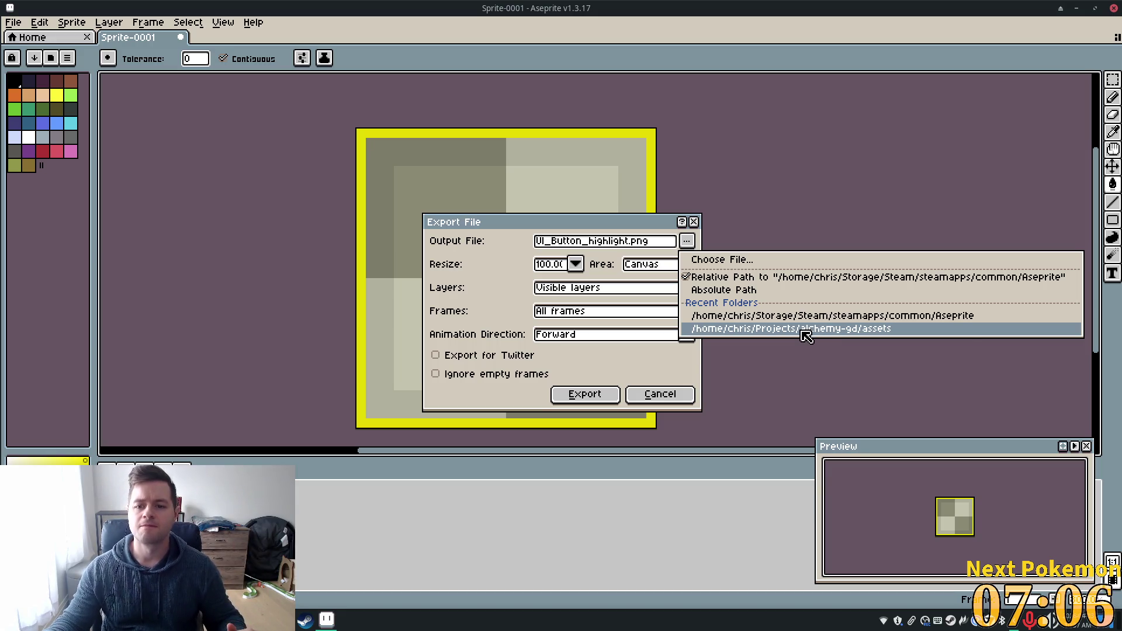
left_click(806, 331)
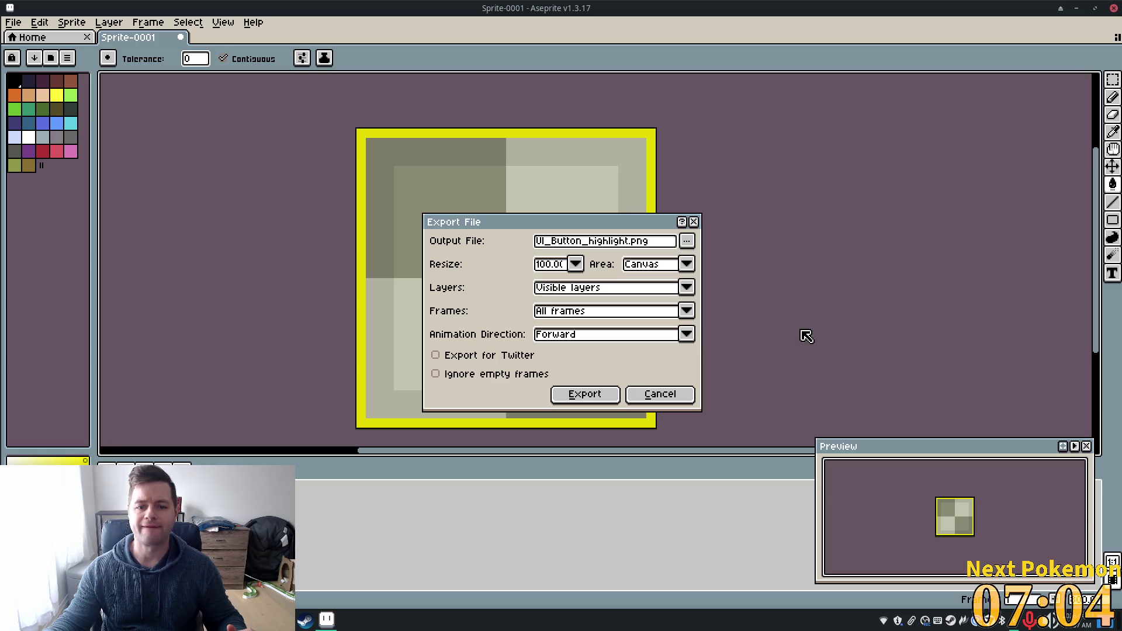
left_click(591, 393)
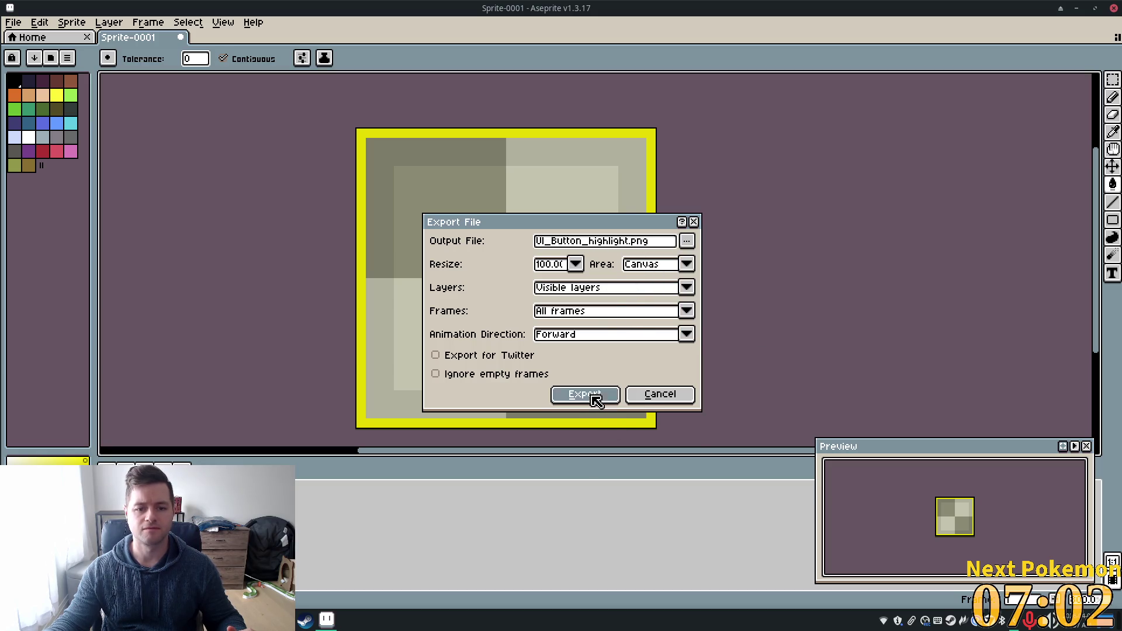
left_click(524, 381)
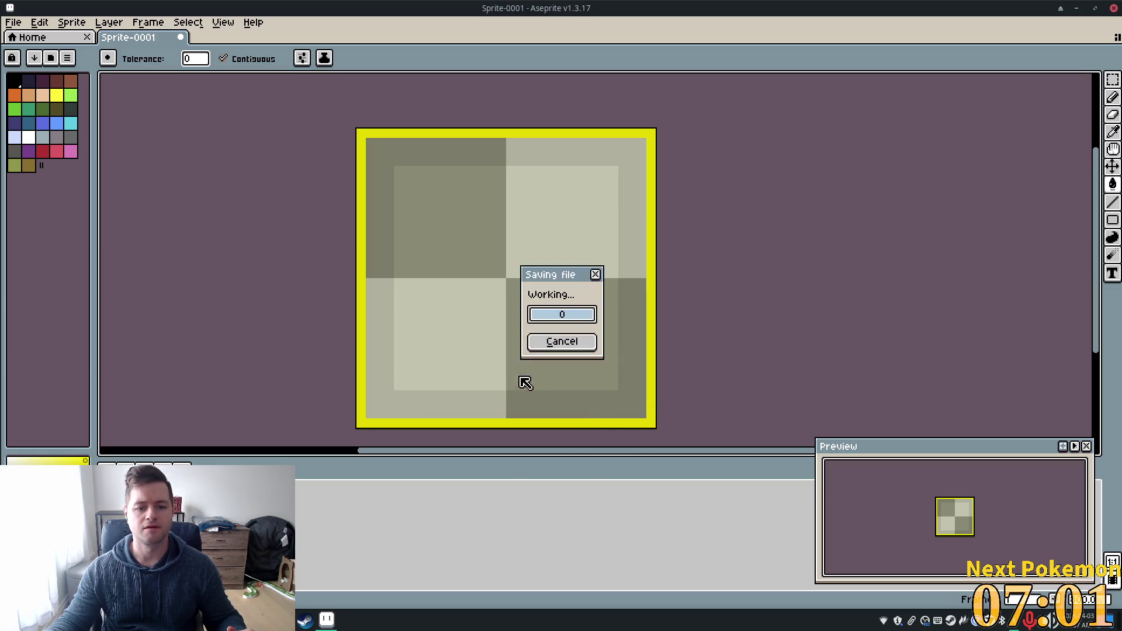
left_click(1077, 7)
- Filter the FileSystem by 'ui' and create a Sprite2D child under SpellbookButton
key("alt+Tab")
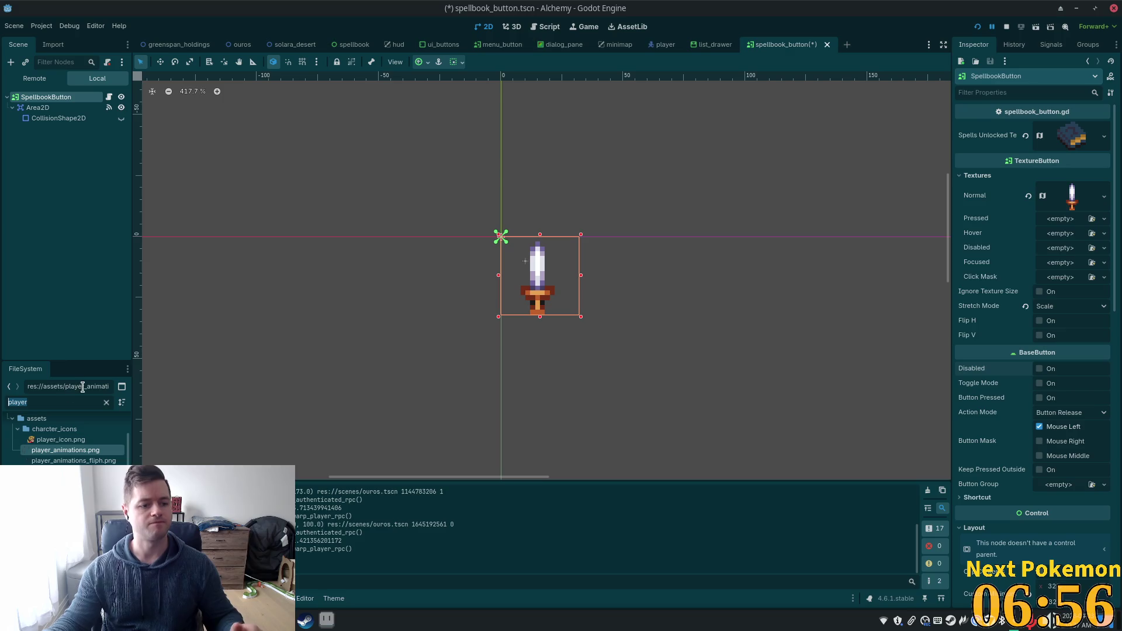
type("ui")
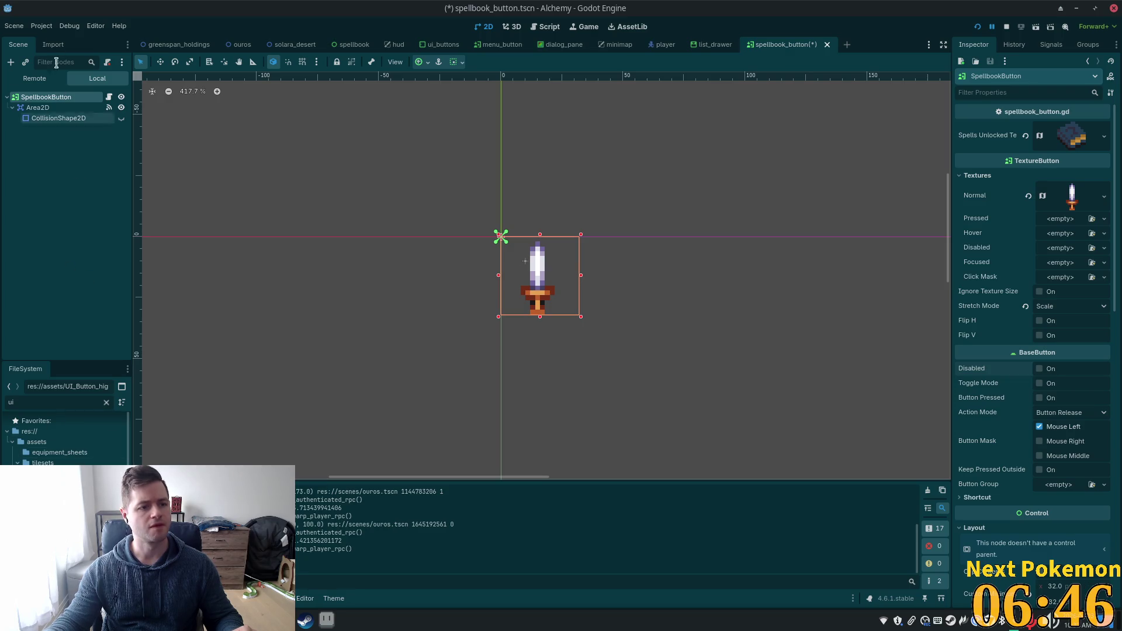
right_click(41, 99)
mouse_move(135, 112)
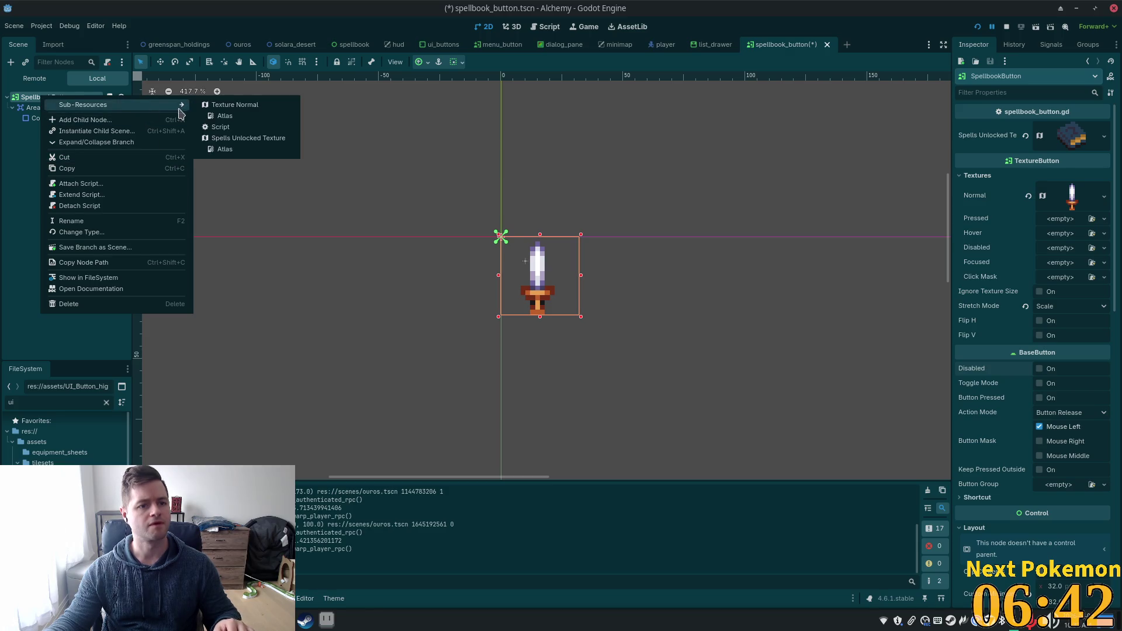
left_click(38, 108)
left_click(46, 97)
key("ctrl+a")
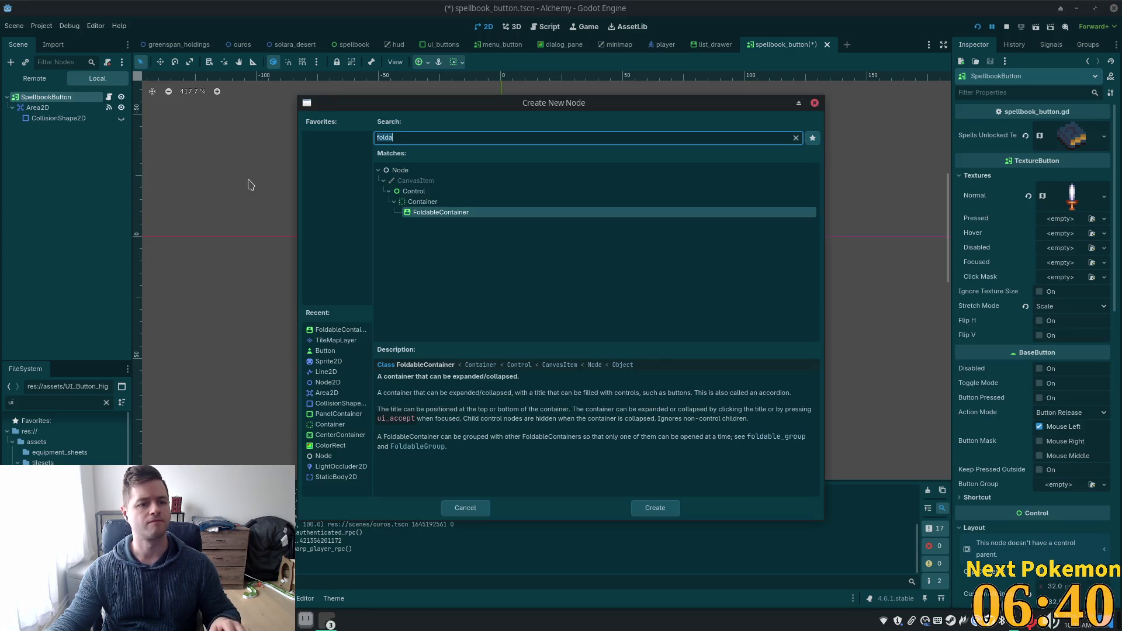
type("sprite")
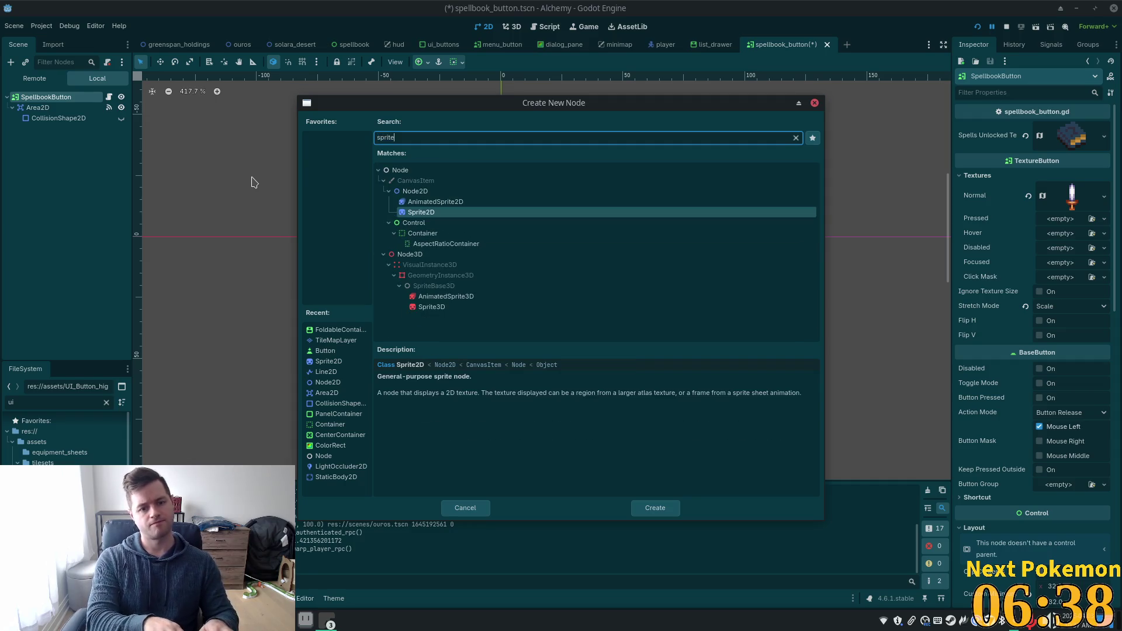
key("Return")
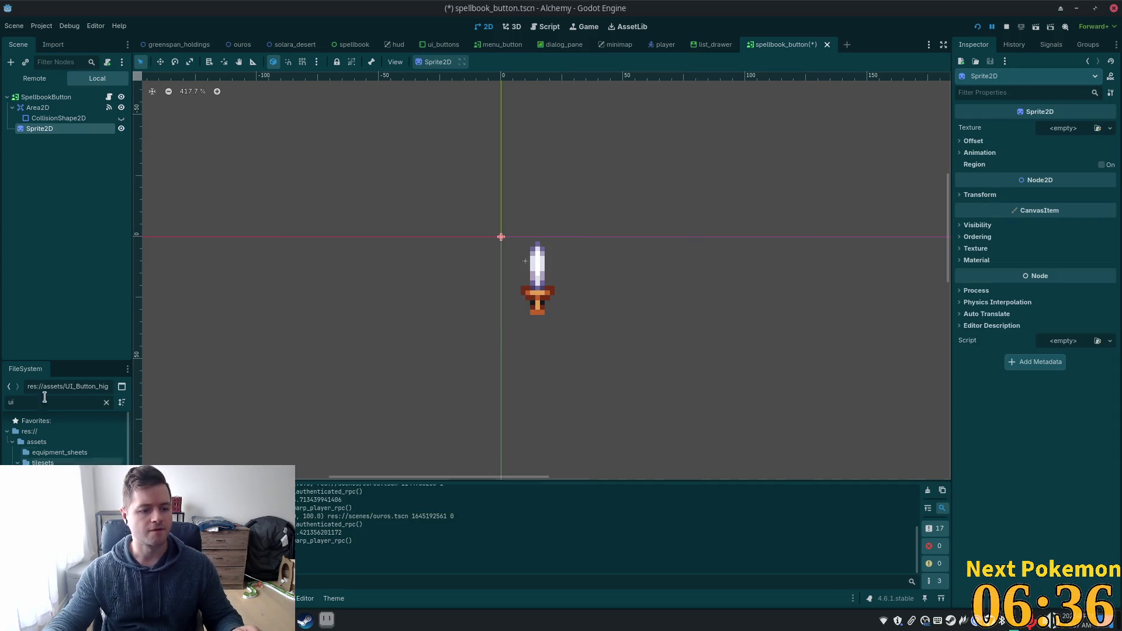
- Give the Sprite2D the UI_Button_highlight.png texture and ungroup it from the button
mouse_move(65, 485)
left_mouse_down()
mouse_move(165, 438)
mouse_move(1096, 126)
mouse_move(1070, 128)
left_mouse_up()
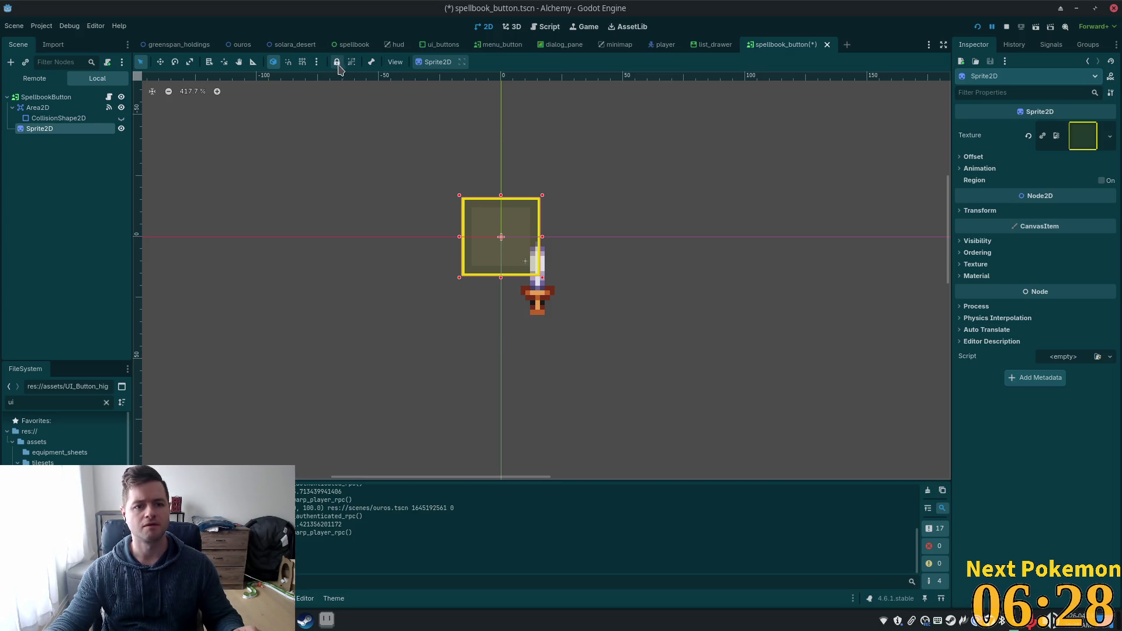
left_click(395, 64)
left_click(370, 63)
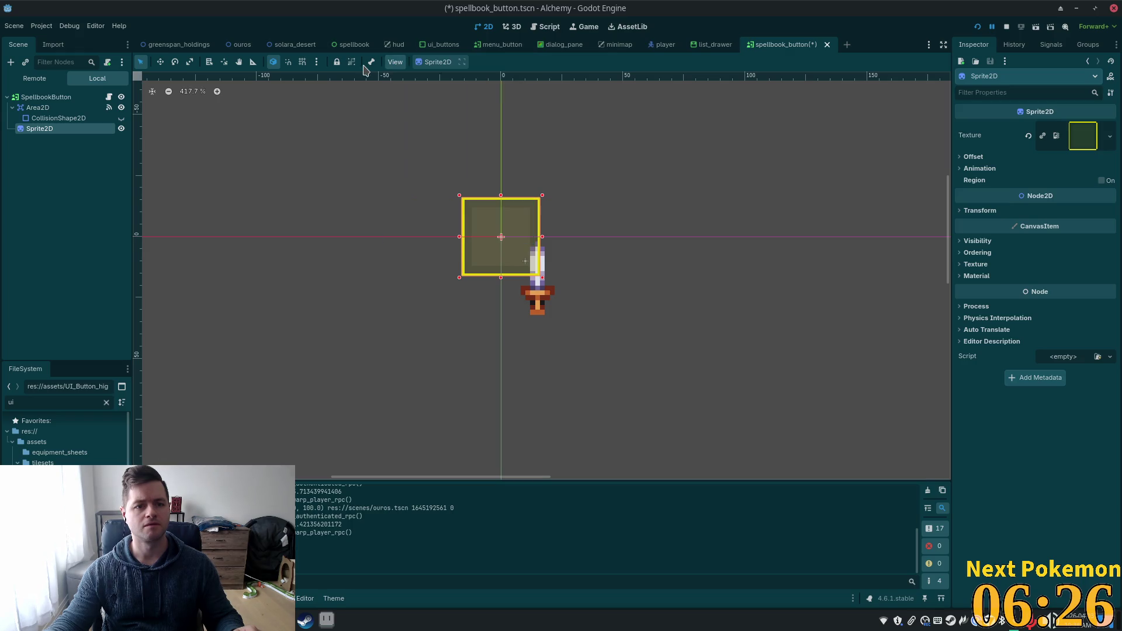
left_click(370, 63)
left_click(351, 62)
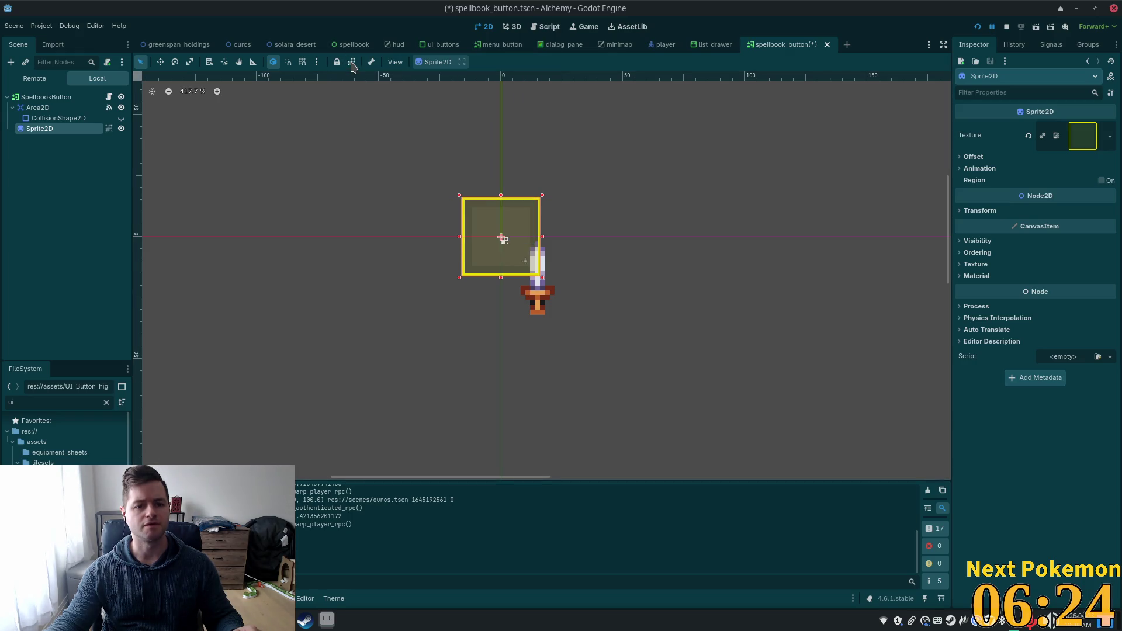
left_click(352, 63)
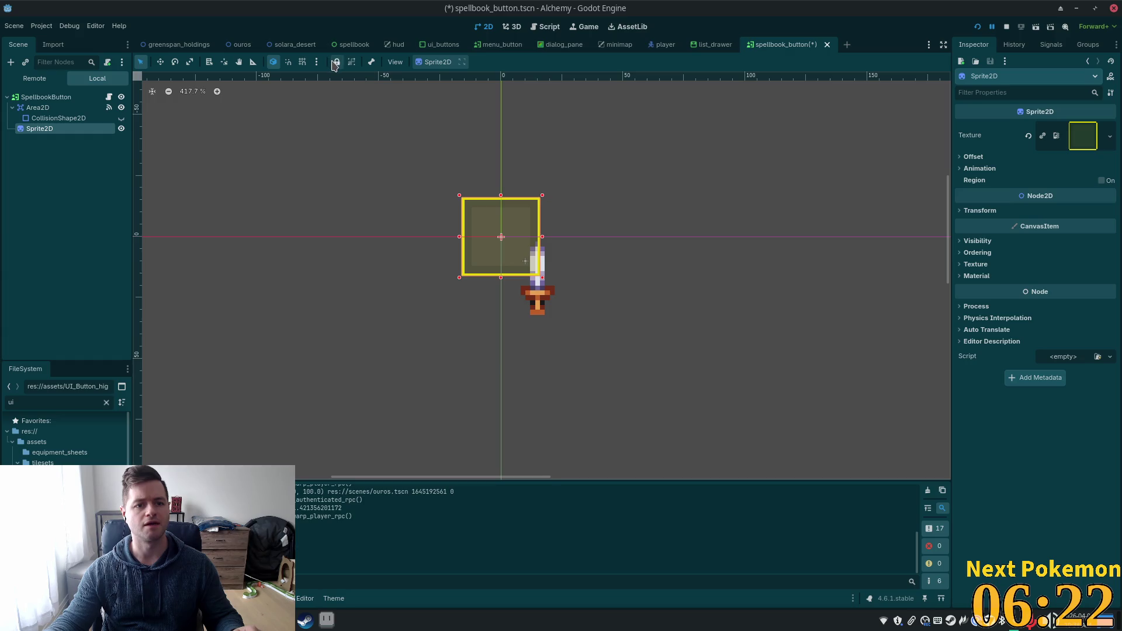
left_click(317, 62)
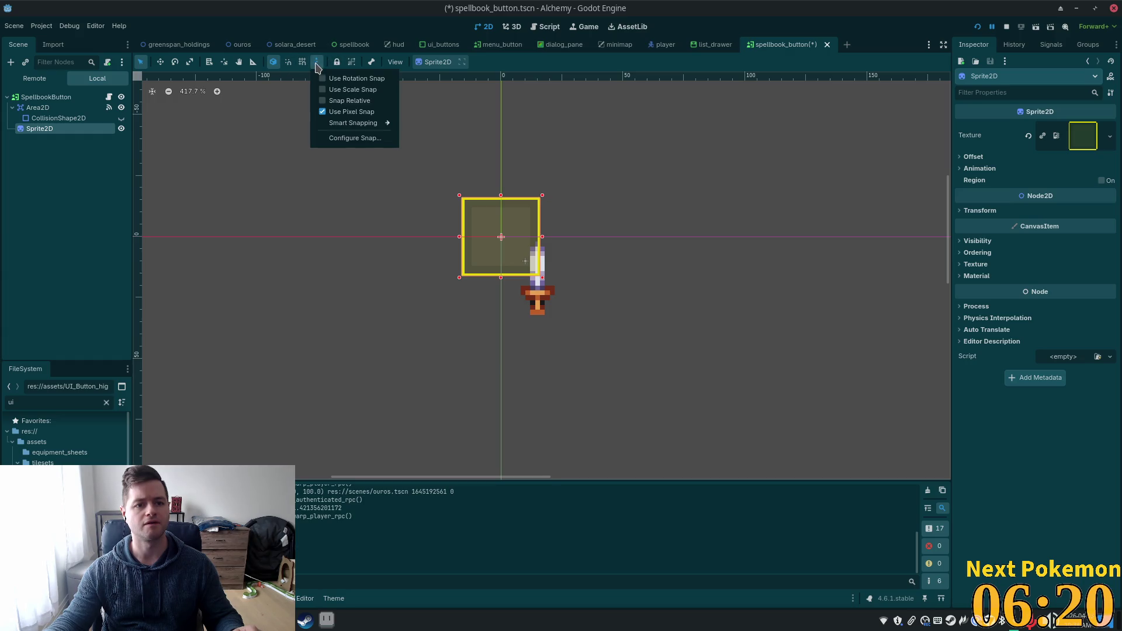
left_click(316, 62)
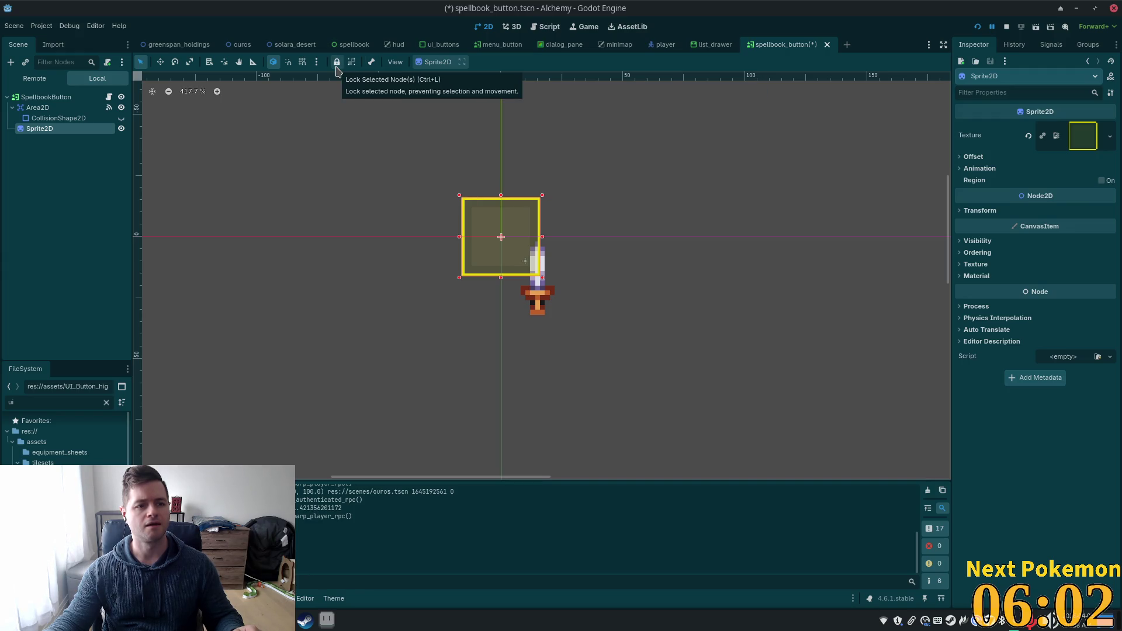
- Expand the Sprite2D Offset and Transform properties in the Inspector and zoom in
left_click(961, 158)
left_click(961, 285)
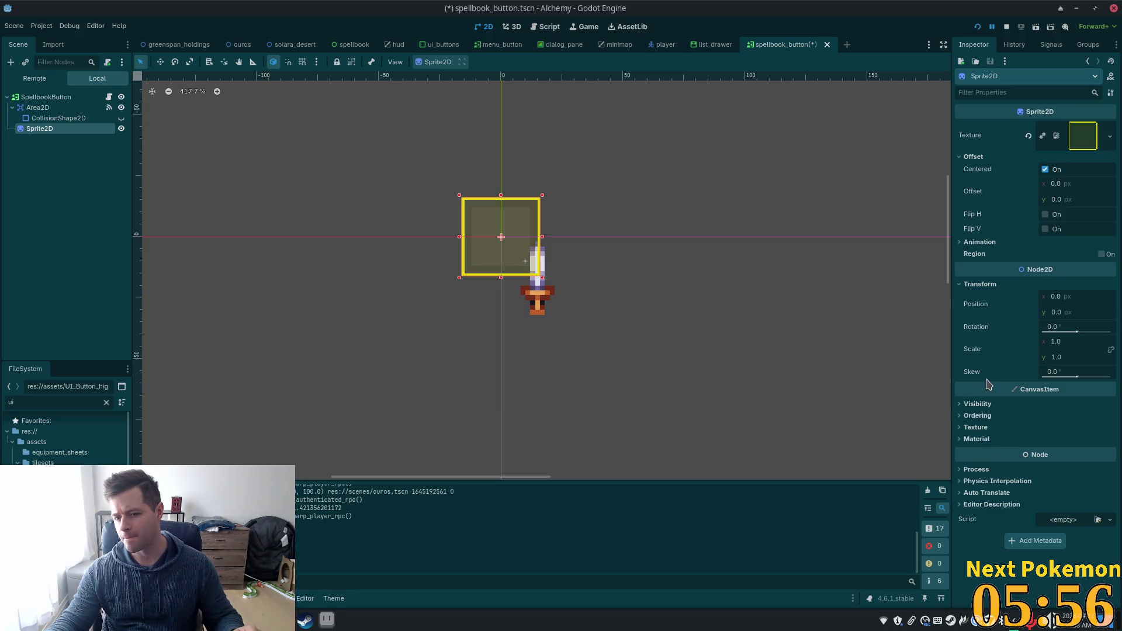
left_click(959, 243)
left_click(959, 242)
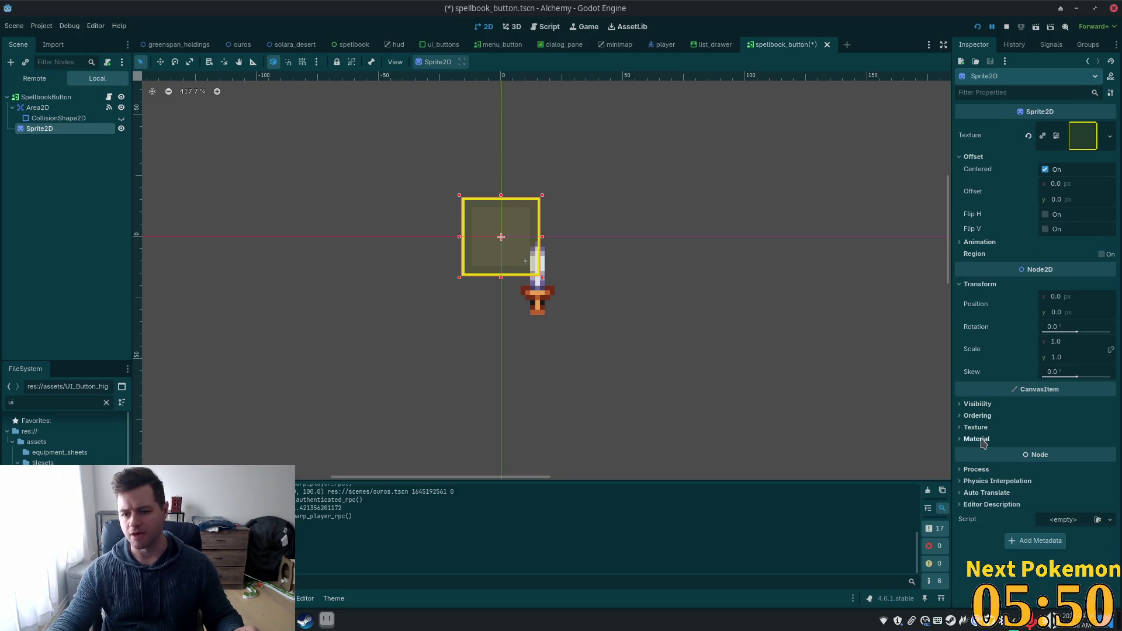
scroll(596, 300, "up", 3)
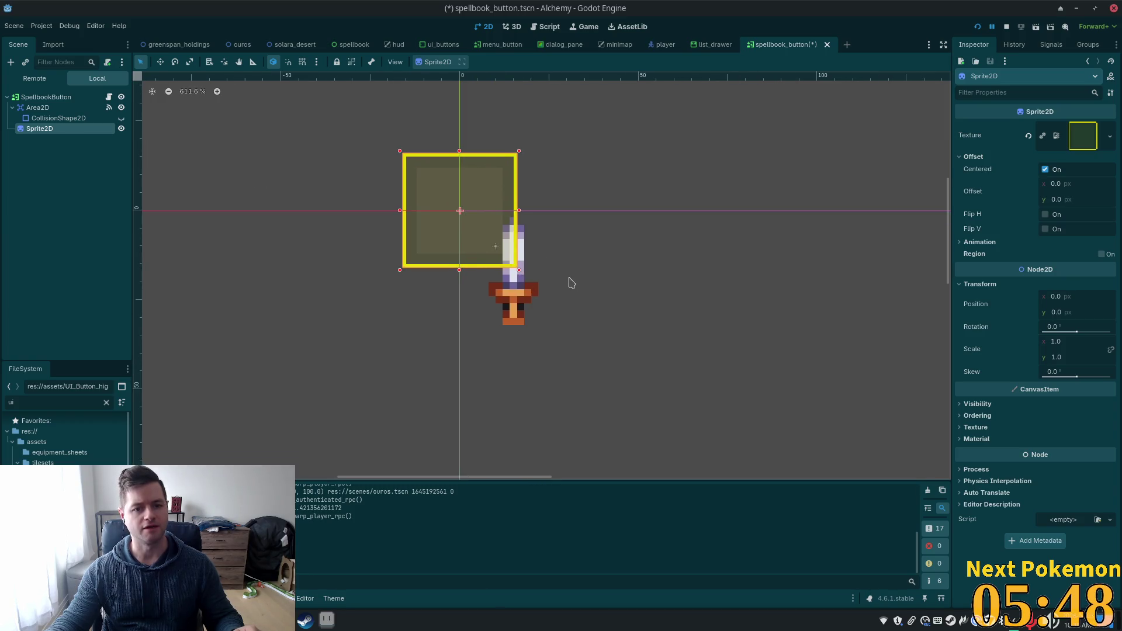
scroll(194, 188, "up", 1)
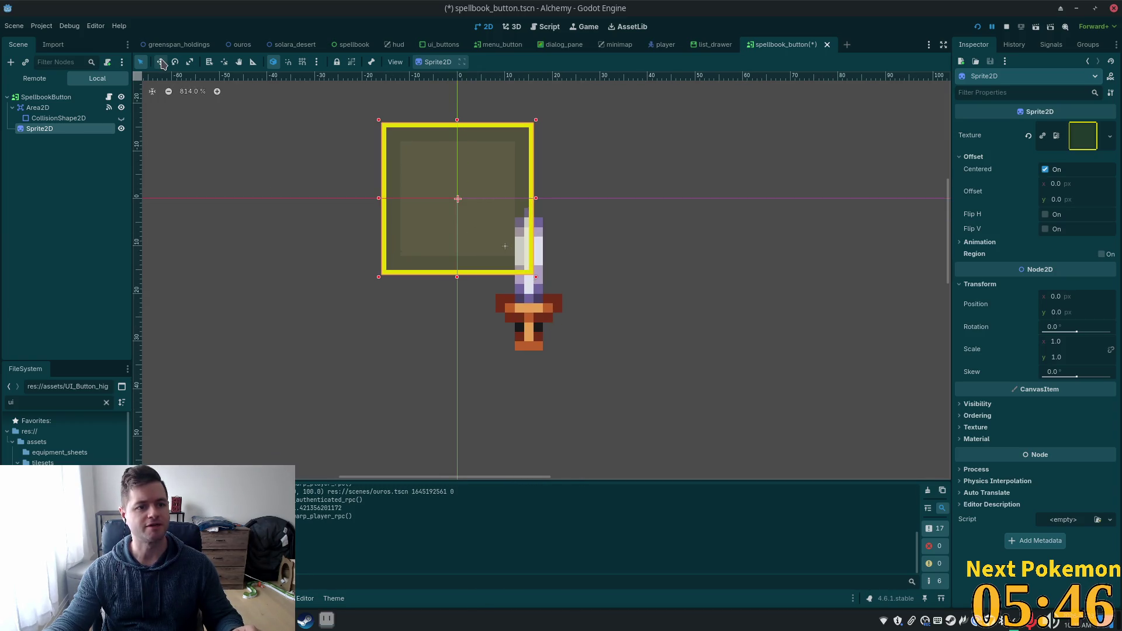
- Move the highlight square to position 16, 16 over the sword, toggling its visibility to compare
left_click(160, 62)
mouse_move(332, 168)
left_mouse_down()
mouse_move(403, 253)
mouse_move(405, 238)
left_mouse_up()
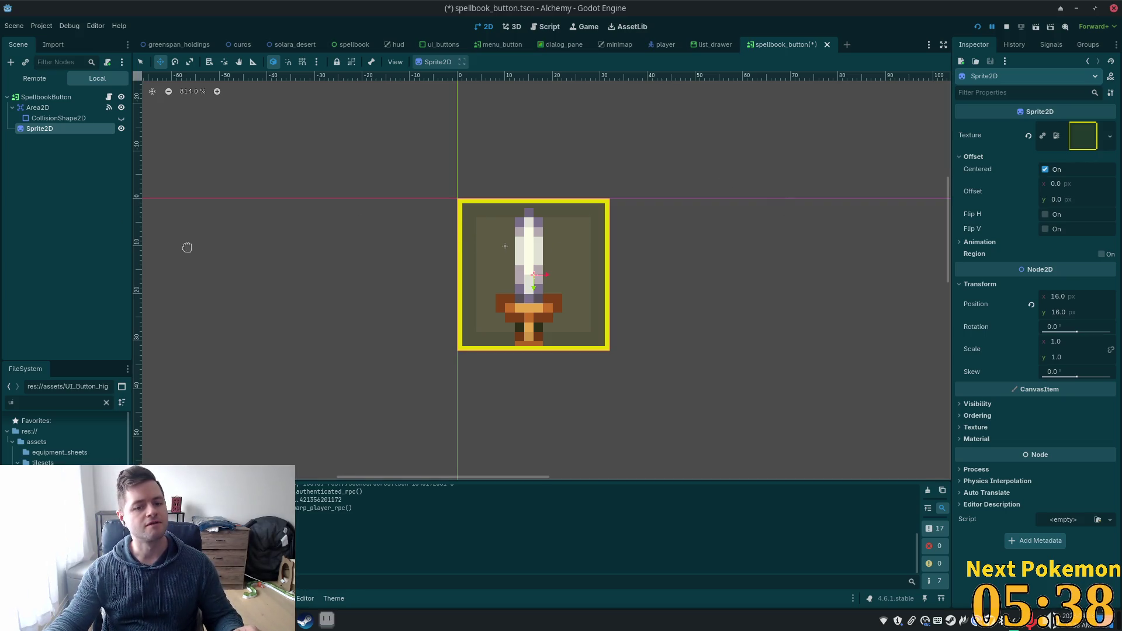
scroll(248, 230, "down", 5)
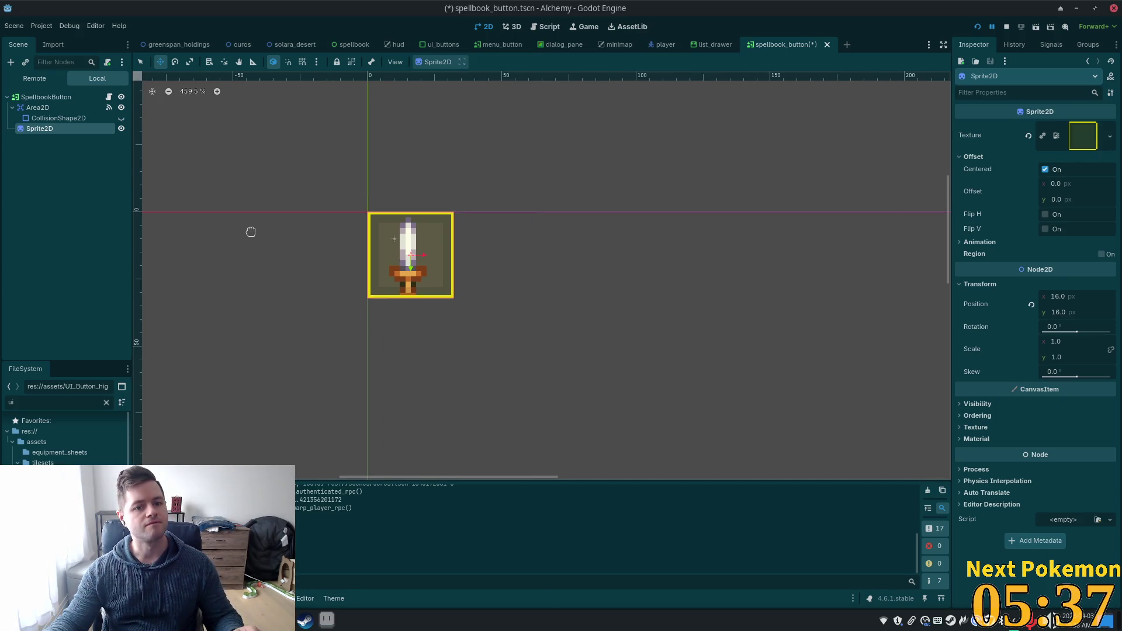
left_click(121, 129)
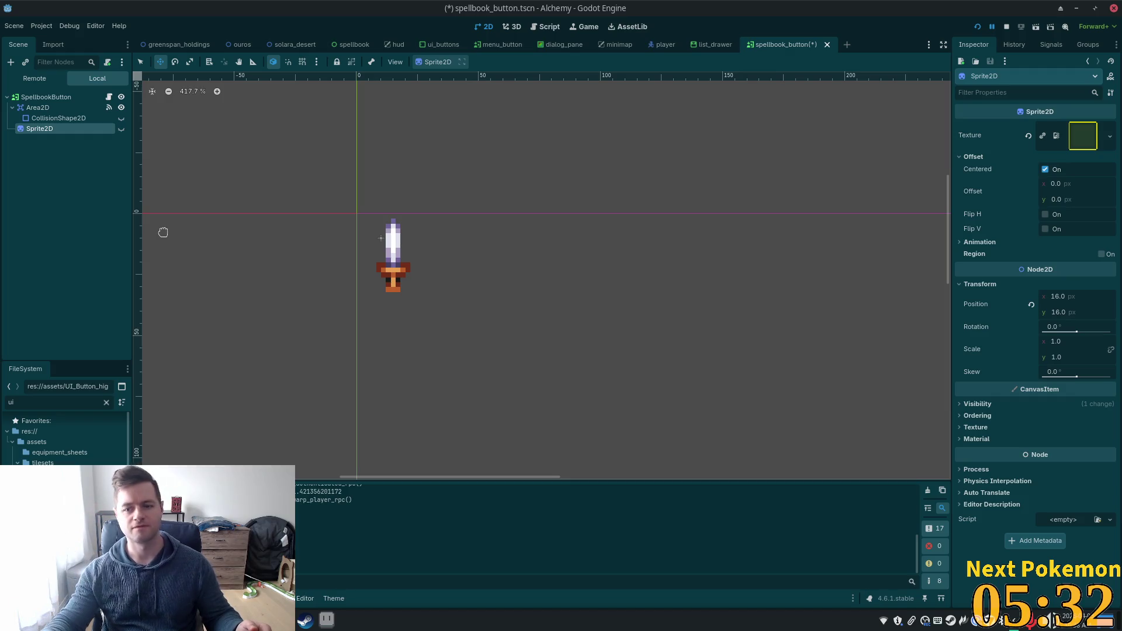
left_click(121, 128)
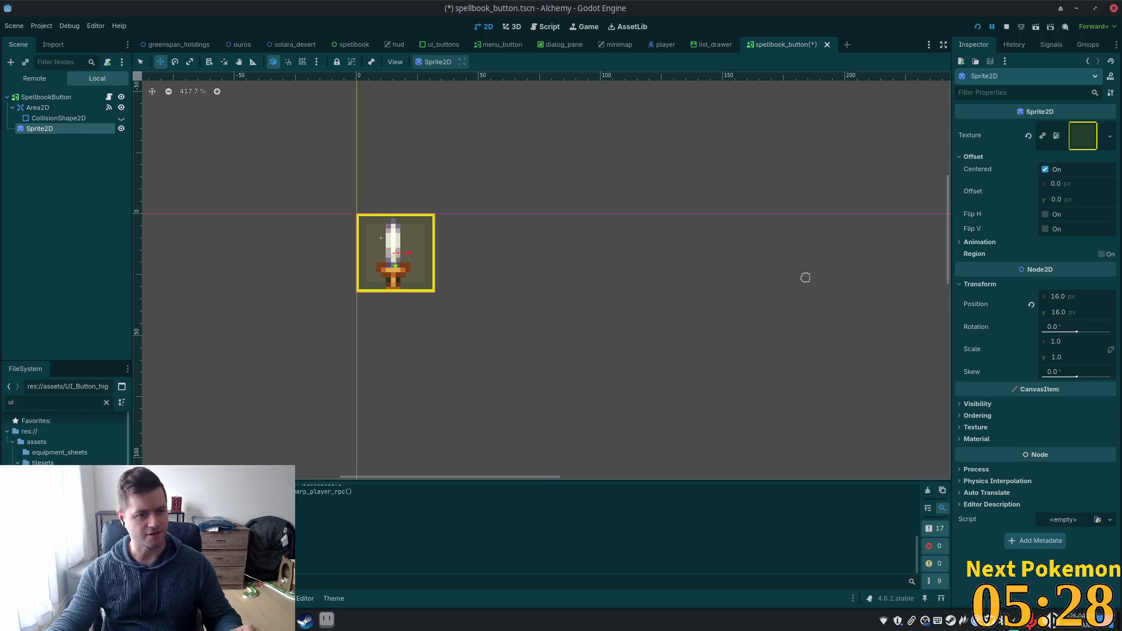
left_click(997, 408)
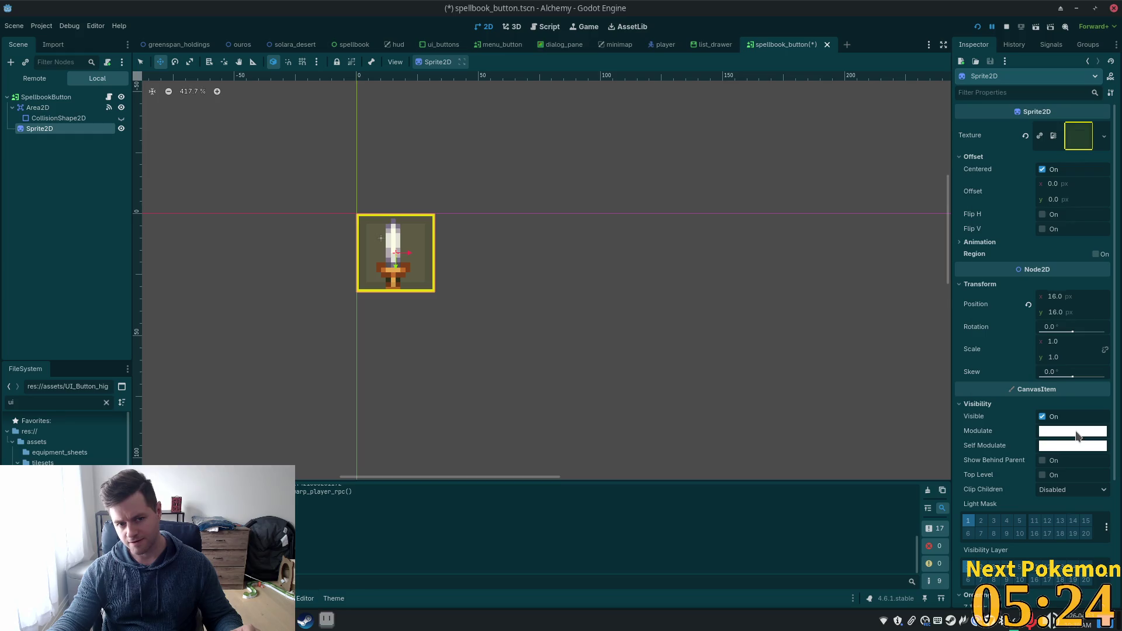
key("alt+Tab")
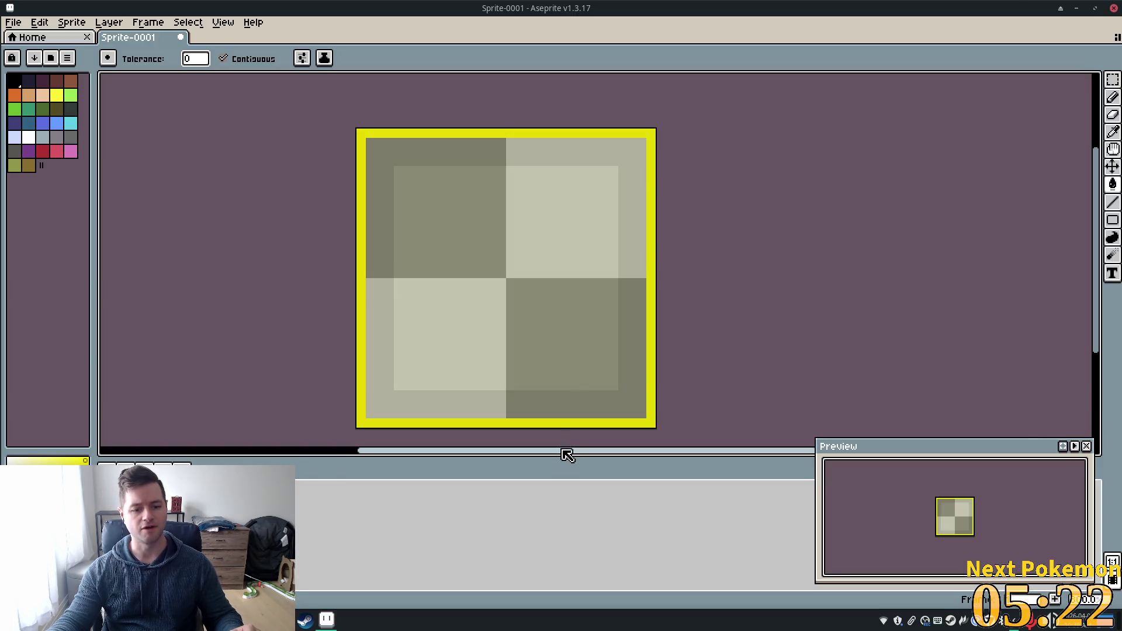
key("alt+Tab")
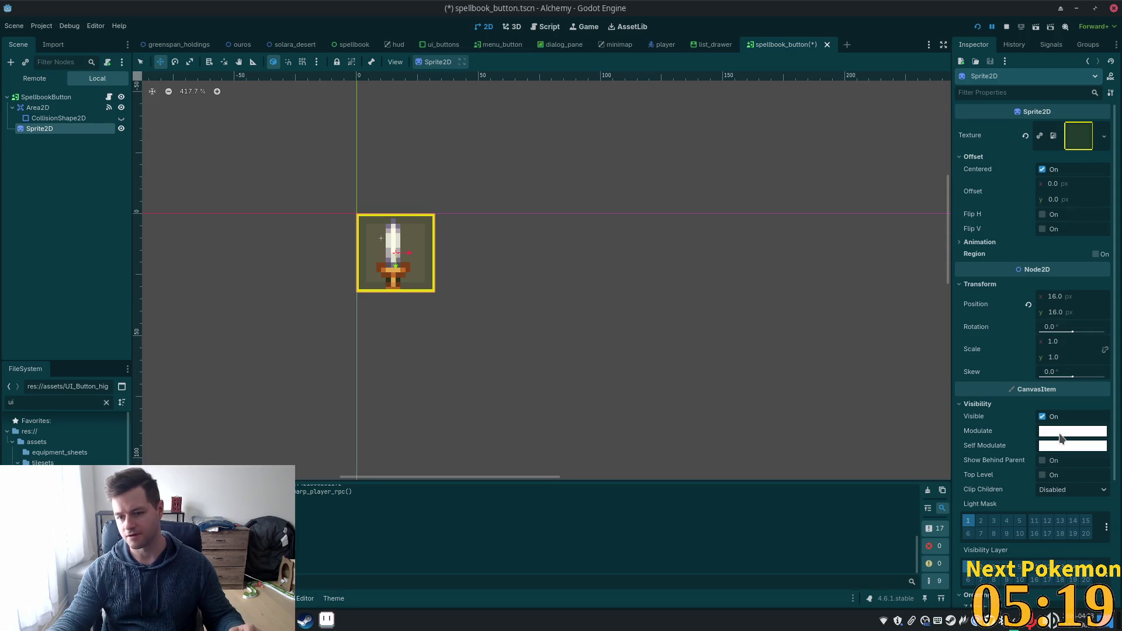
left_click(1056, 433)
mouse_move(1036, 357)
left_mouse_down()
mouse_move(1061, 359)
mouse_move(998, 365)
left_mouse_up()
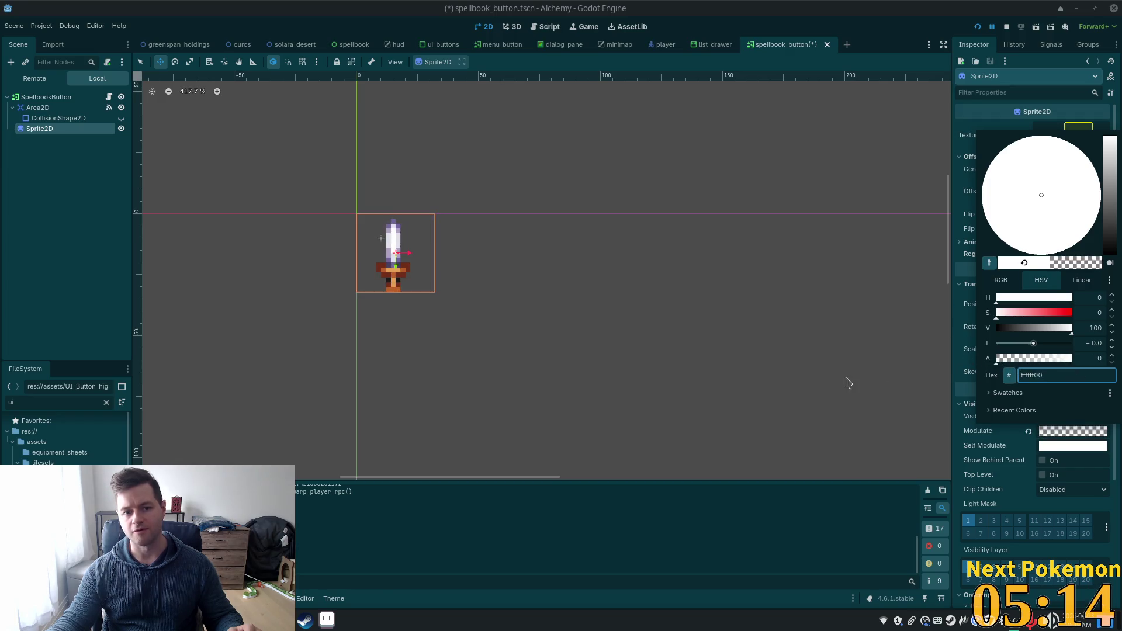
type("32")
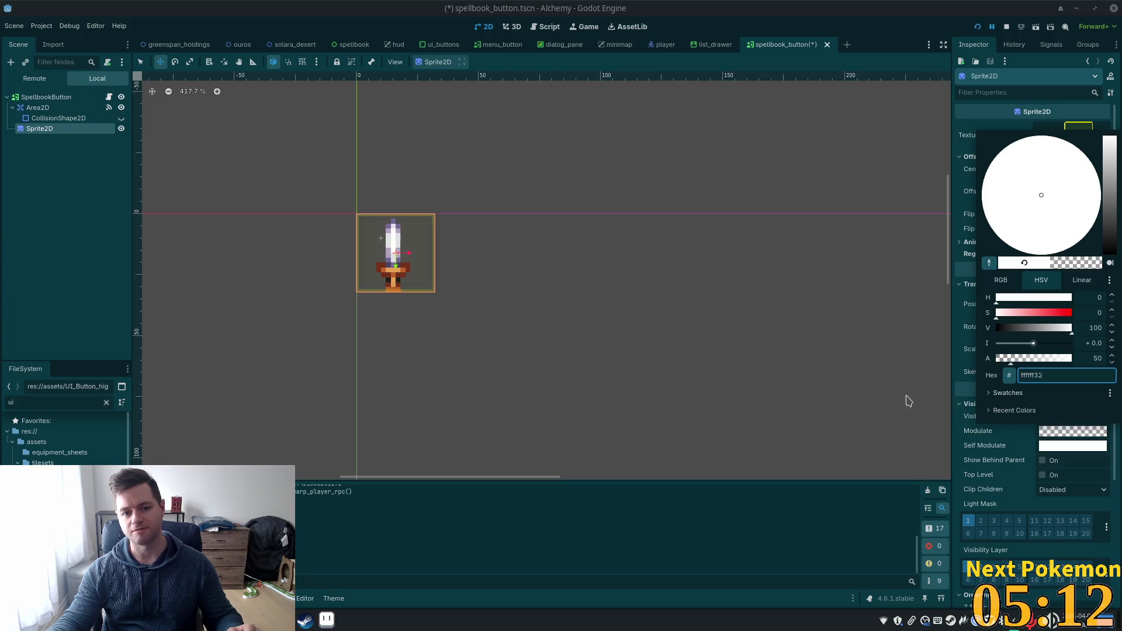
key("BackSpace")
key("BackSpace")
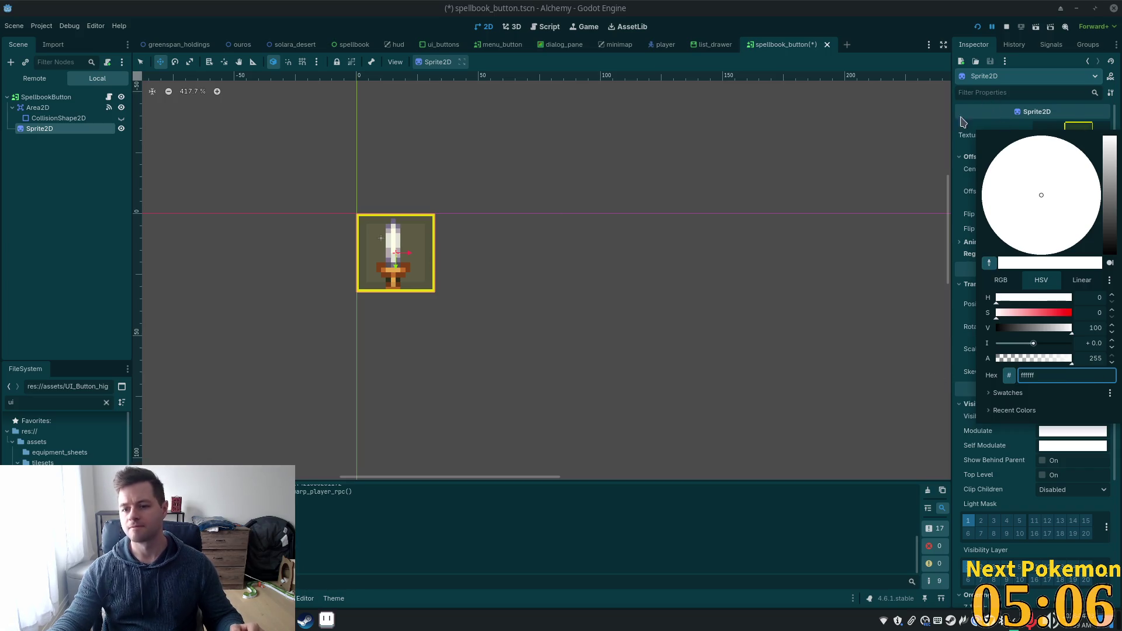
left_click(785, 6)
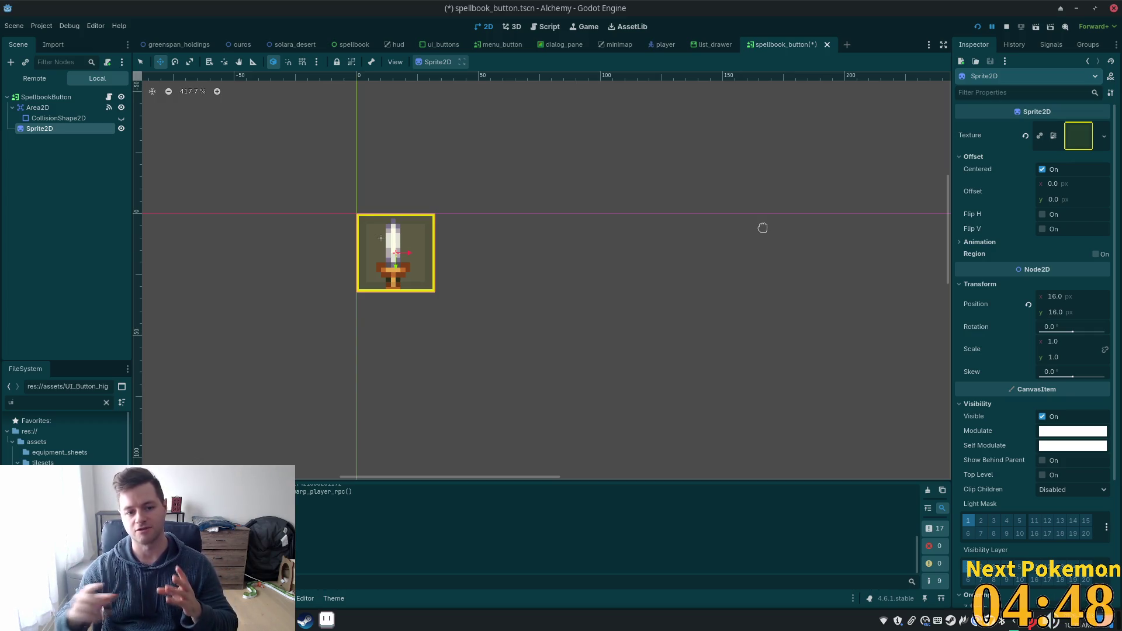
- Bring the Alchemy (DEBUG) window forward and repeatedly toggle the skills list from the hotbar sword
left_click(326, 620)
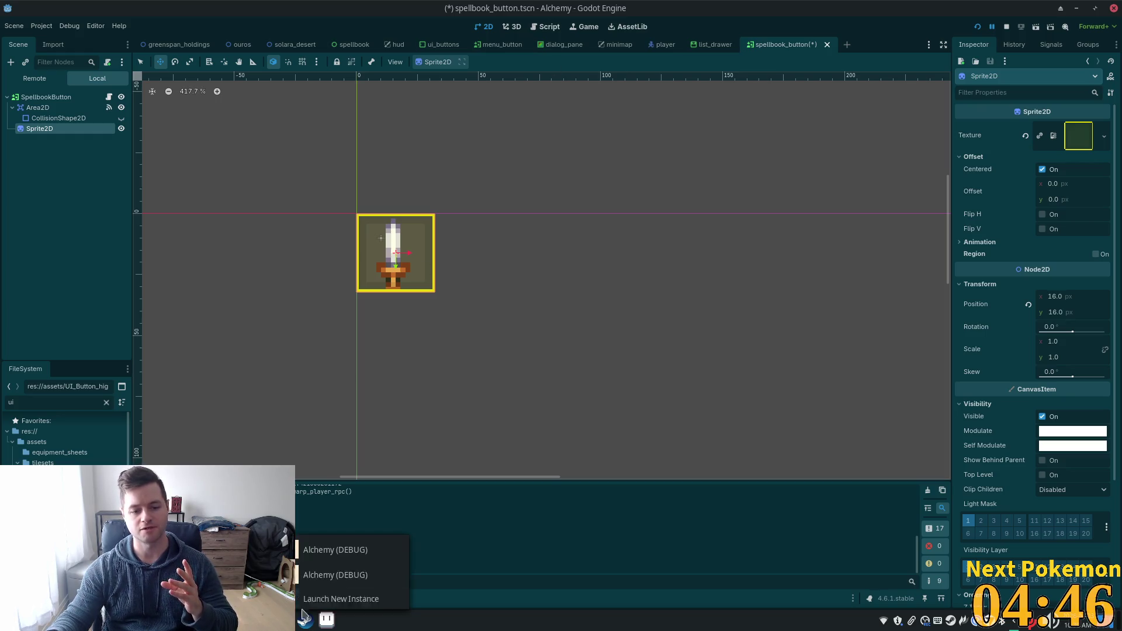
left_click(344, 546)
left_click(683, 546)
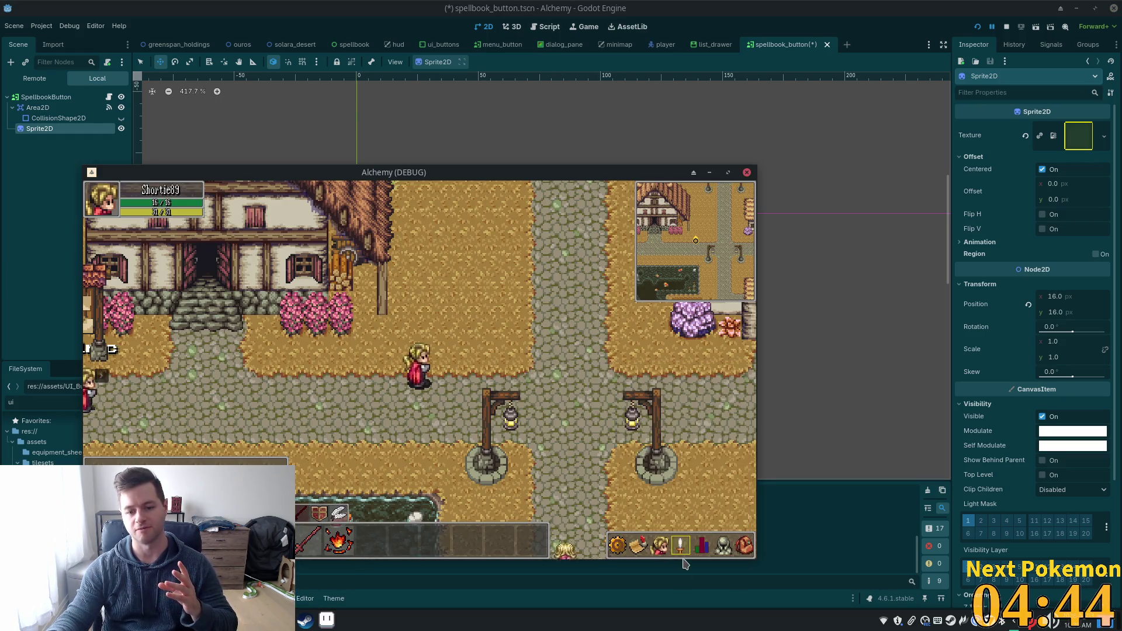
left_click(683, 549)
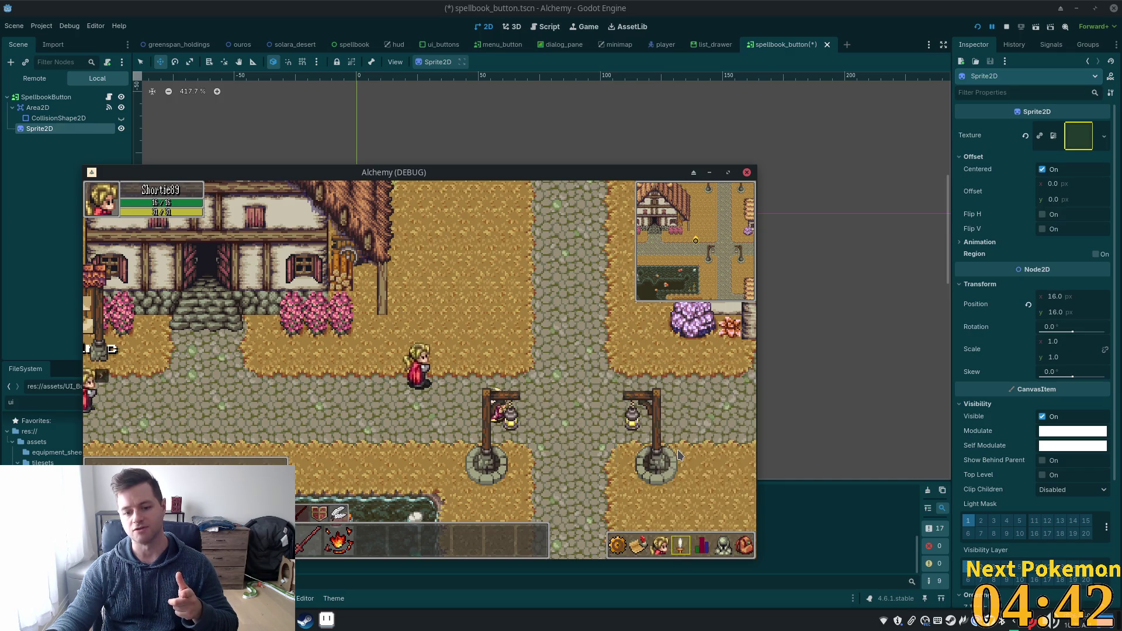
left_click(683, 546)
left_click(685, 546)
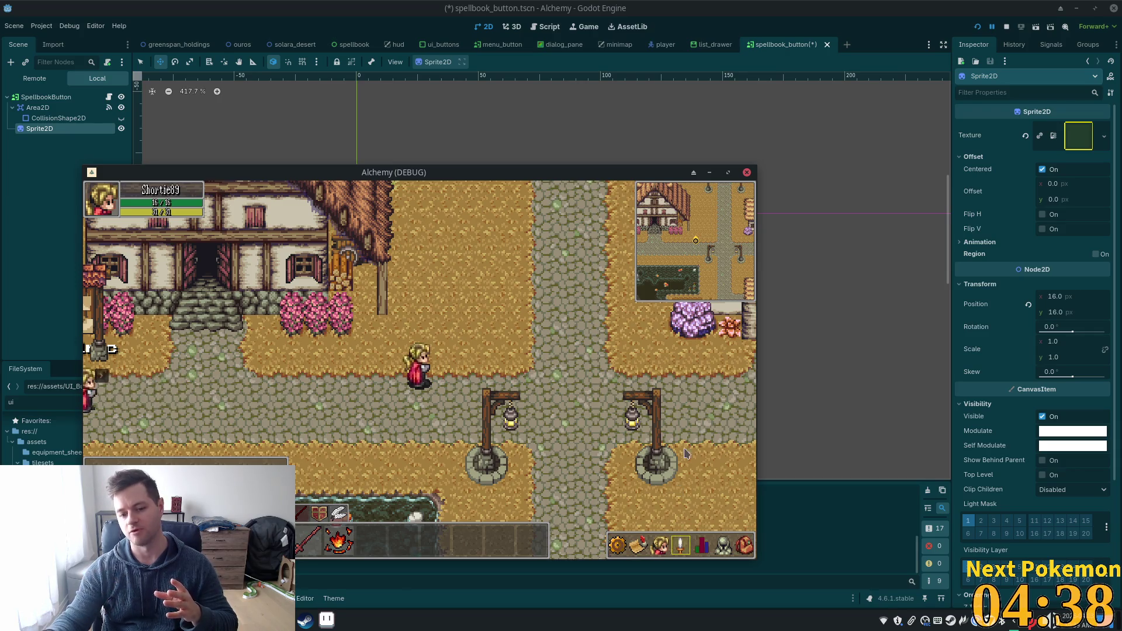
left_click(683, 550)
left_click(685, 462)
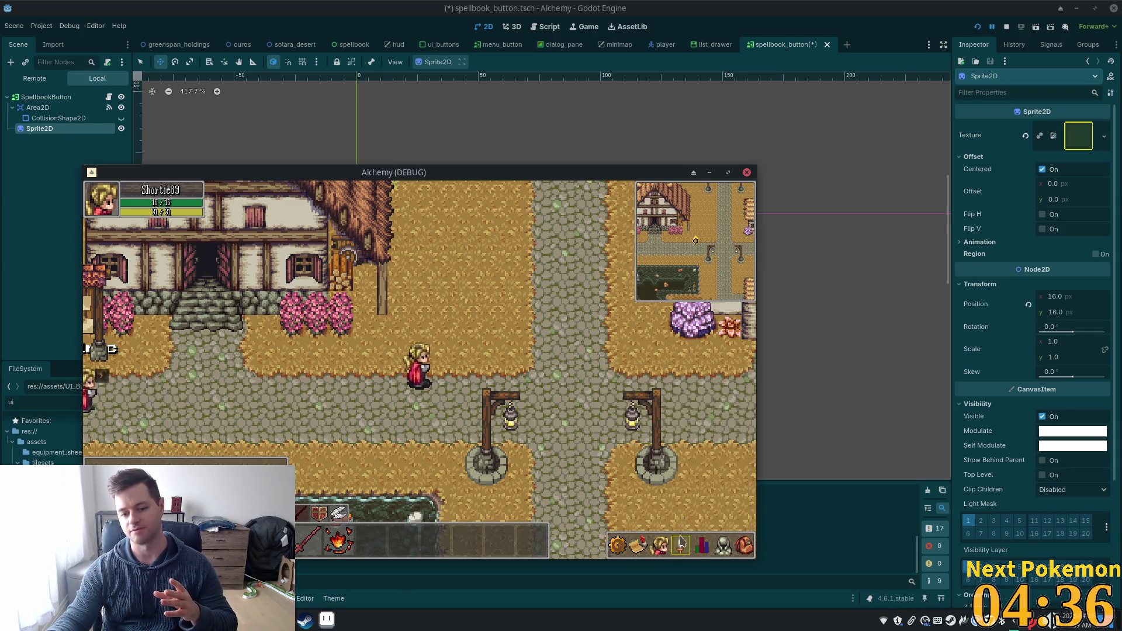
left_click(681, 544)
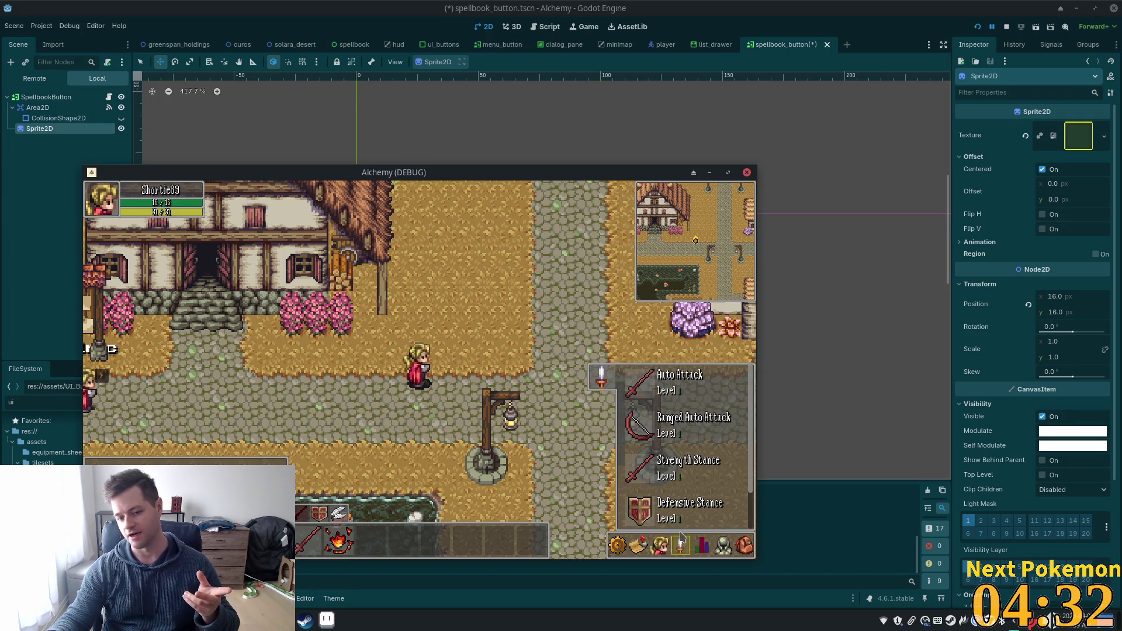
left_click(681, 539)
left_click(681, 543)
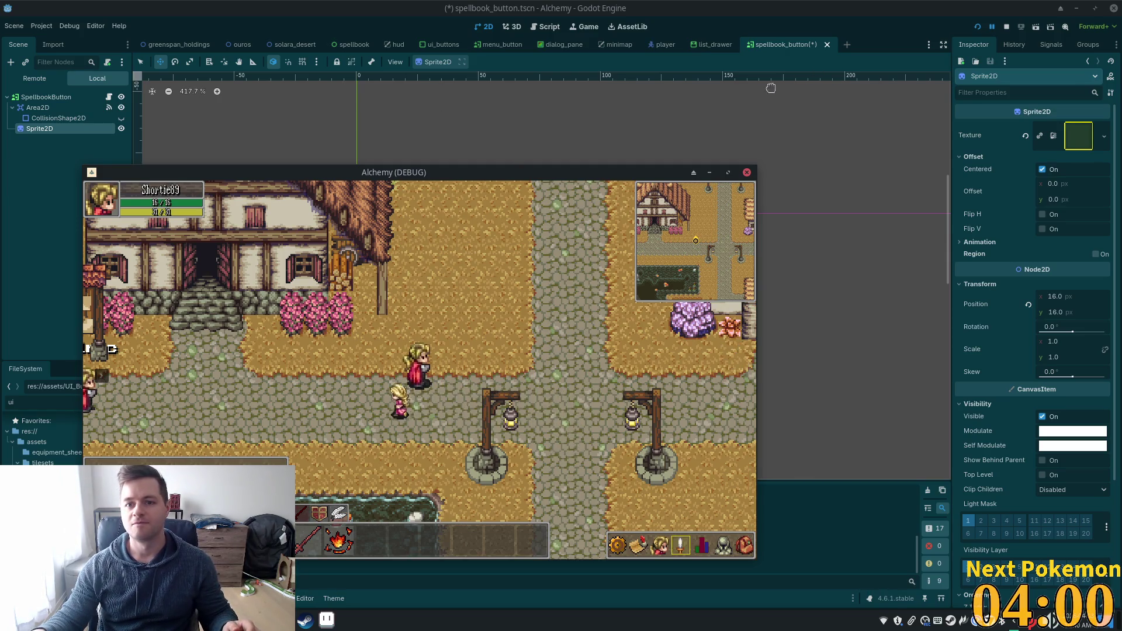
- Stop the game and set the Sprite2D Modulate to fully transparent ffffff00
key("F8")
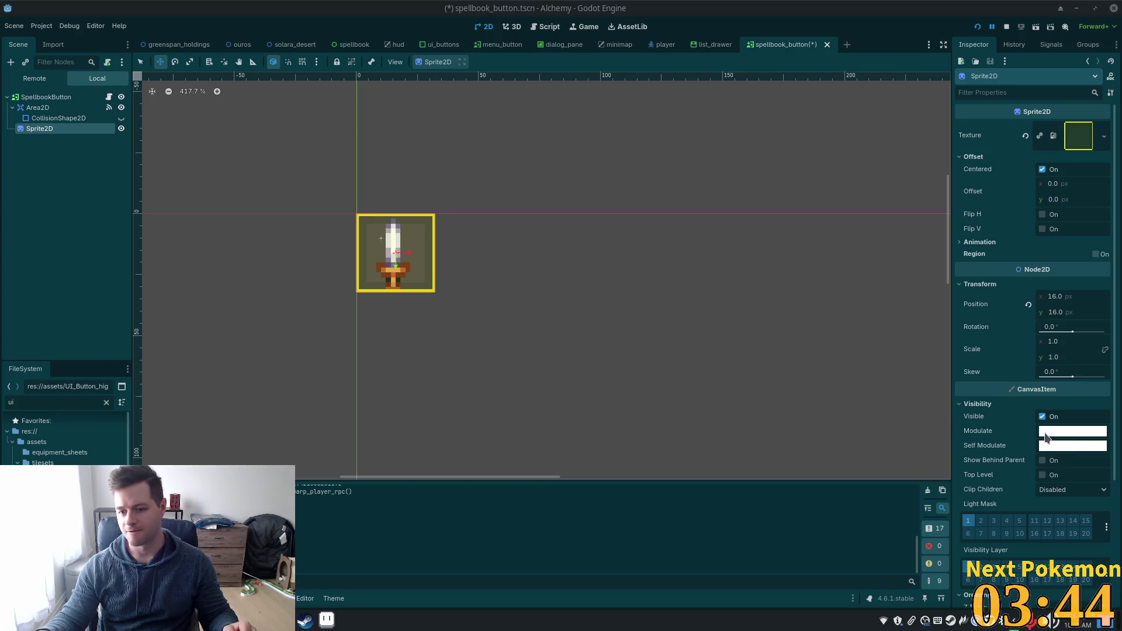
left_click(1046, 433)
left_click(1037, 376)
type("00")
key("Return")
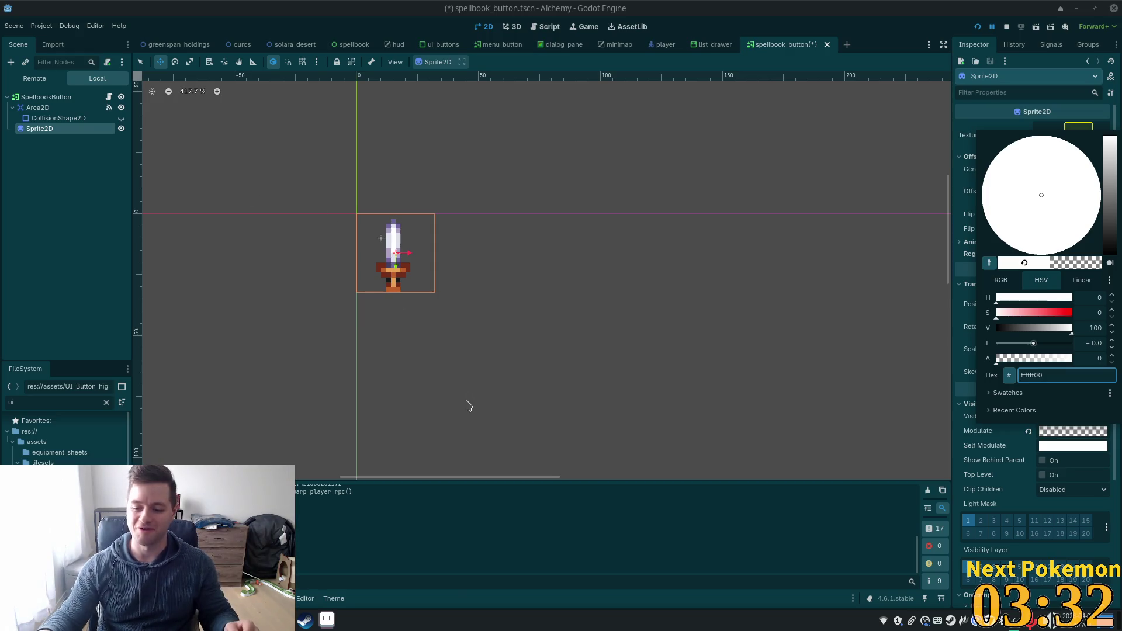
left_click(966, 127)
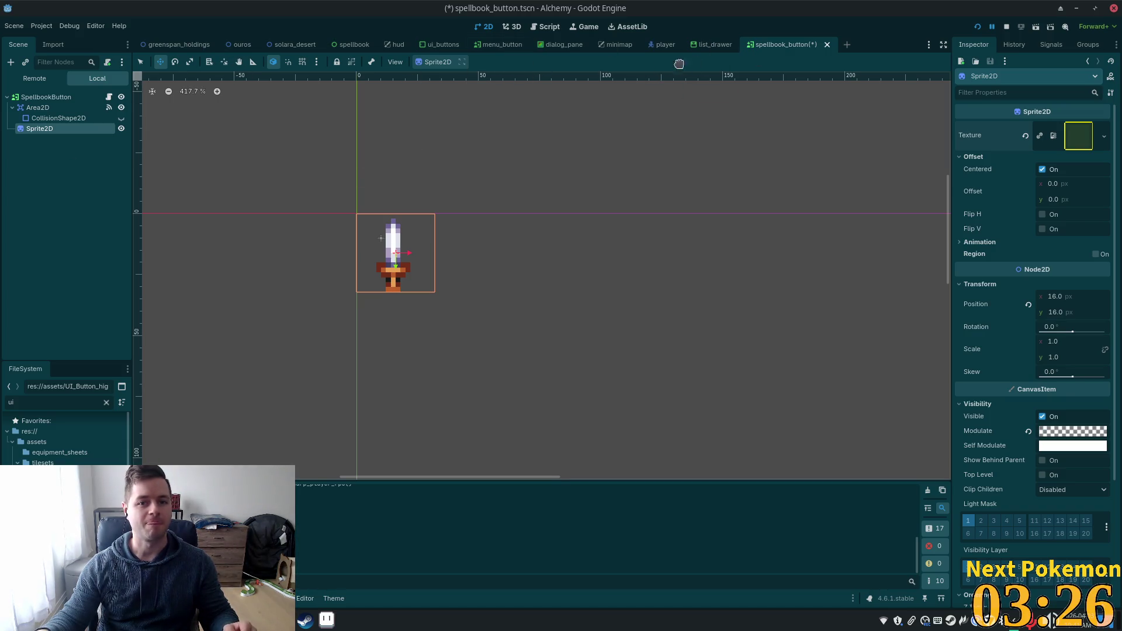
left_click(76, 170)
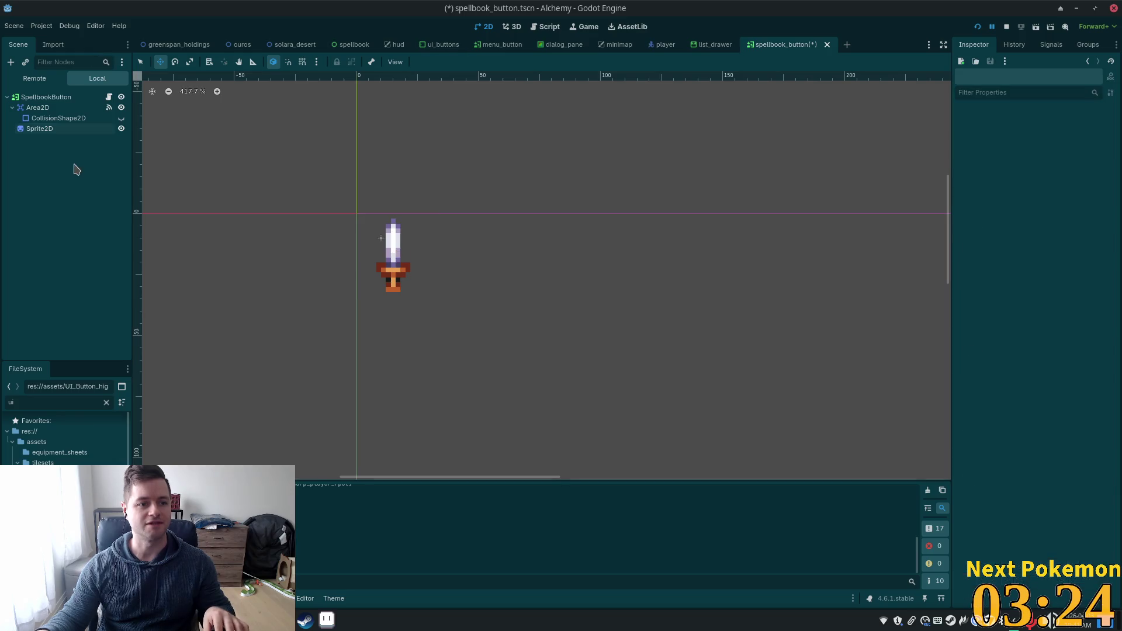
key("ctrl+s")
left_click(109, 97)
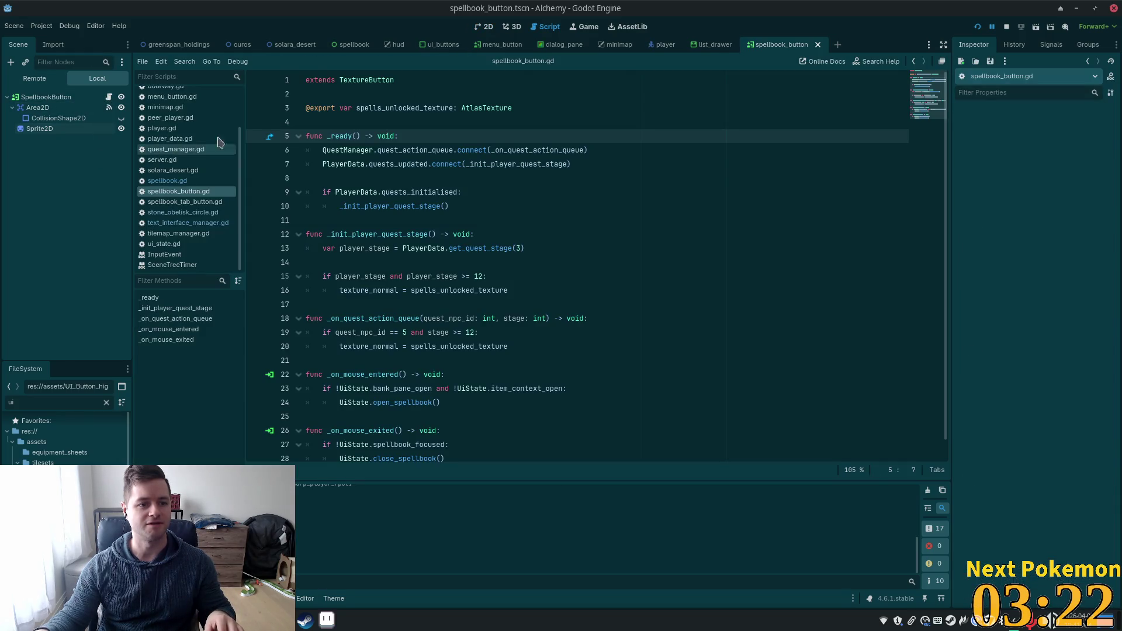
left_click(535, 109)
key("Return")
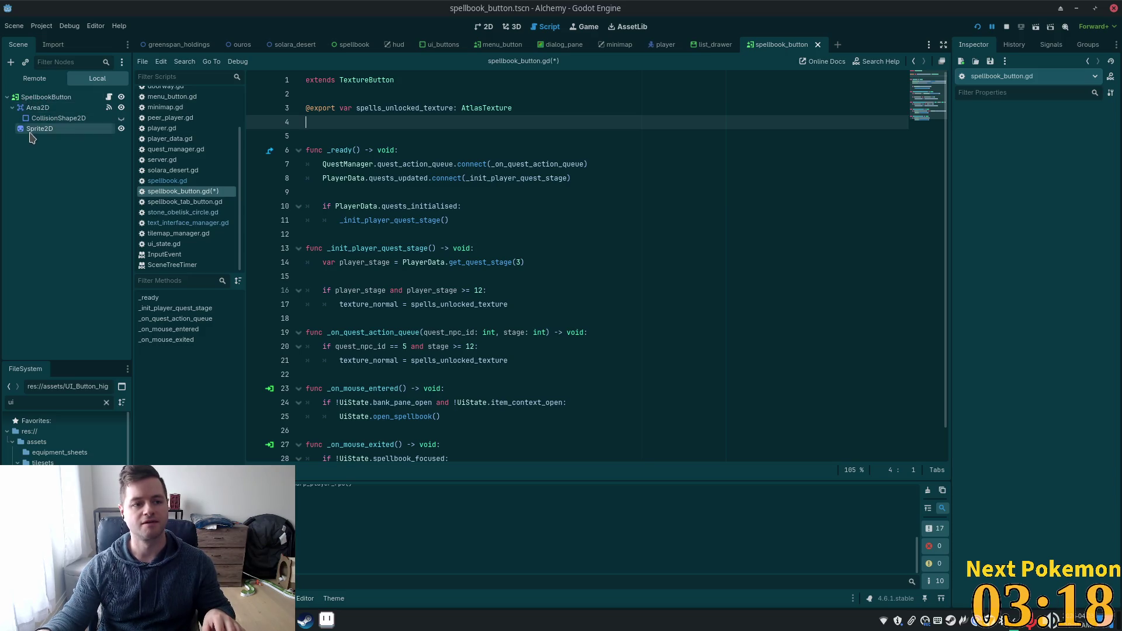
left_click_drag(31, 134, 310, 122)
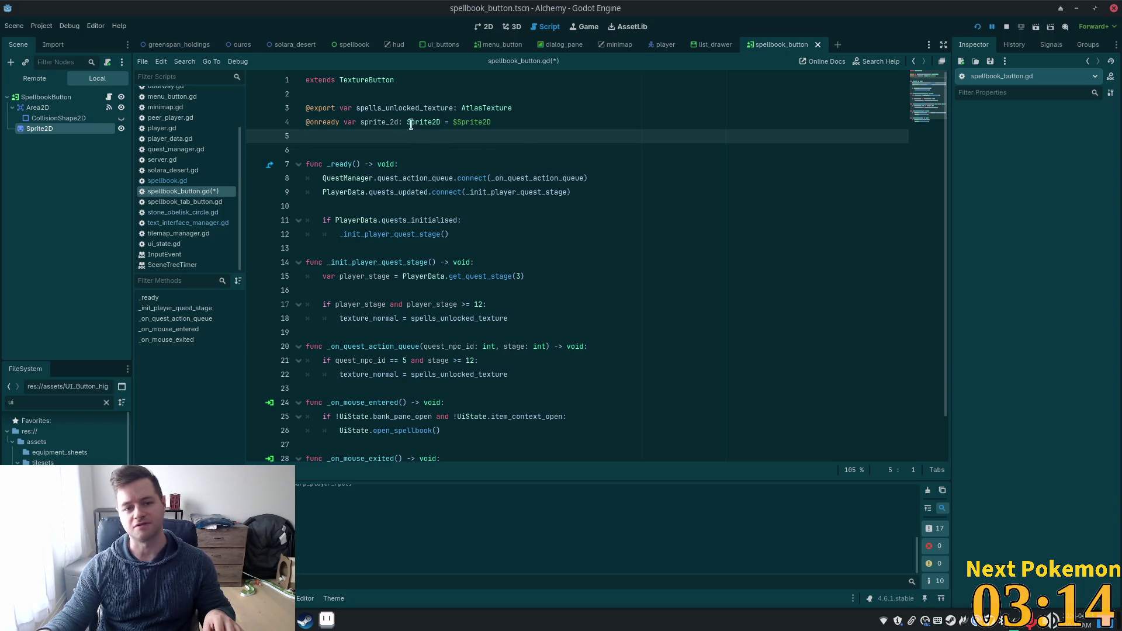
left_click_drag(453, 122, 493, 124)
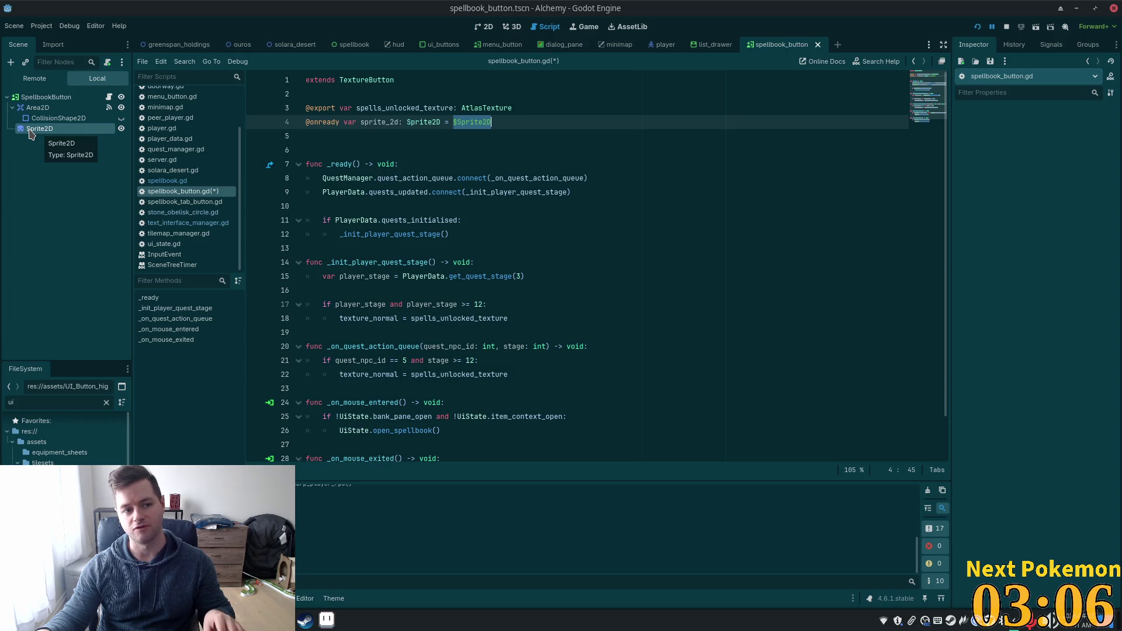
mouse_move(30, 133)
left_mouse_down()
mouse_move(327, 150)
mouse_move(336, 127)
mouse_move(333, 139)
left_mouse_up()
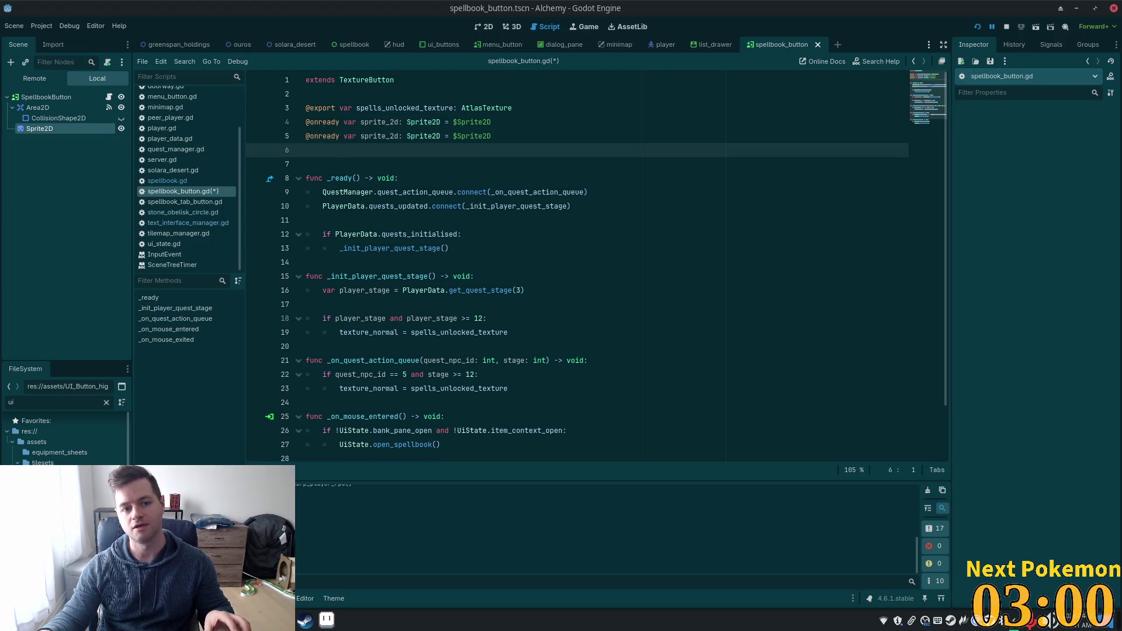
double_click(377, 142)
triple_click(380, 142)
key("ctrl+c")
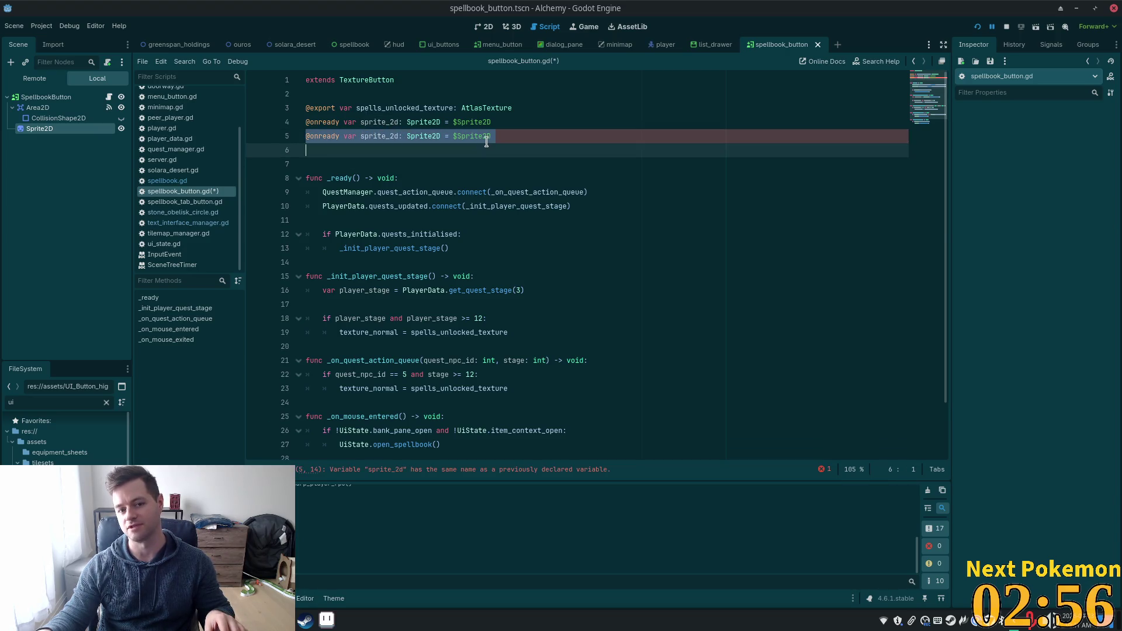
left_click_drag(494, 136, 246, 128)
key("ctrl+v")
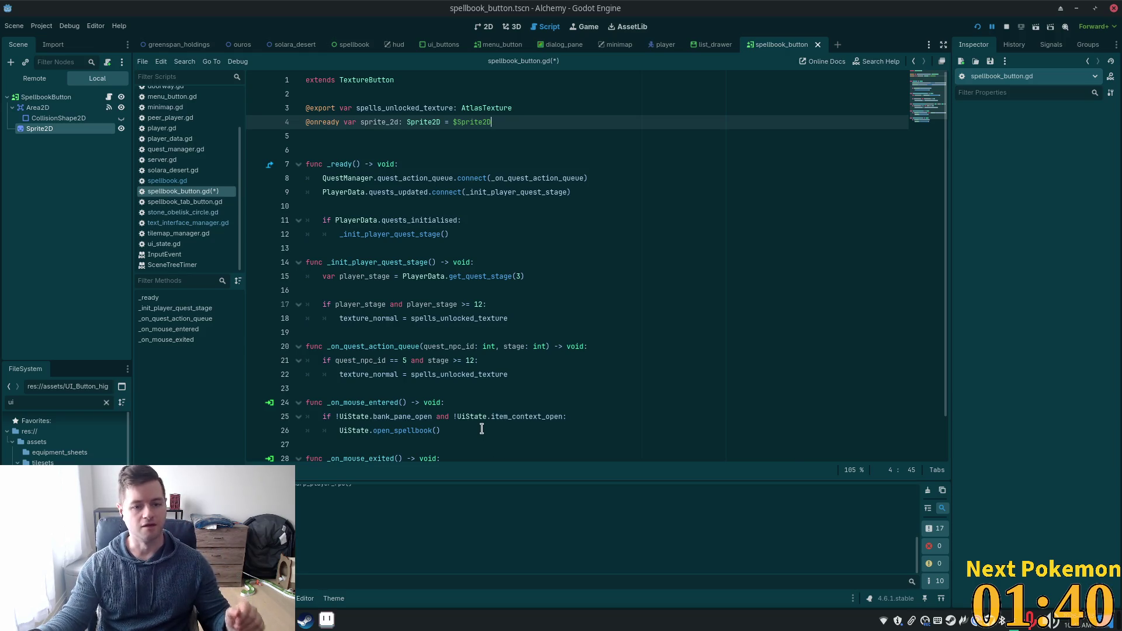
double_click(387, 120)
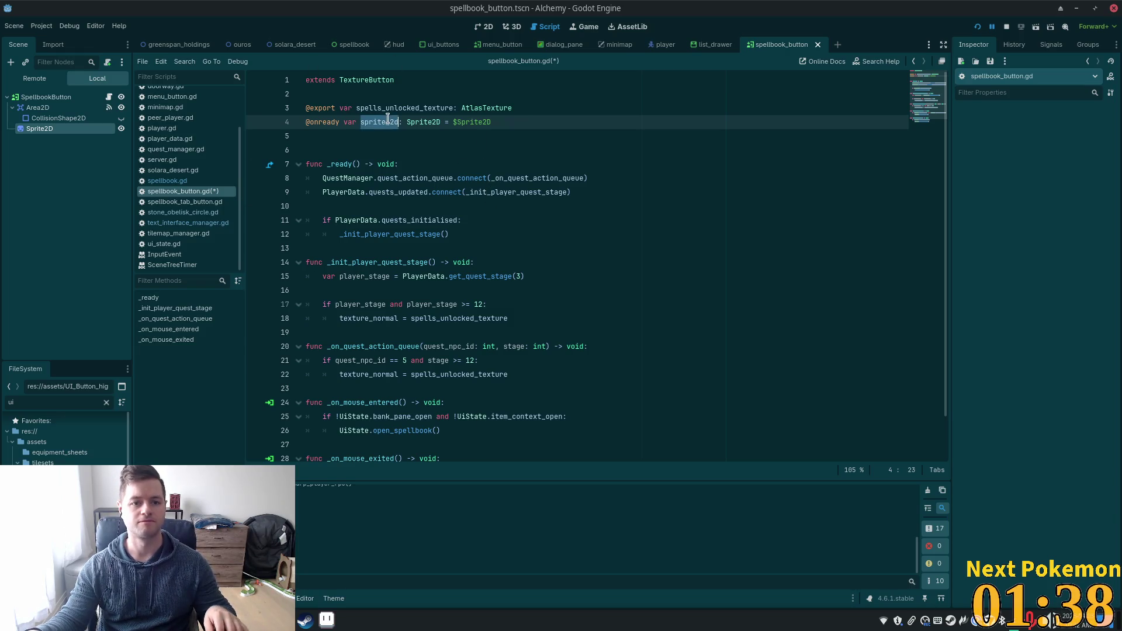
scroll(501, 257, "down", 1)
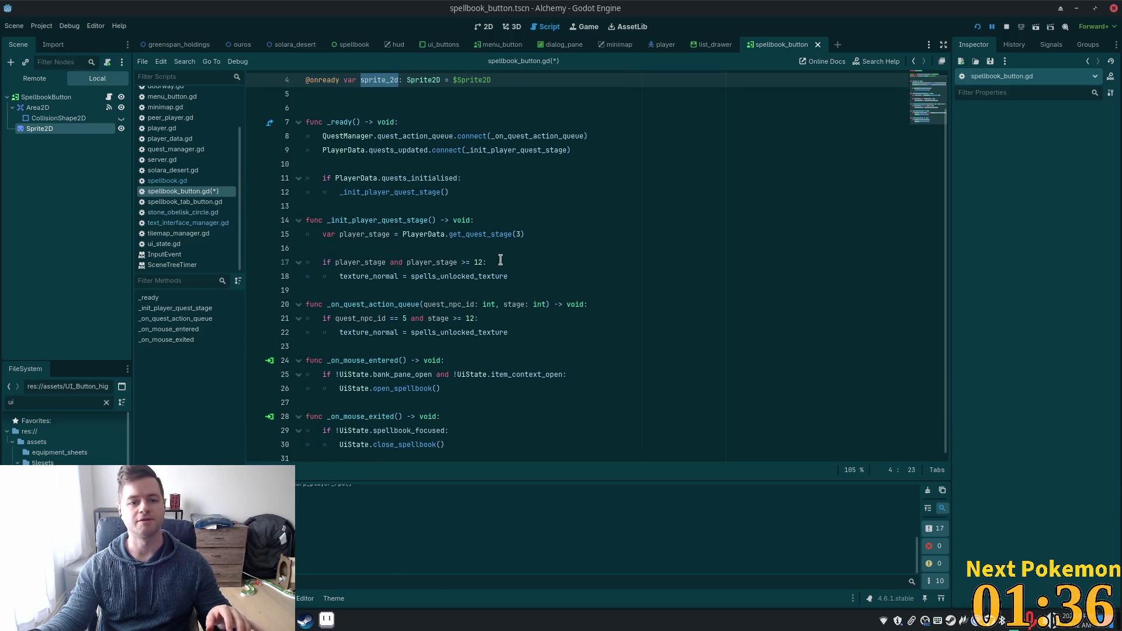
scroll(494, 257, "up", 1)
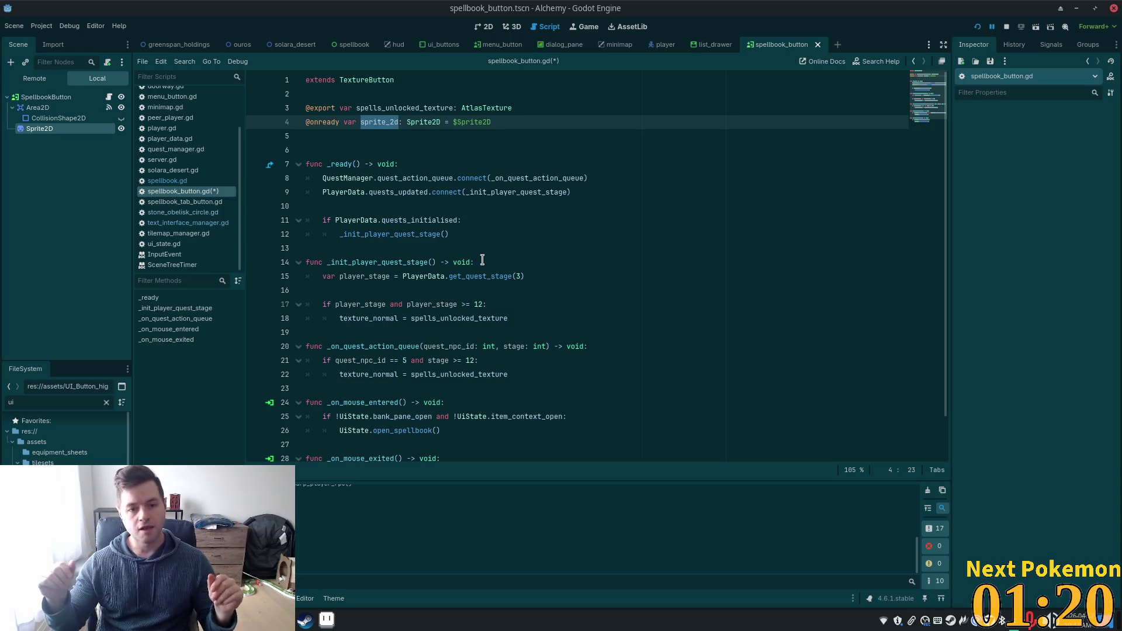
left_click(526, 121)
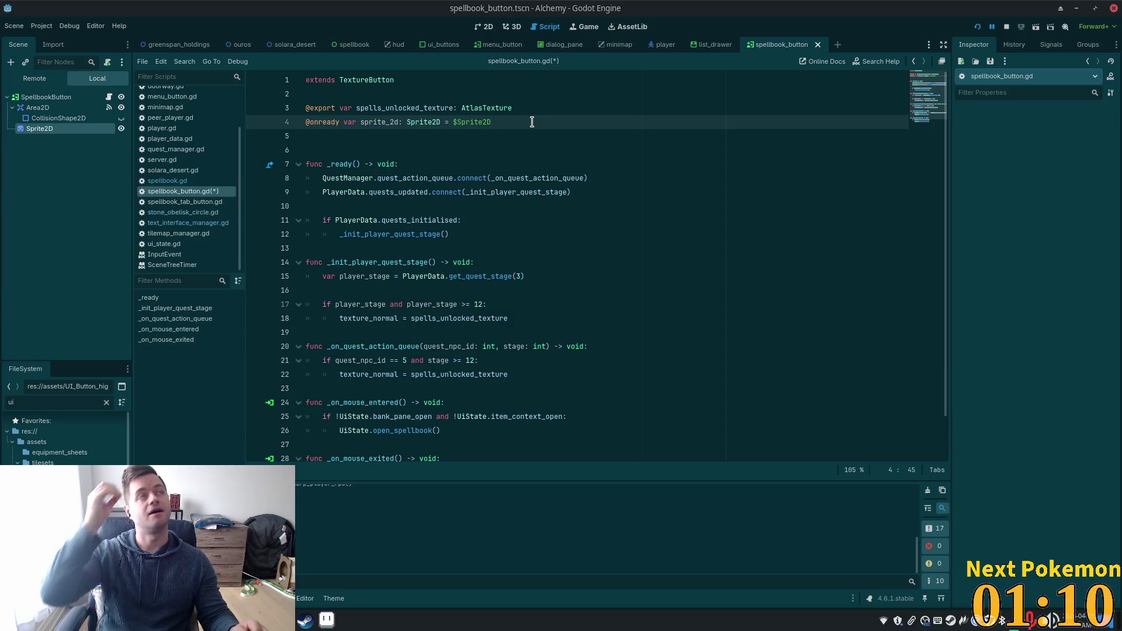
- Declare a flash_tween variable typed as Tween below the sprite reference
key("Return")
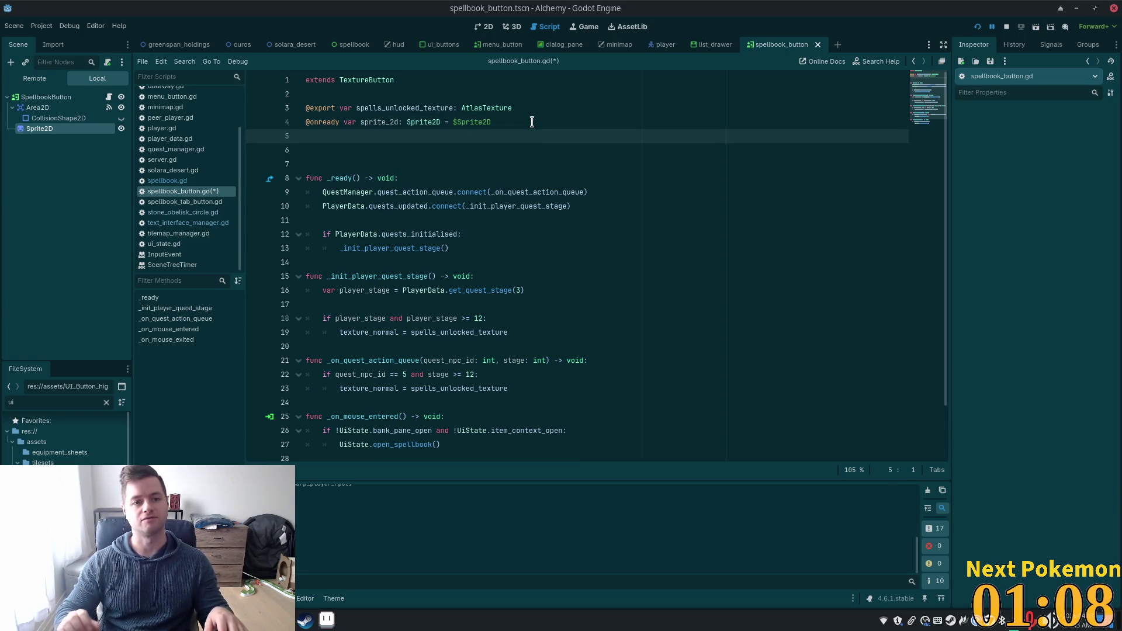
key("Return")
type("var ")
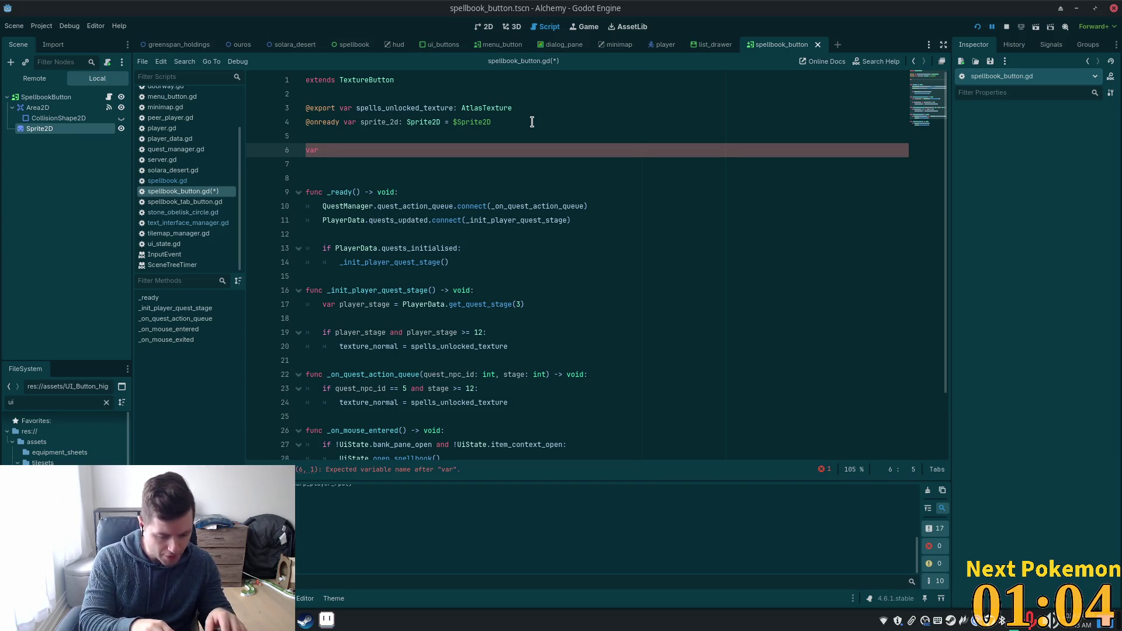
type("flash_")
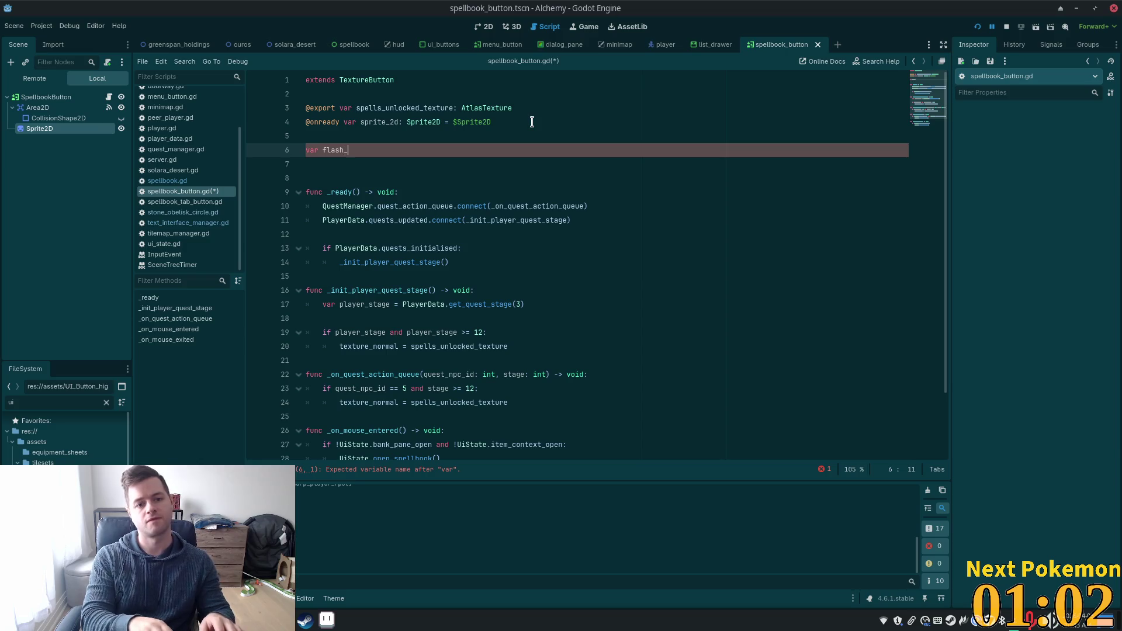
type("s")
type("en = ")
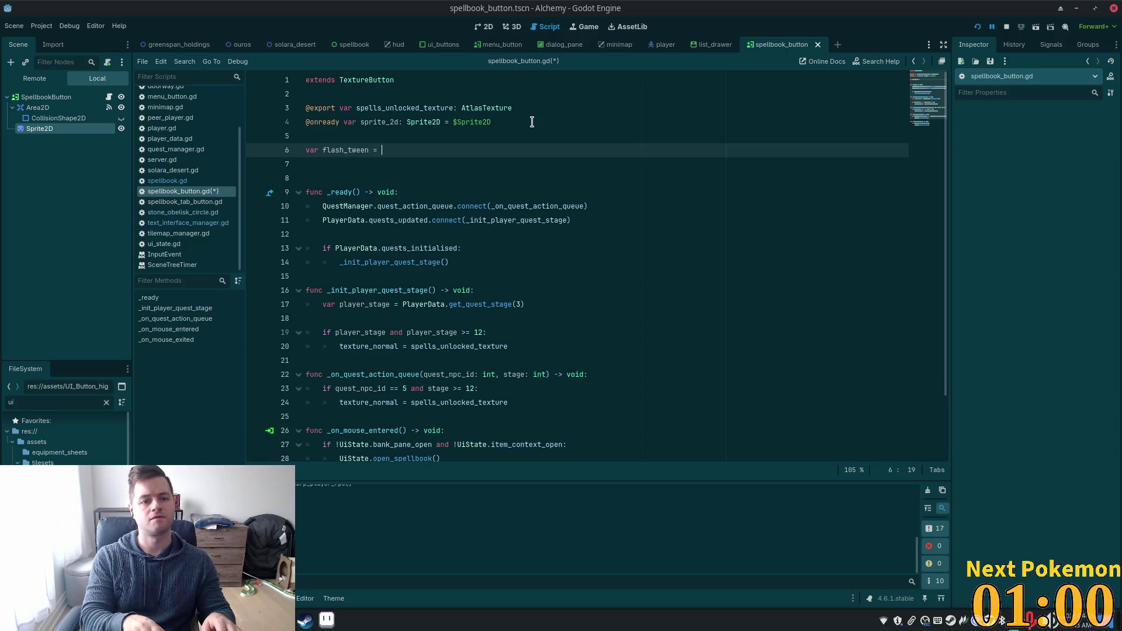
key("BackSpace")
key("BackSpace")
key("BackSpace")
type(": tw")
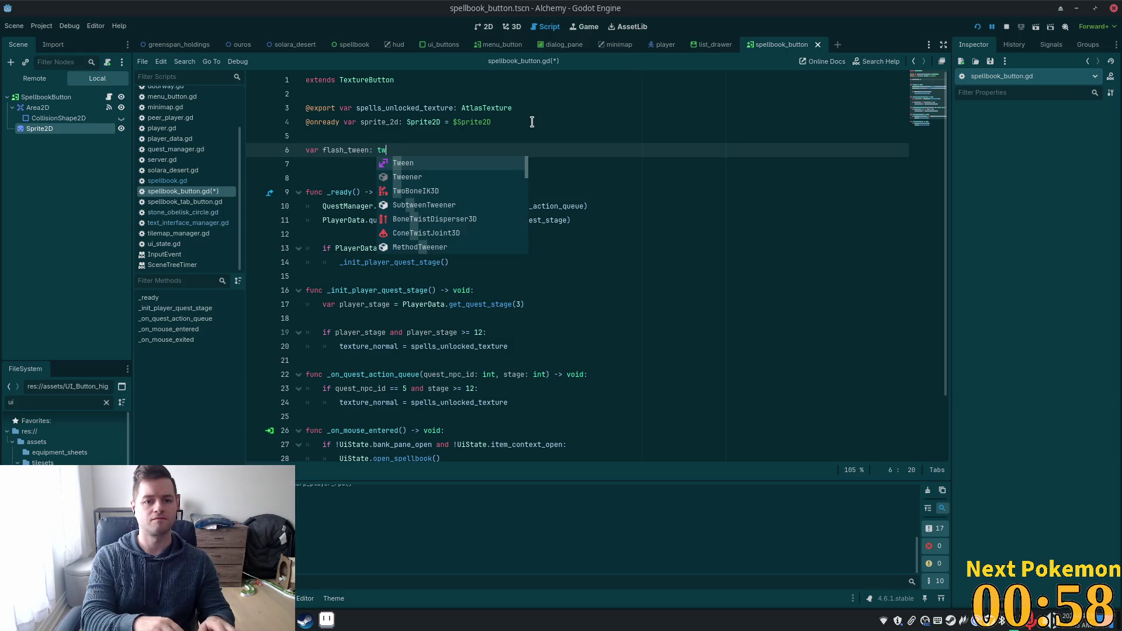
key("Return")
type("= n")
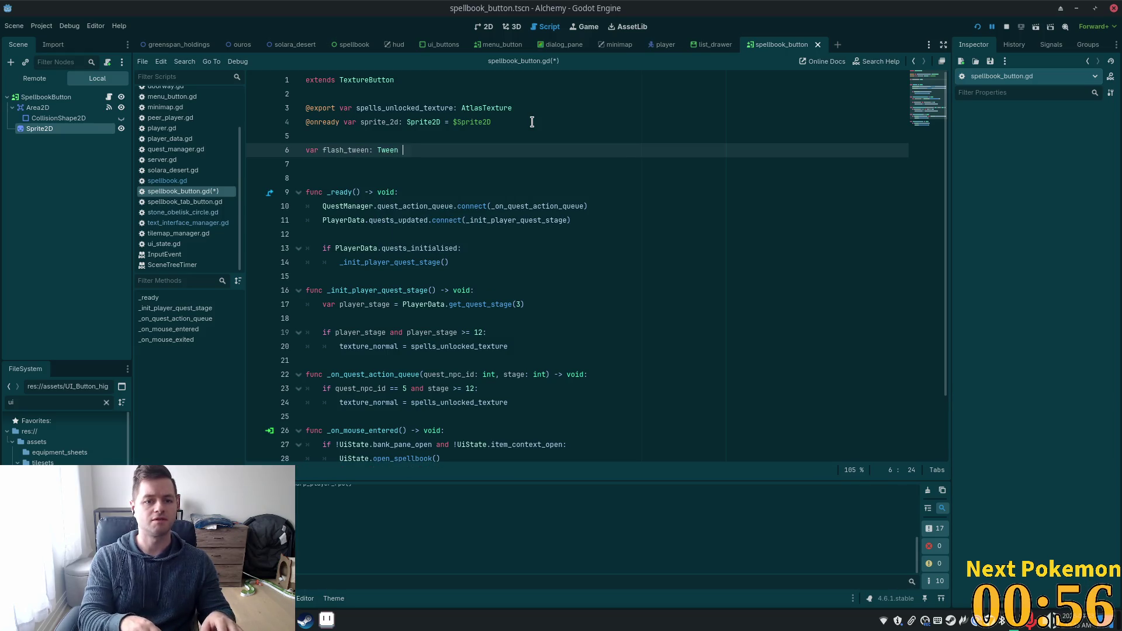
key("Return")
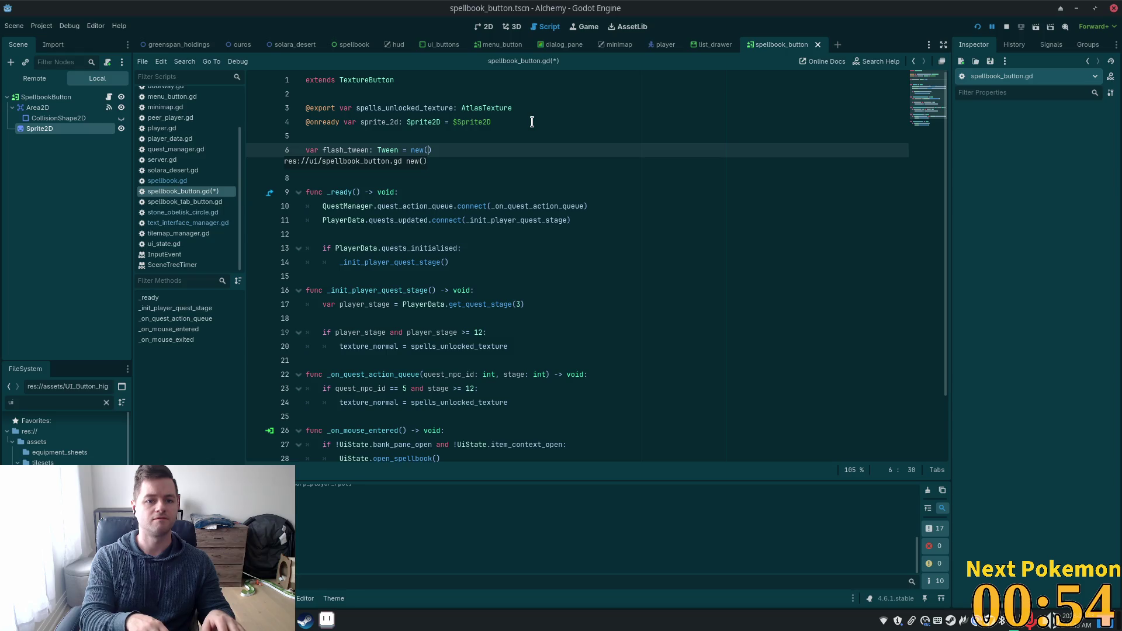
- Make flash_tween's initial value Tween.new() and remove the extra empty line
key("Left")
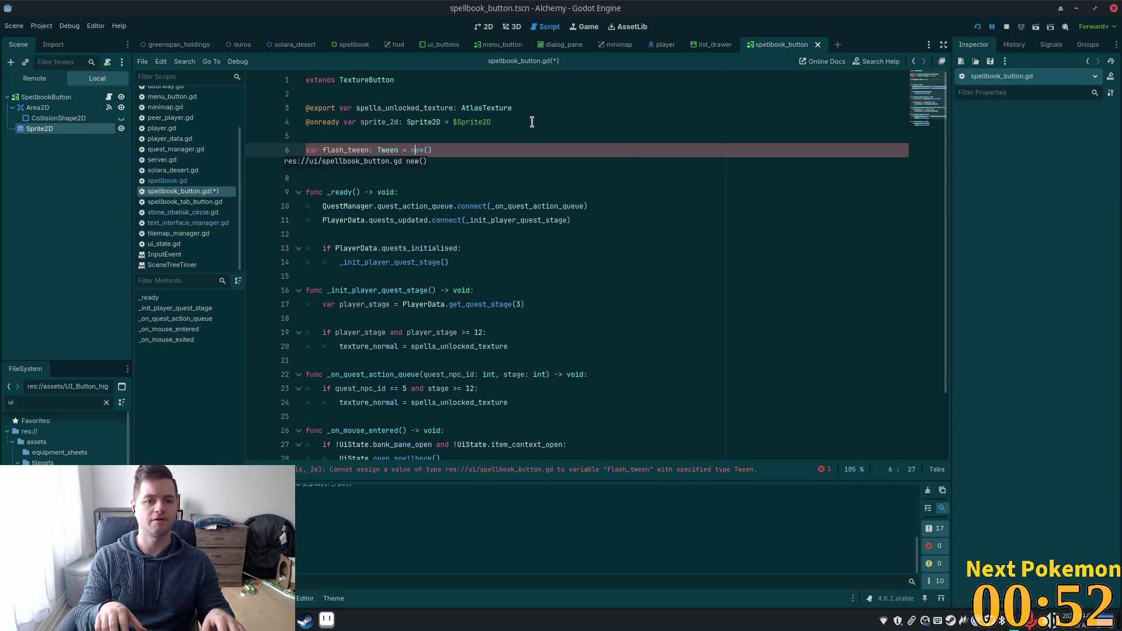
key("Left")
key("shift+End")
type("Tw")
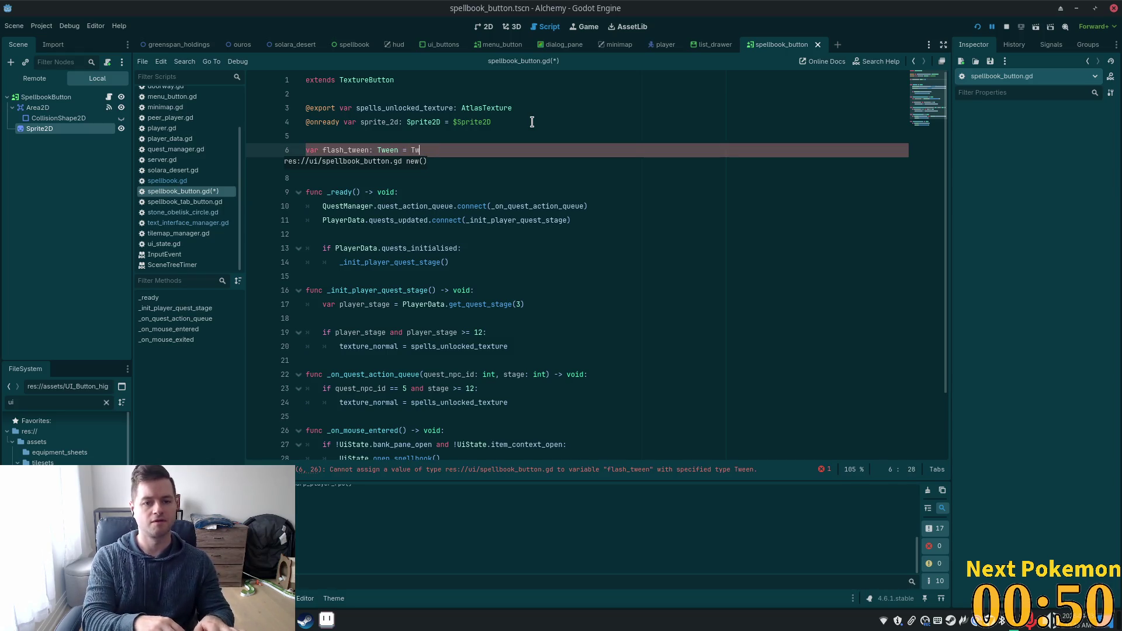
type("een.n")
key("Return")
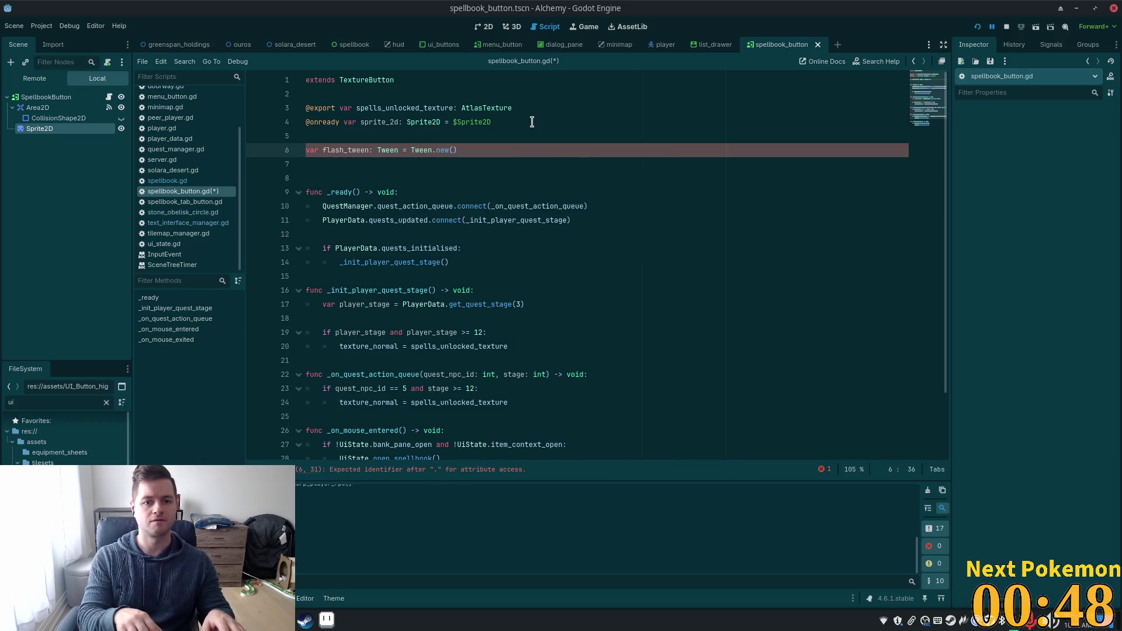
key("Down")
key("BackSpace")
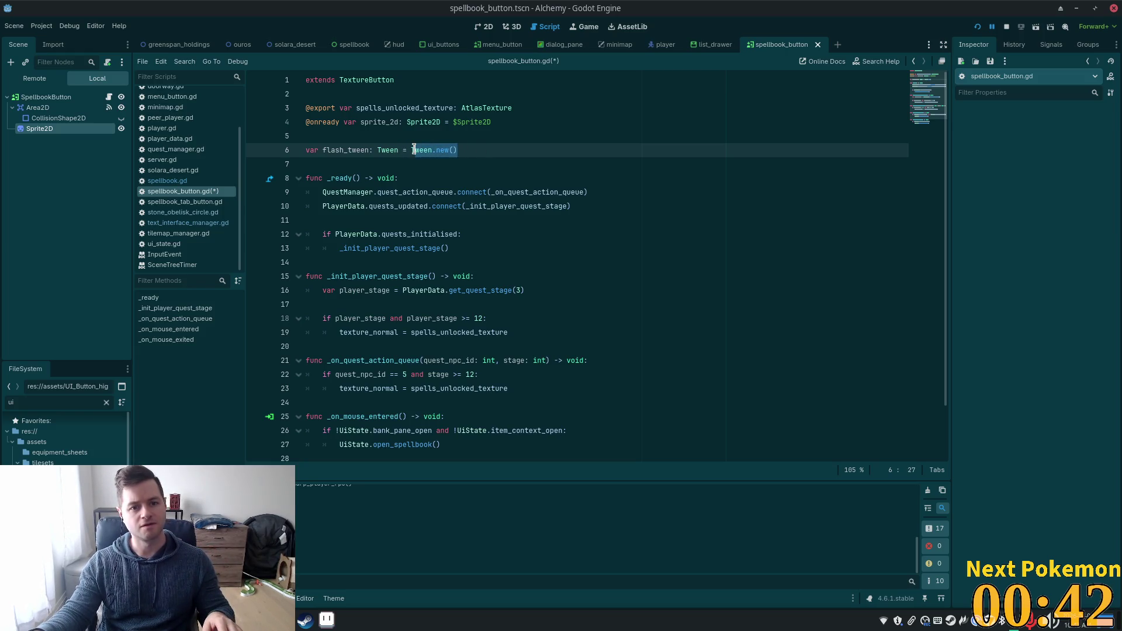
- Remove the Tween.new() initialiser from the flash_tween declaration on line 6
left_click(444, 151)
mouse_move(468, 150)
left_mouse_down()
mouse_move(393, 150)
mouse_move(412, 150)
left_mouse_up()
key("ctrl+c")
key("BackSpace")
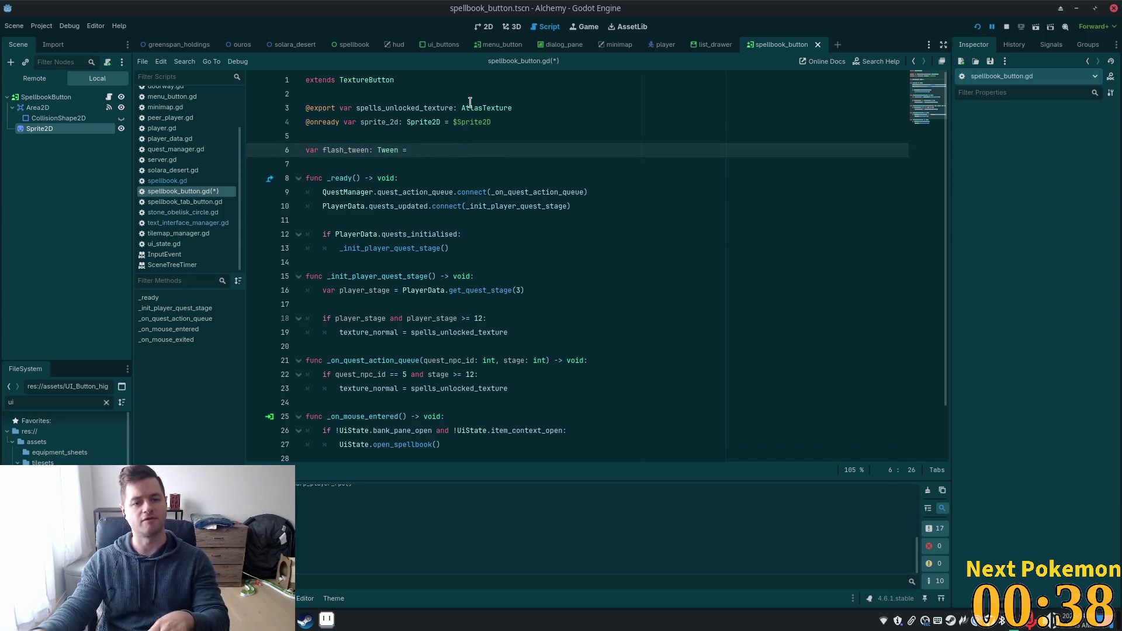
key("BackSpace")
- Paste Tween.new() on line 12 in _ready, below the connect calls, as 'flash_tween = Tween.new()'
left_click(427, 188)
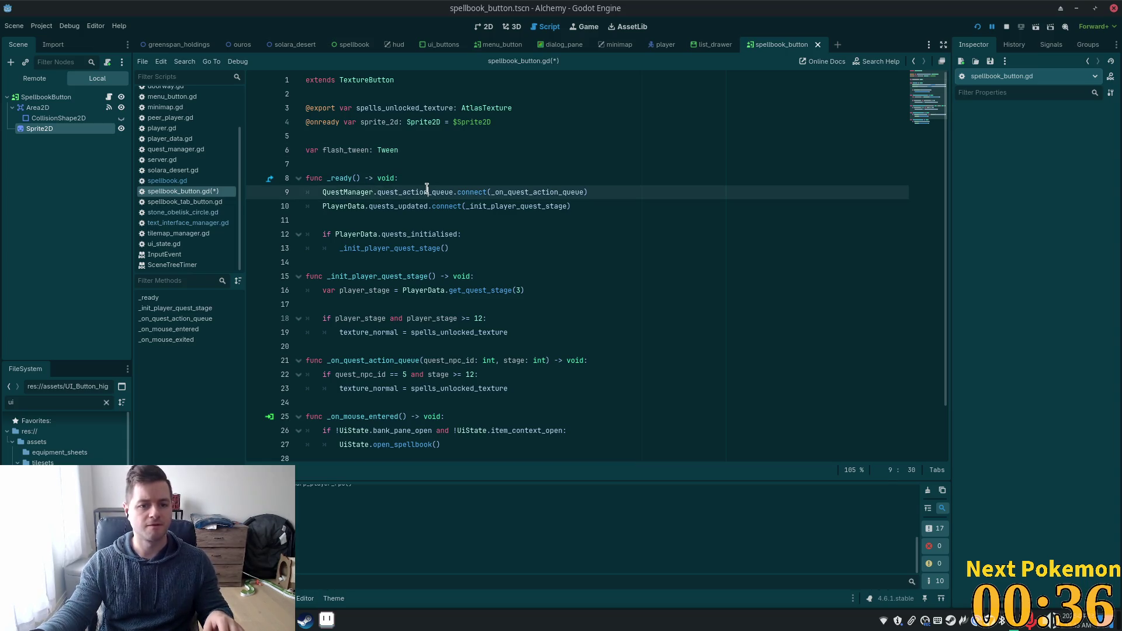
left_click(425, 185)
left_click(609, 195)
key("Down")
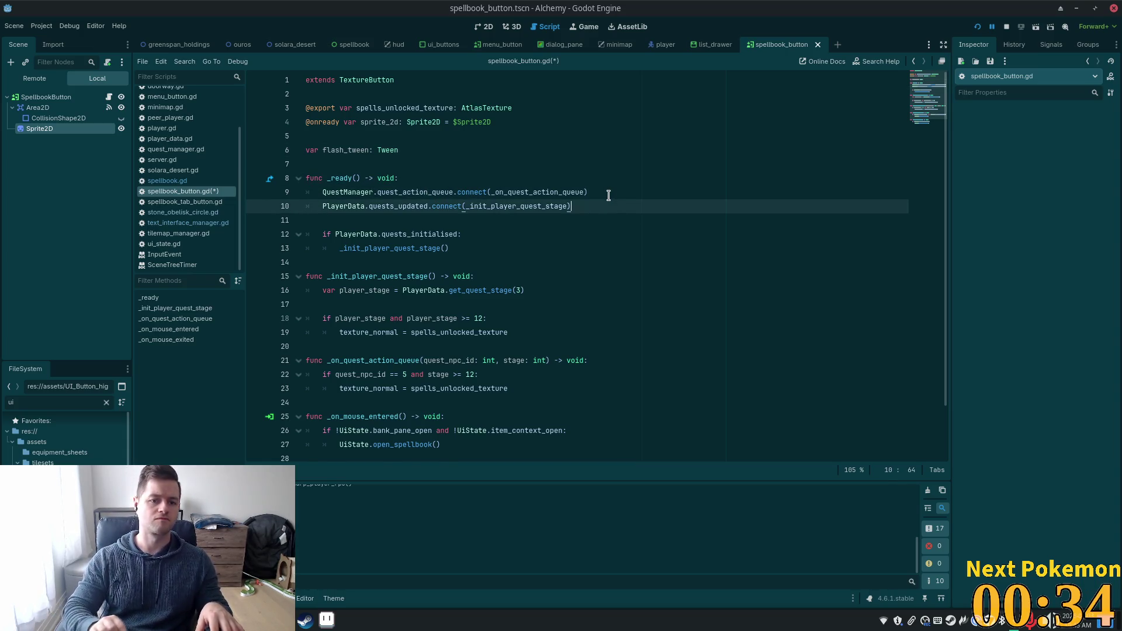
key("Return")
key("Return")
key("ctrl+v")
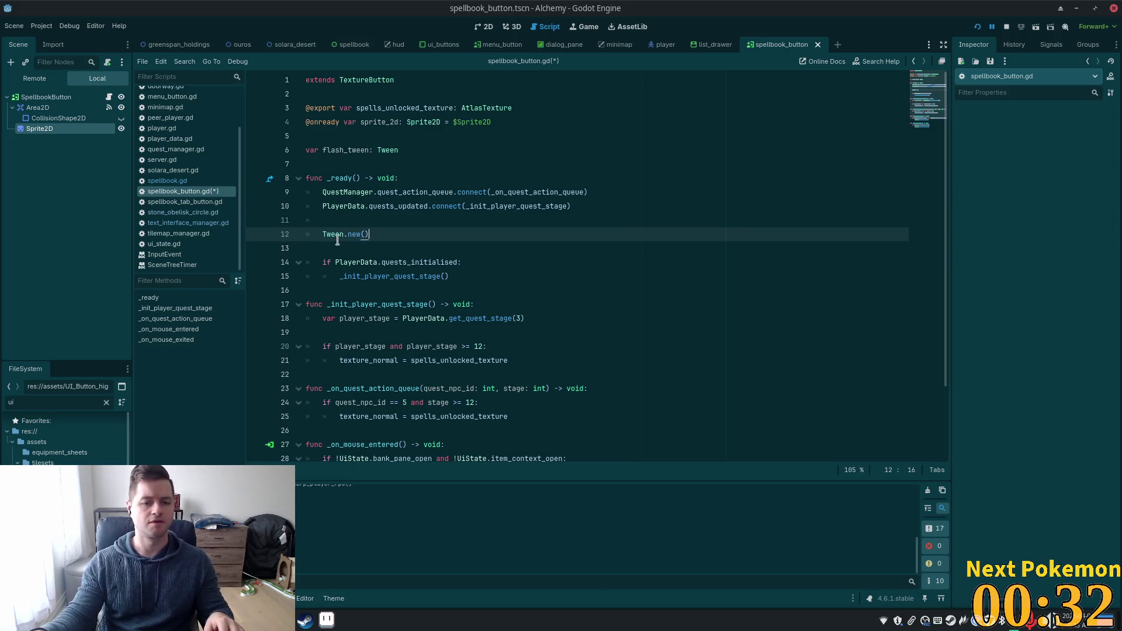
double_click(342, 152)
left_click(323, 230)
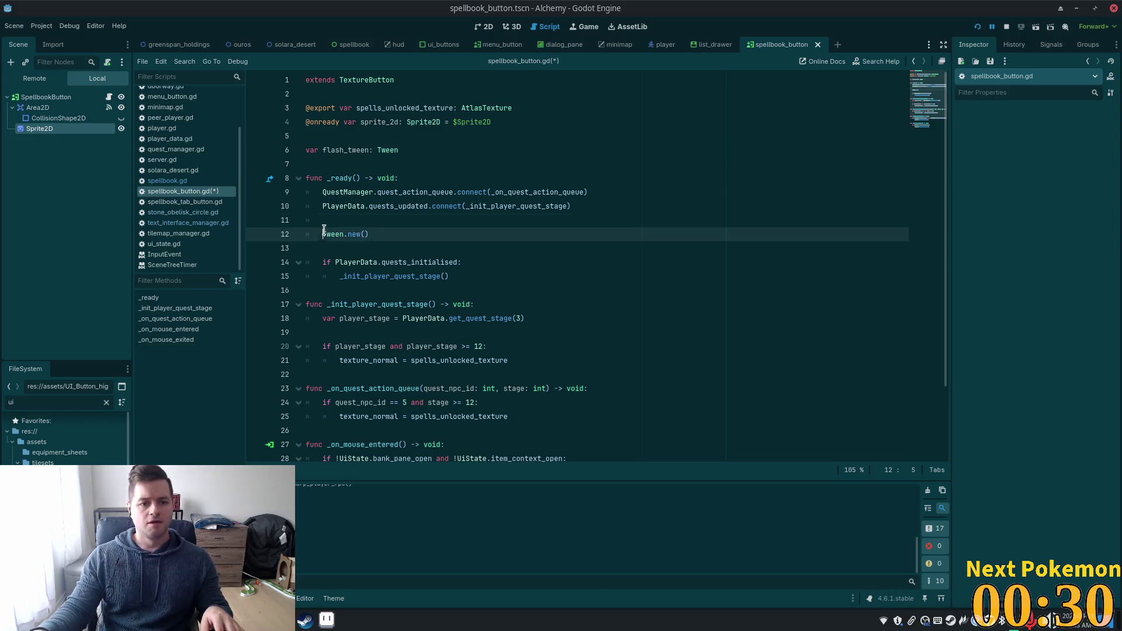
type("flash_tween")
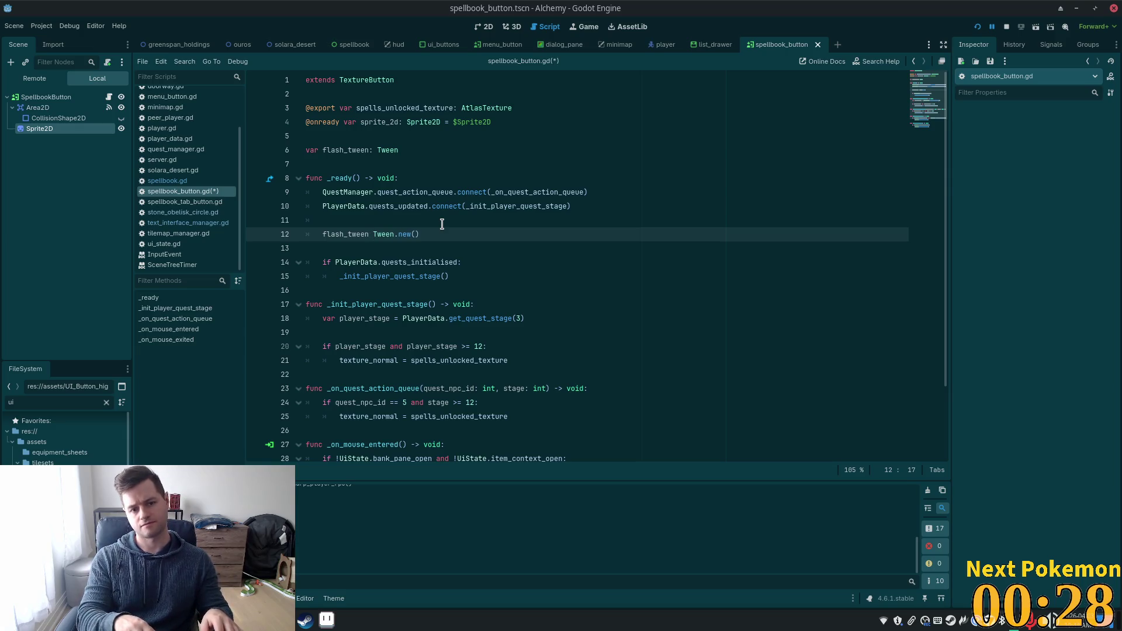
type("=")
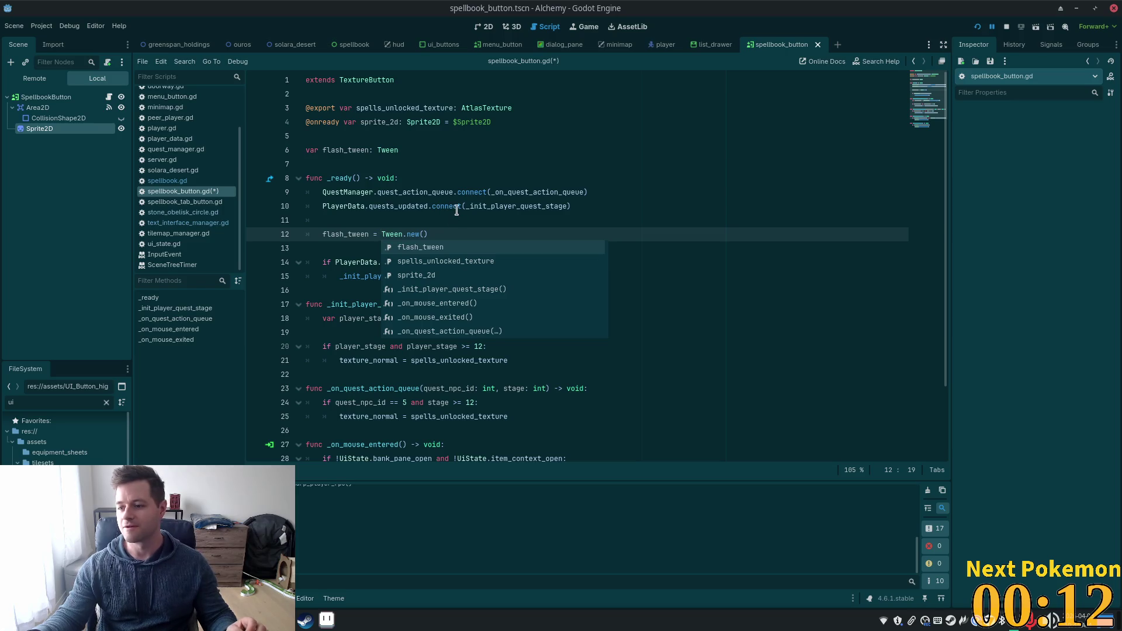
left_click(456, 209)
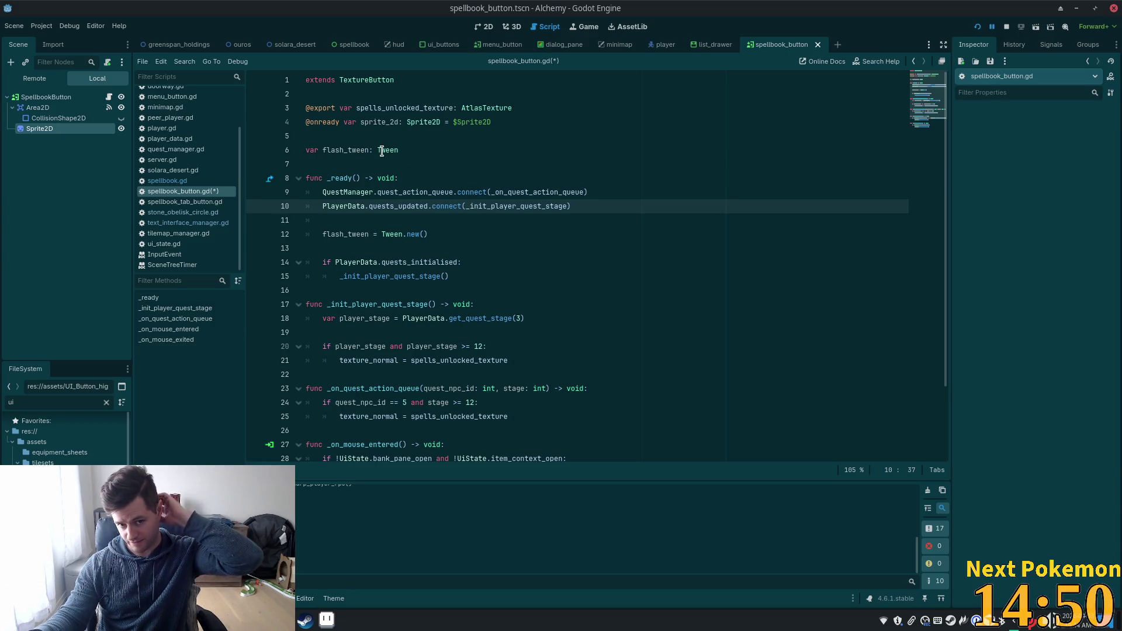
- Review the top of spellbook_button.gd and its _ready function in Godot, then switch to Cursor
mouse_move(378, 152)
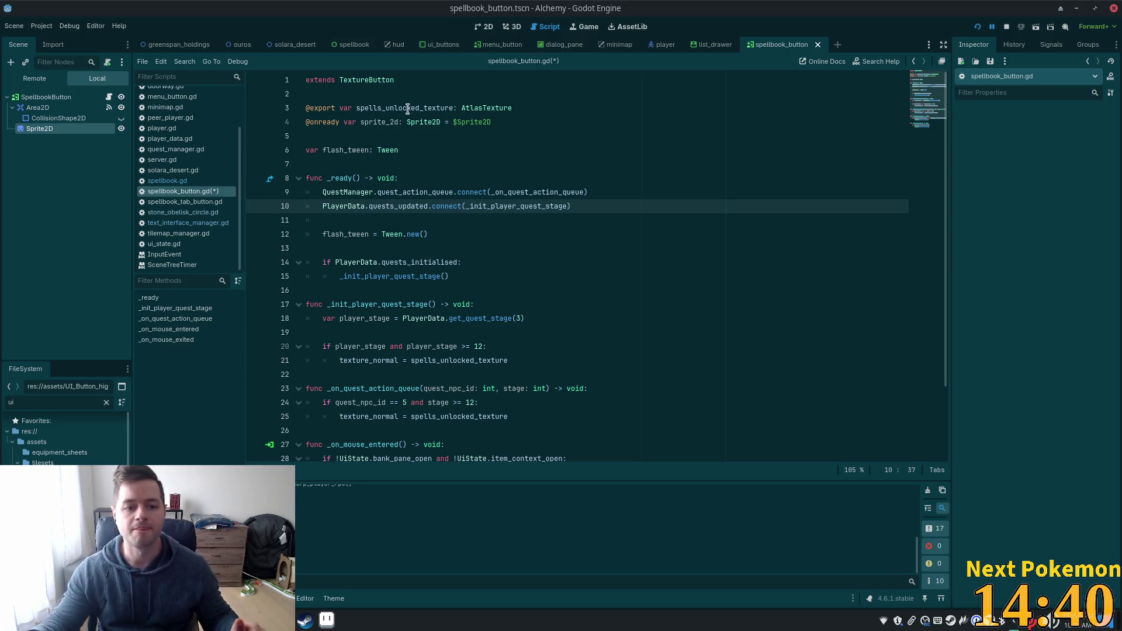
scroll(416, 220, "down", 2)
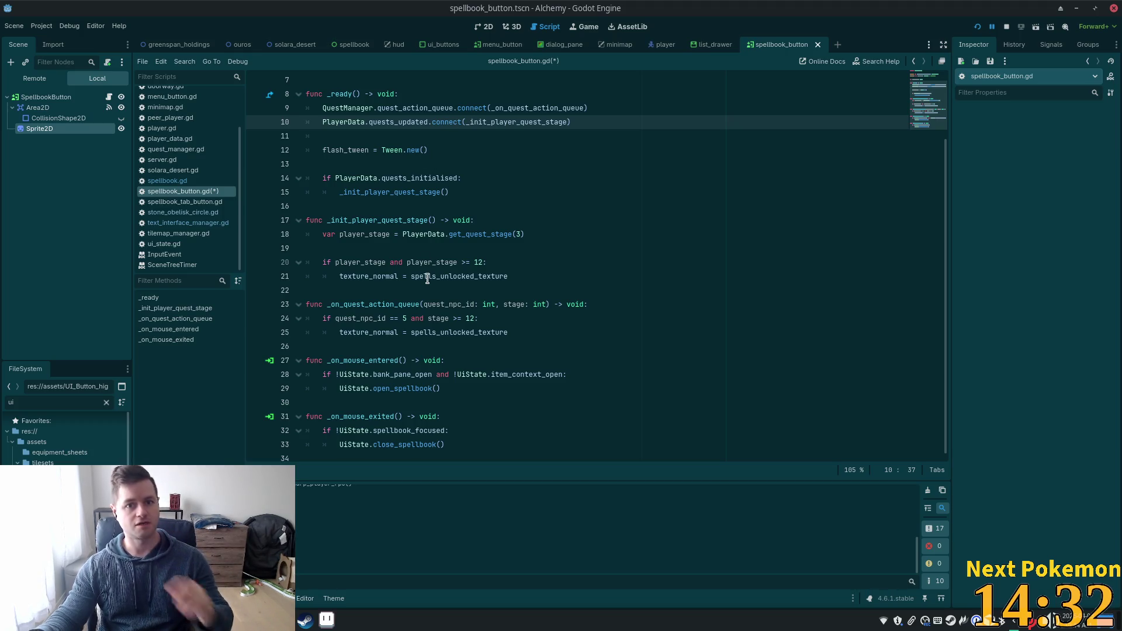
scroll(544, 196, "up", 2)
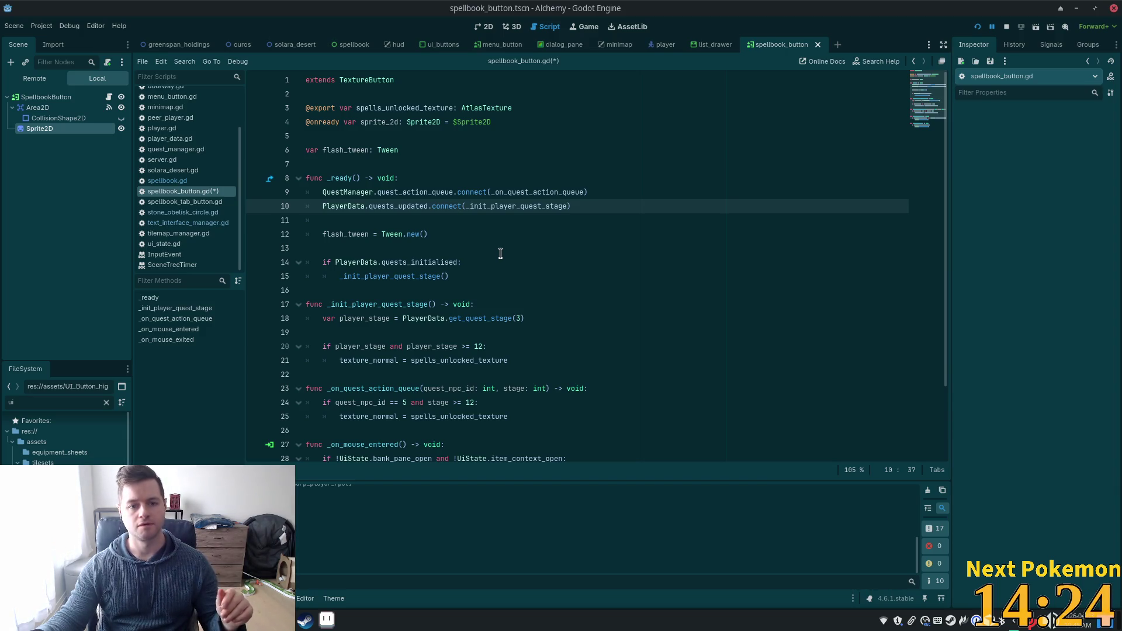
left_click(547, 279)
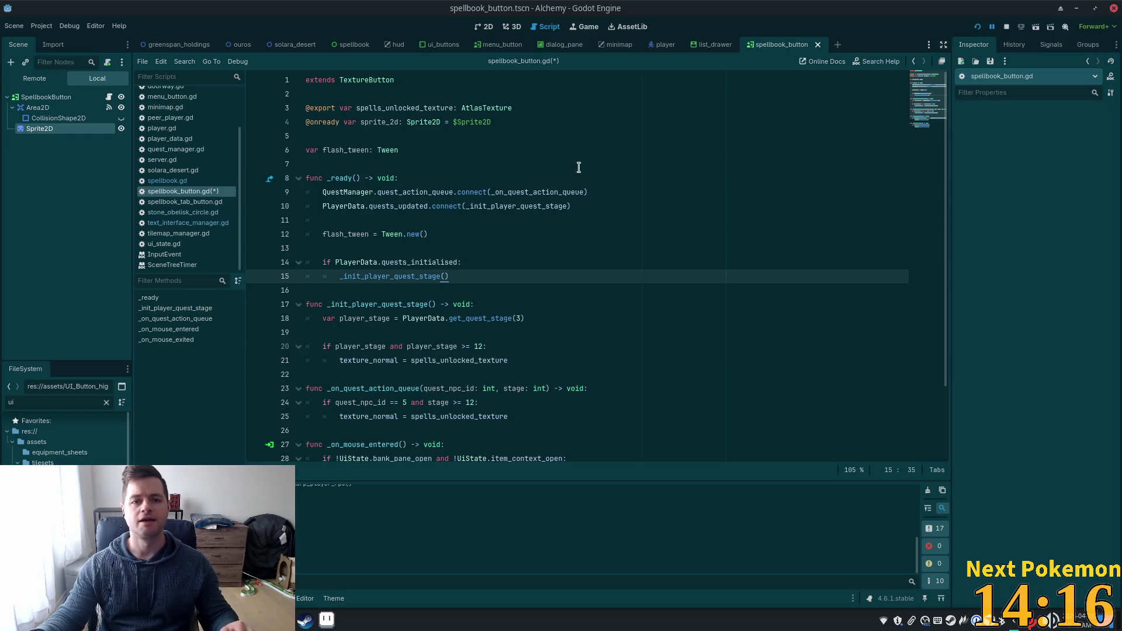
left_click(544, 175)
key("alt+Tab")
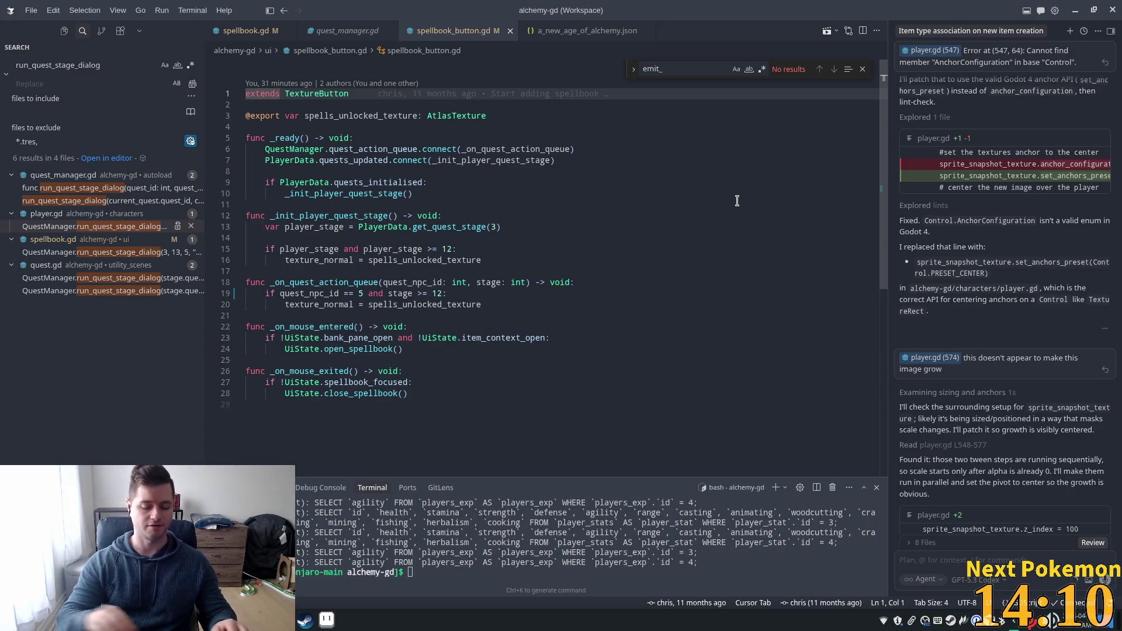
- Open stone_obelisk_circle.gd and read through its modulate:a glow tween code
key("ctrl+p")
type("stone")
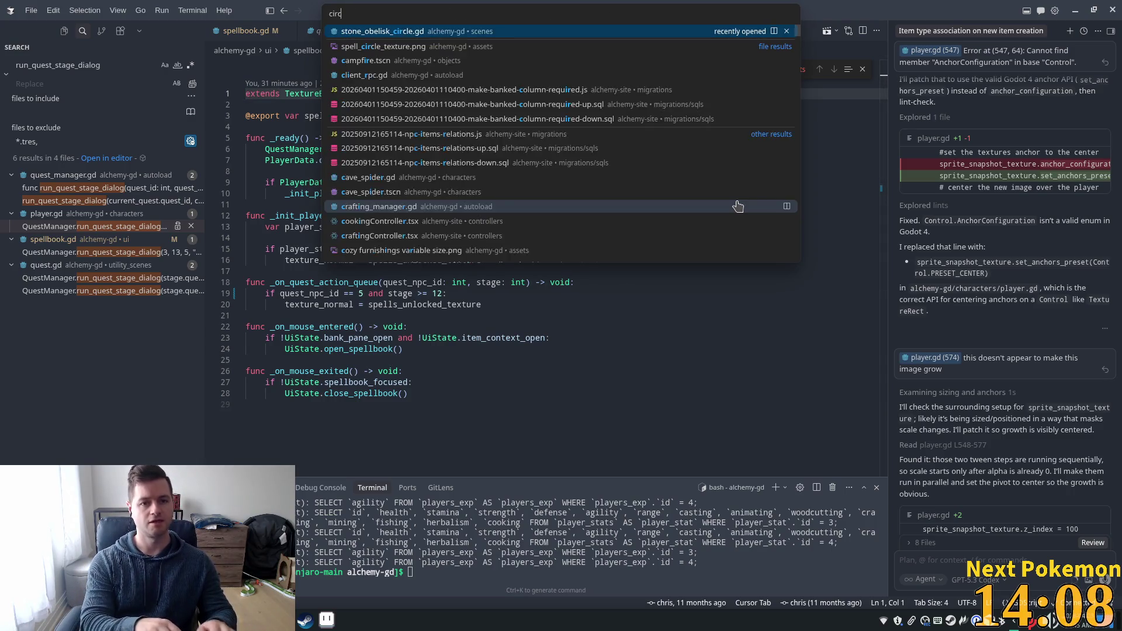
key("Return")
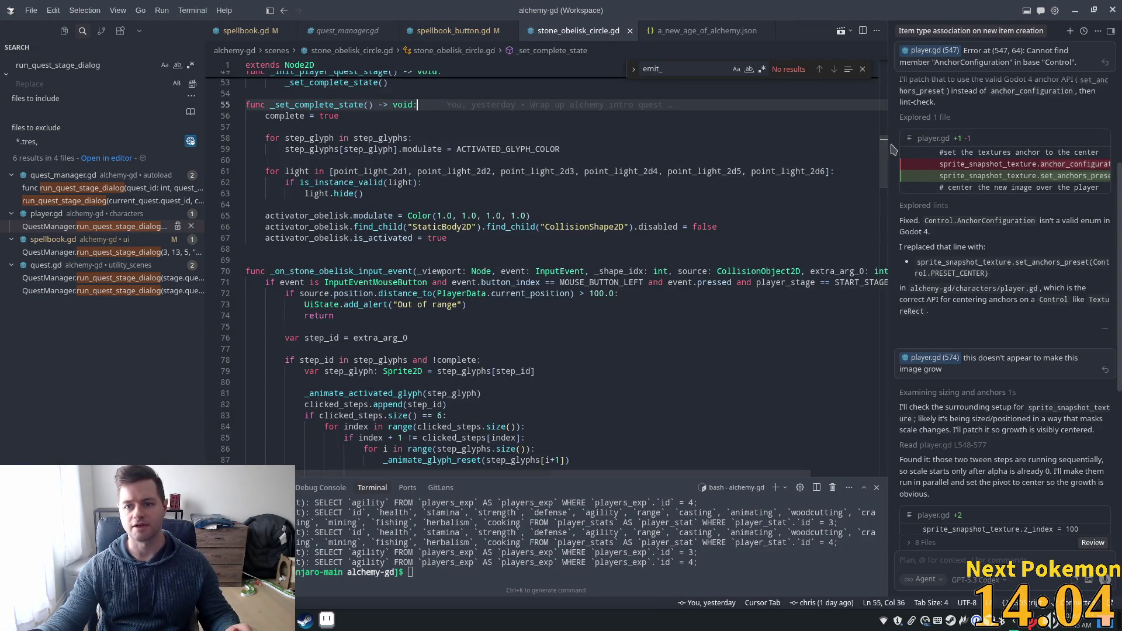
scroll(871, 221, "down", 14)
left_click_drag(882, 222, 883, 275)
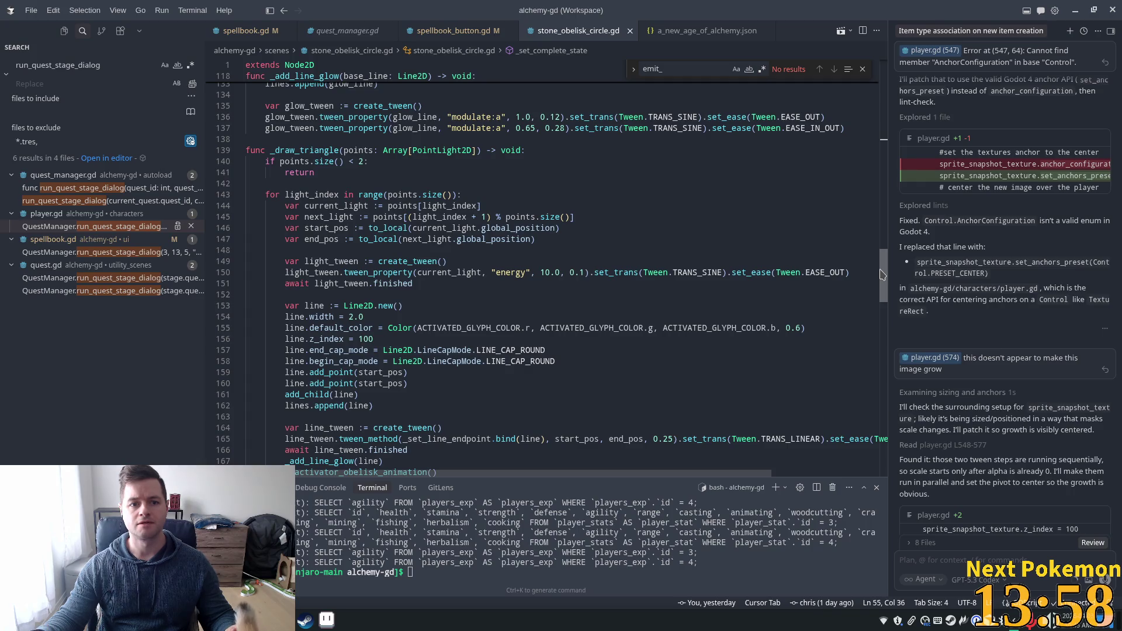
left_click(504, 130)
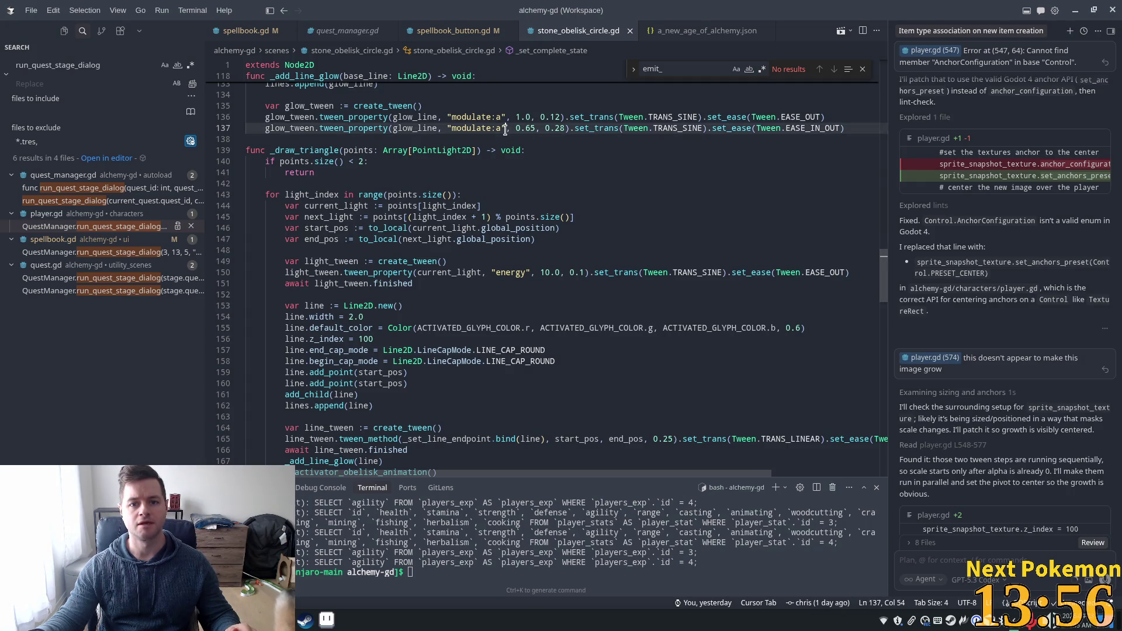
triple_click(505, 130)
scroll(708, 215, "down", 1)
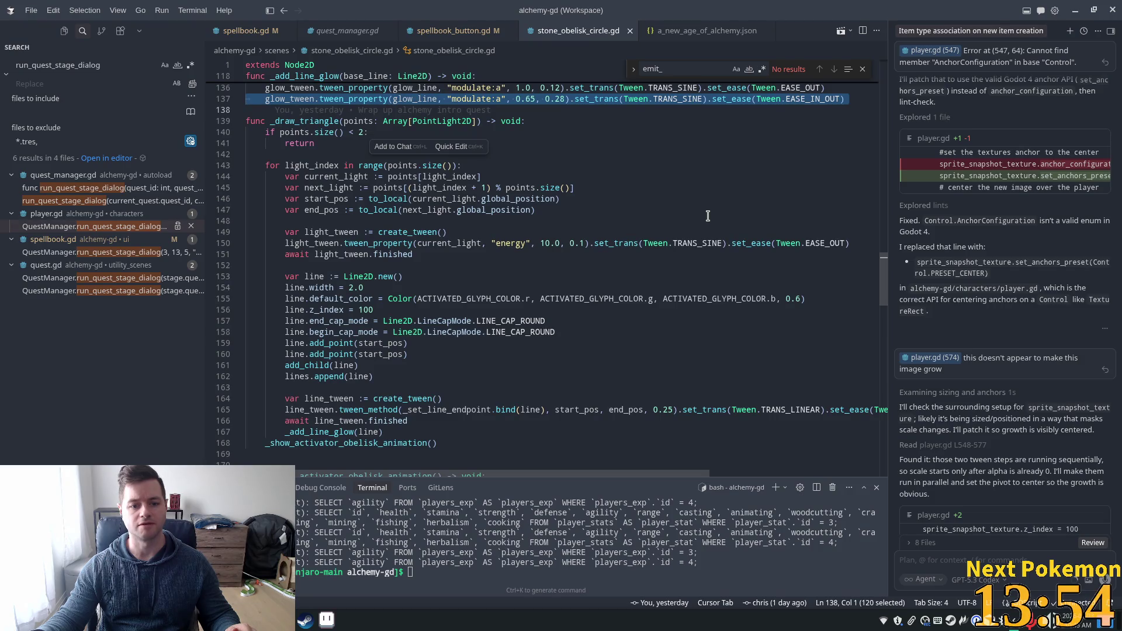
scroll(646, 286, "down", 2)
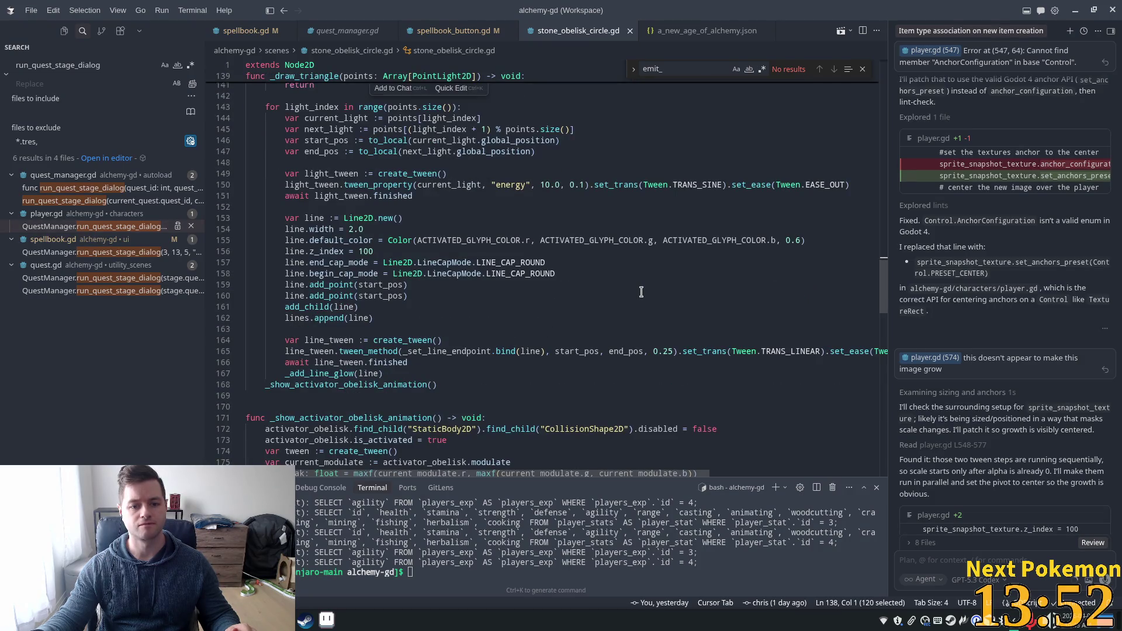
scroll(641, 292, "down", 4)
scroll(640, 293, "down", 3)
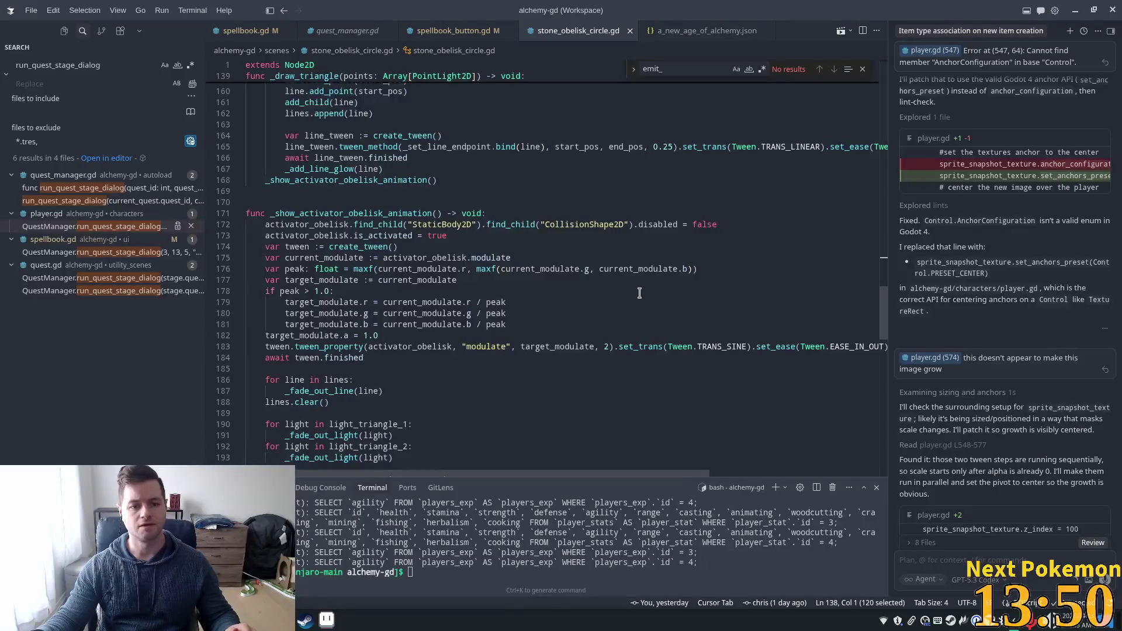
scroll(628, 299, "down", 6)
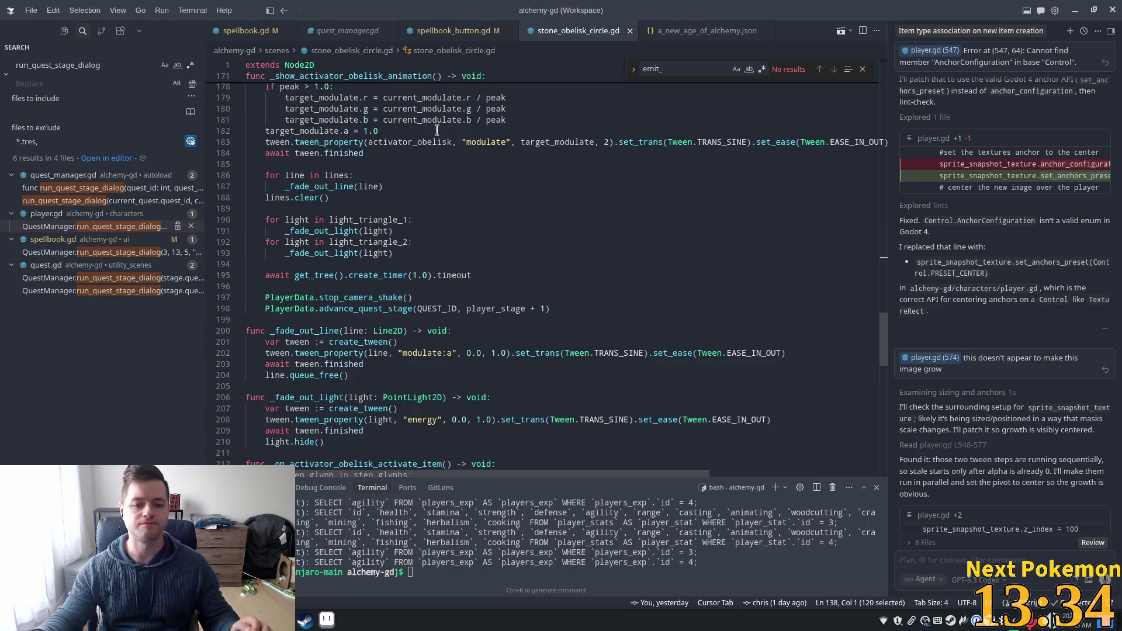
scroll(530, 183, "down", 6)
scroll(521, 193, "down", 1)
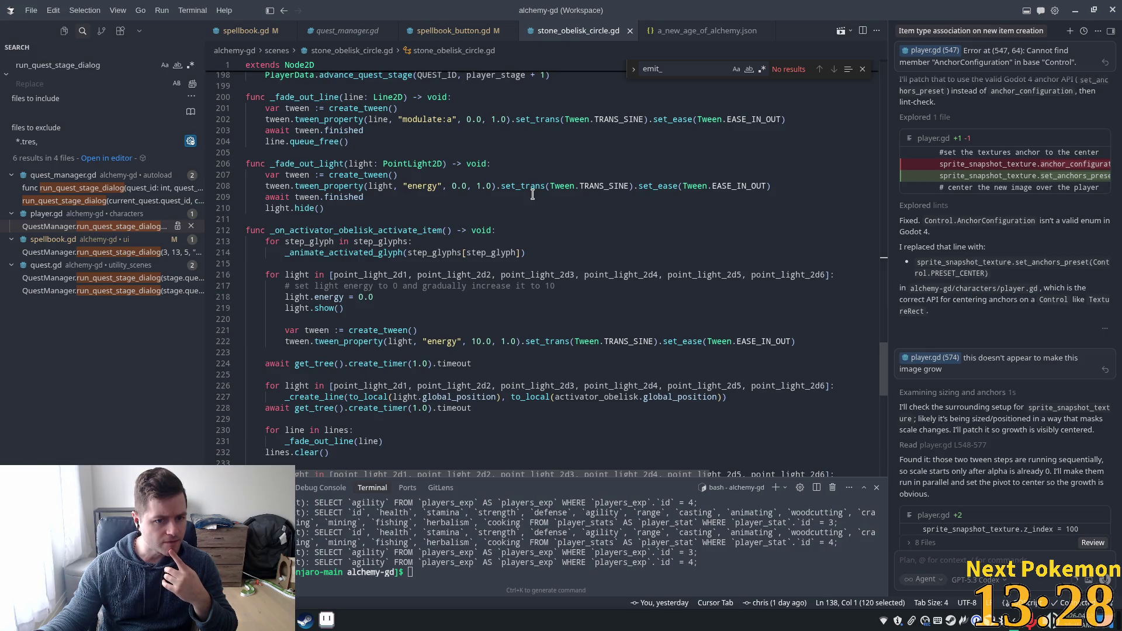
scroll(533, 194, "down", 3)
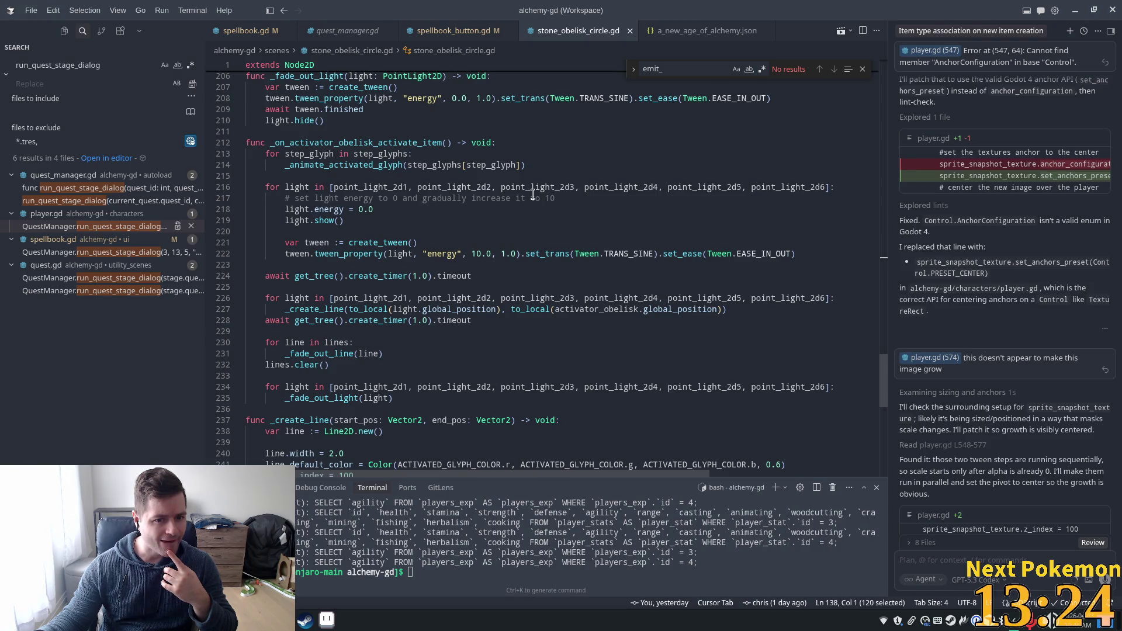
scroll(532, 195, "down", 3)
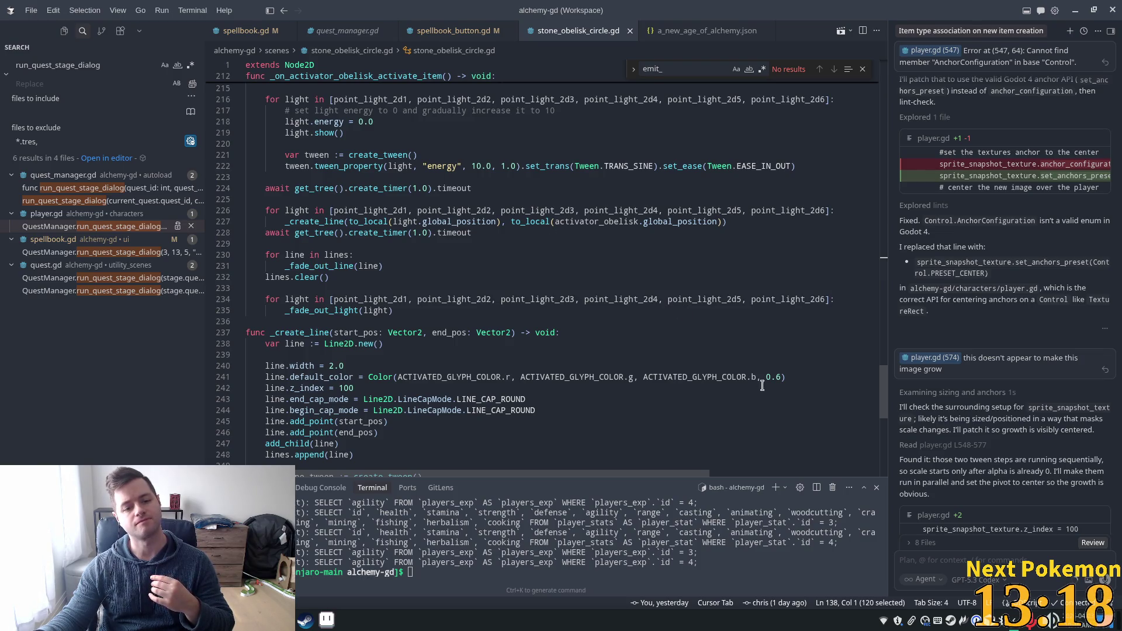
mouse_move(888, 398)
left_mouse_down()
mouse_move(900, 100)
mouse_move(922, 187)
left_mouse_up()
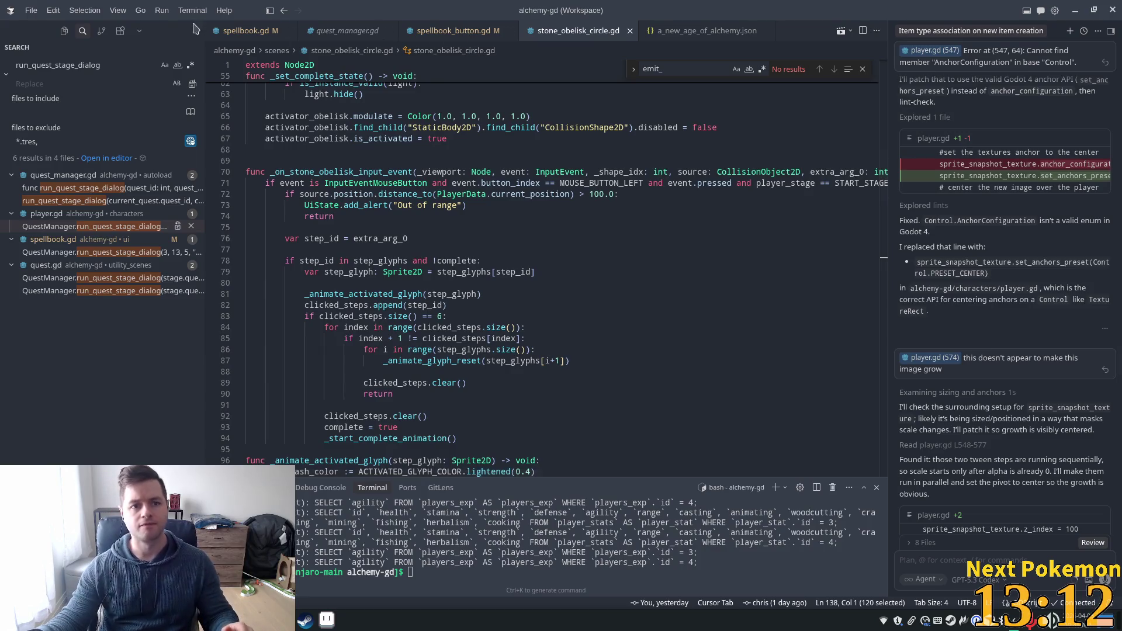
- Check spellbook.gd's onready declarations like spell_pages, then return to spellbook_button.gd
left_click(245, 30)
scroll(517, 305, "down", 2)
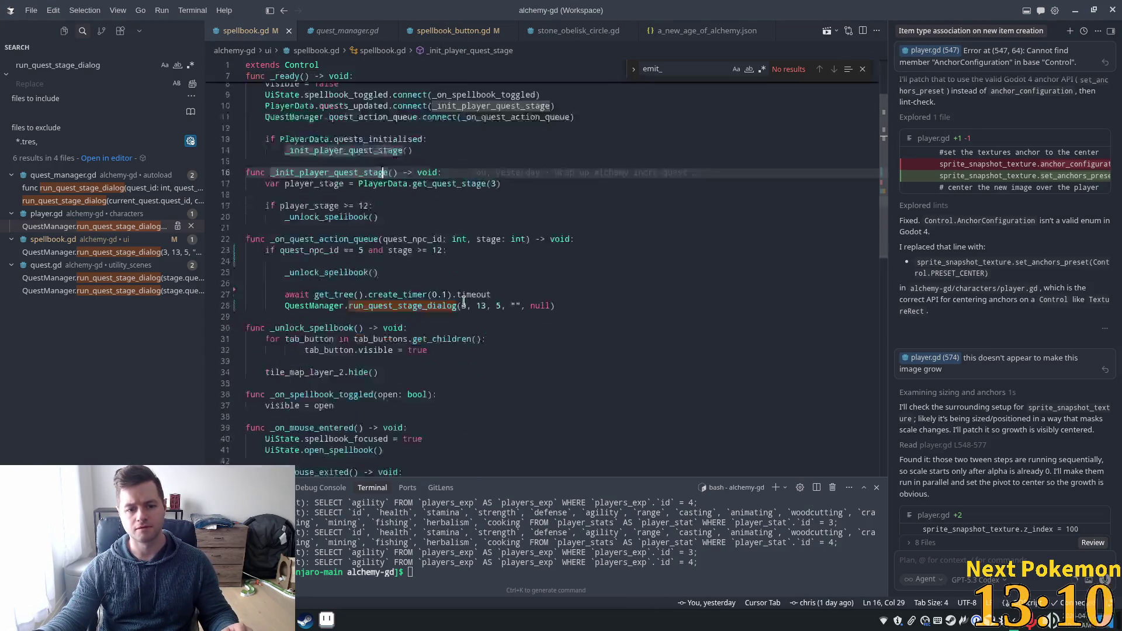
left_click(533, 306)
scroll(422, 257, "up", 3)
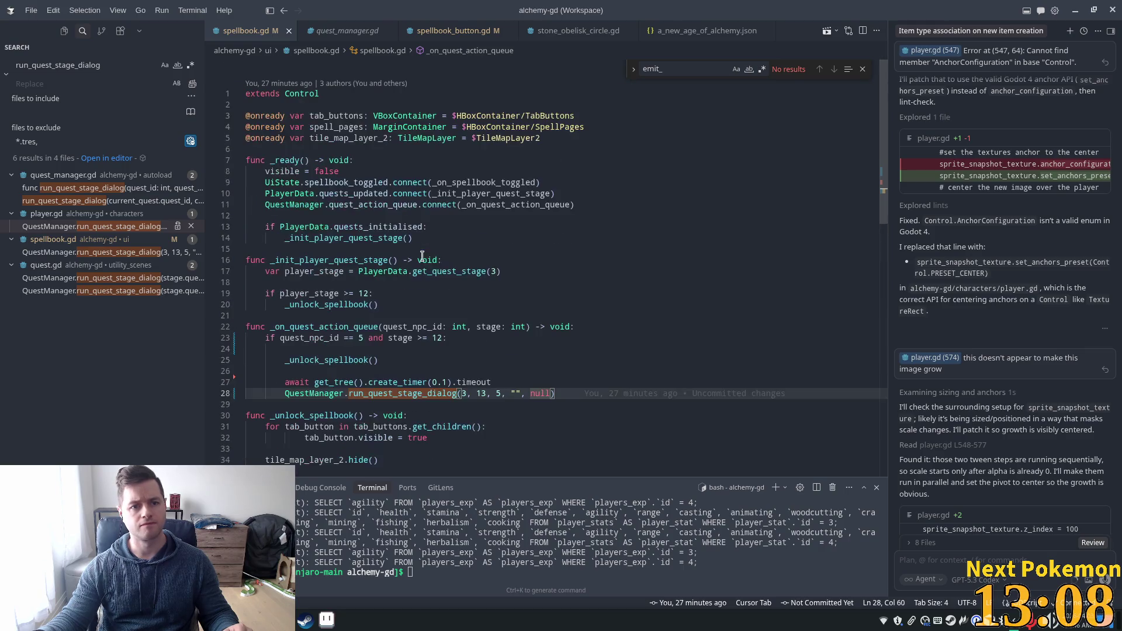
left_click(442, 127)
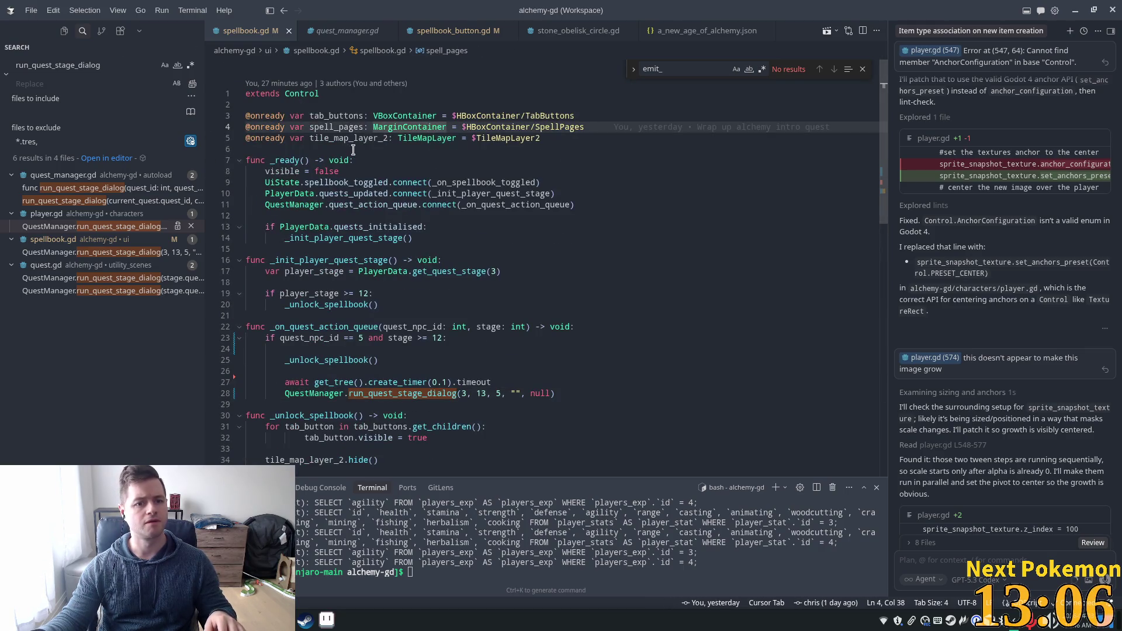
left_click(336, 134)
left_click(336, 131)
double_click(335, 131)
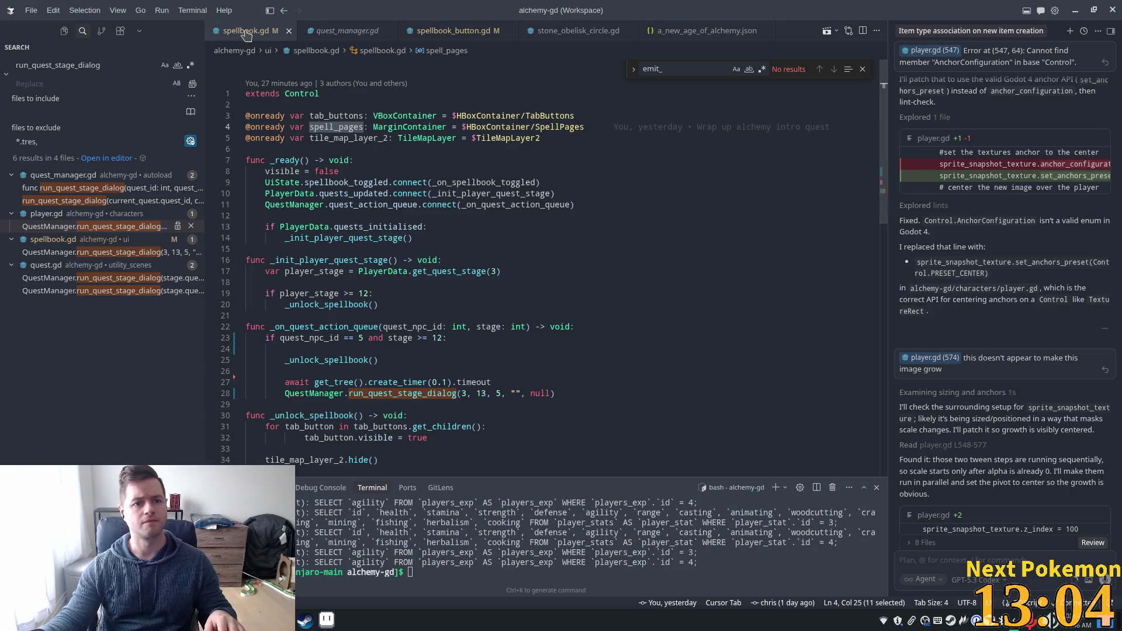
left_click(447, 36)
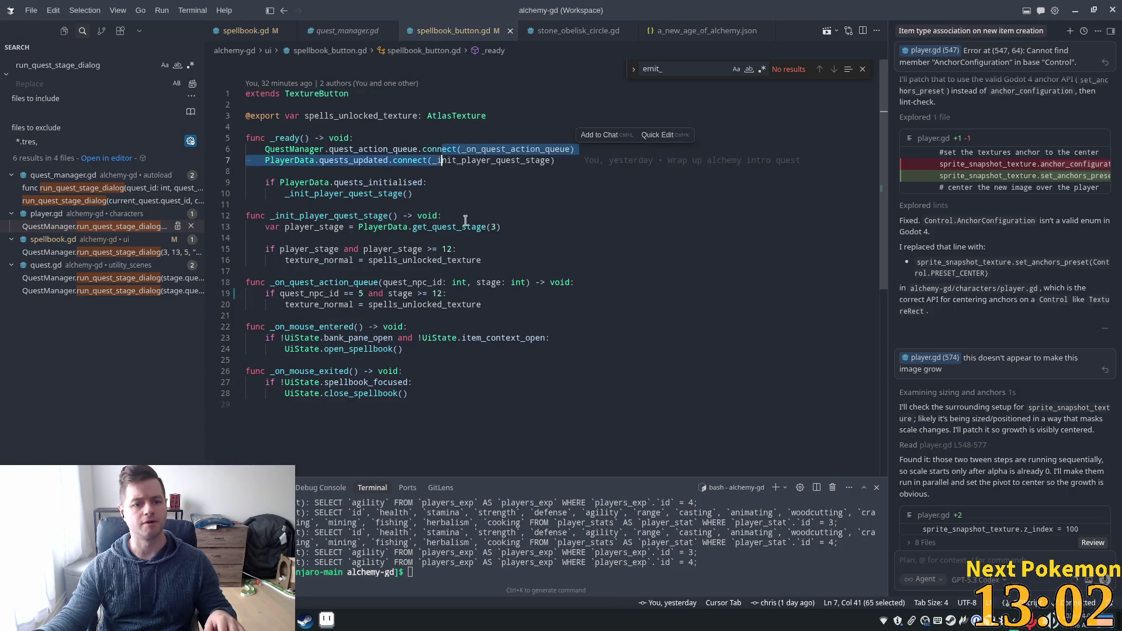
- Inspect lines 15–20, where _on_quest_action_queue assigns spells_unlocked_texture to texture_normal
left_click(520, 268)
left_click(517, 260)
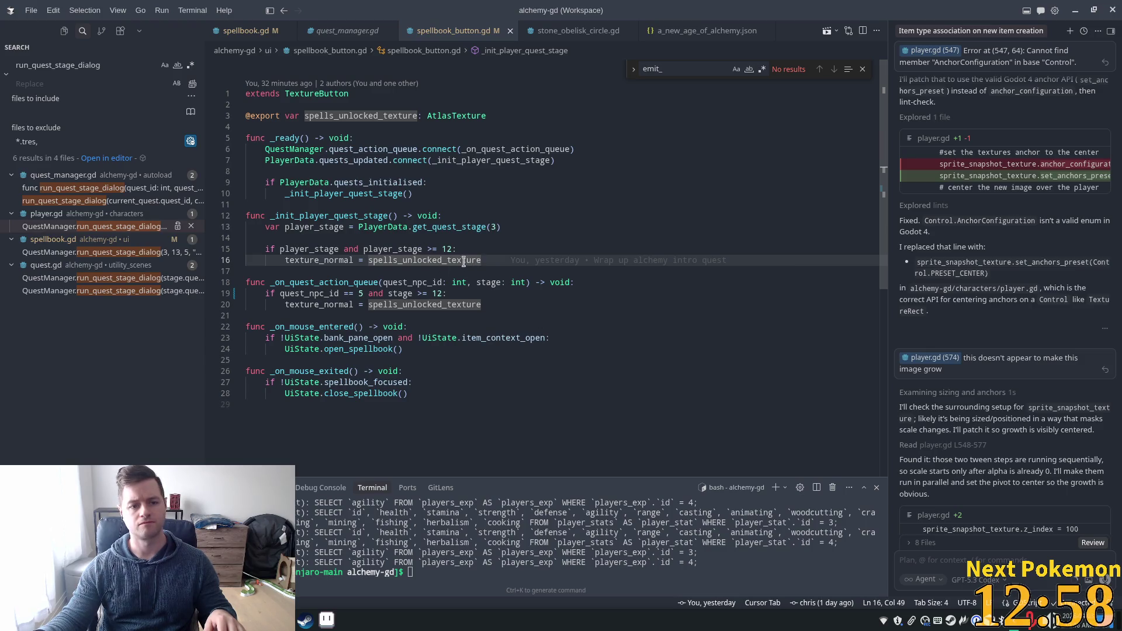
left_click(339, 305)
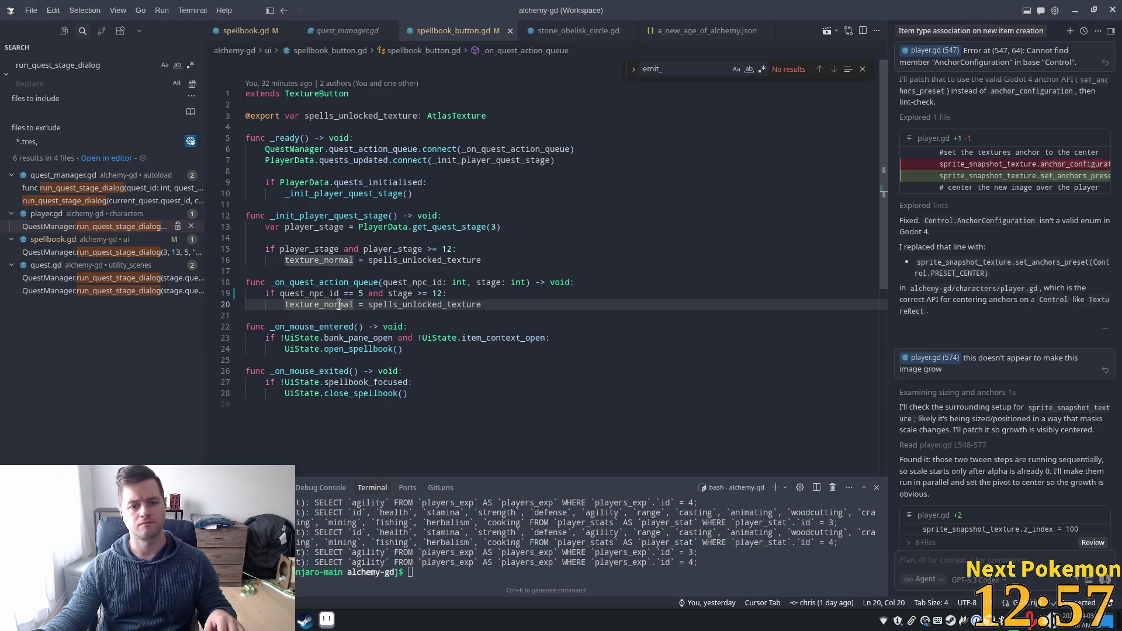
left_click(468, 249)
key("Down")
key("Down")
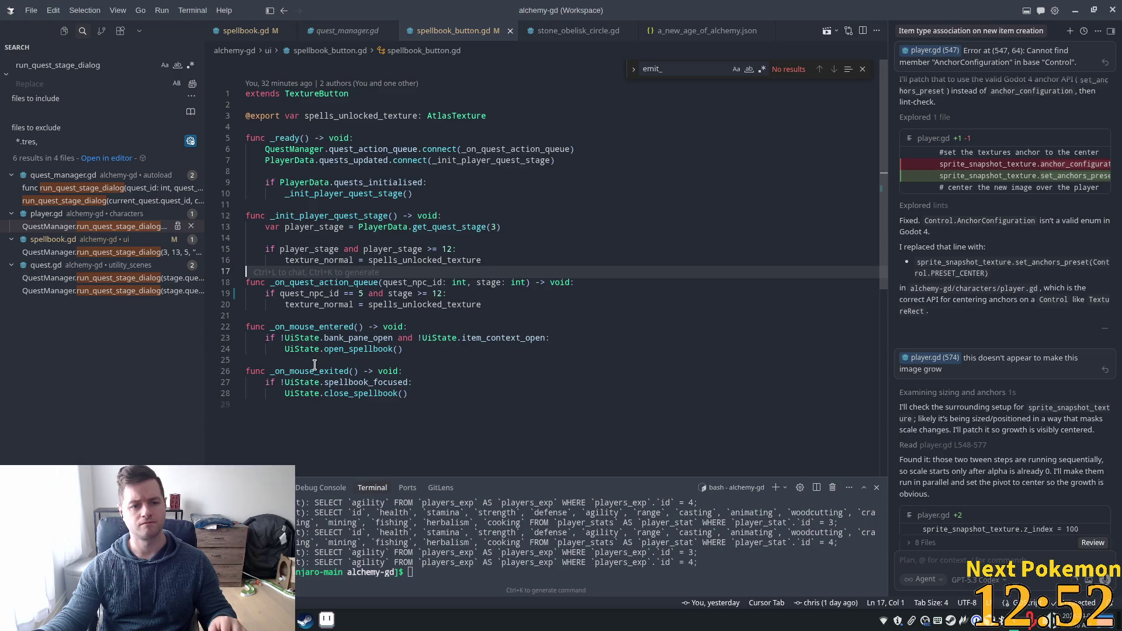
left_click(314, 282)
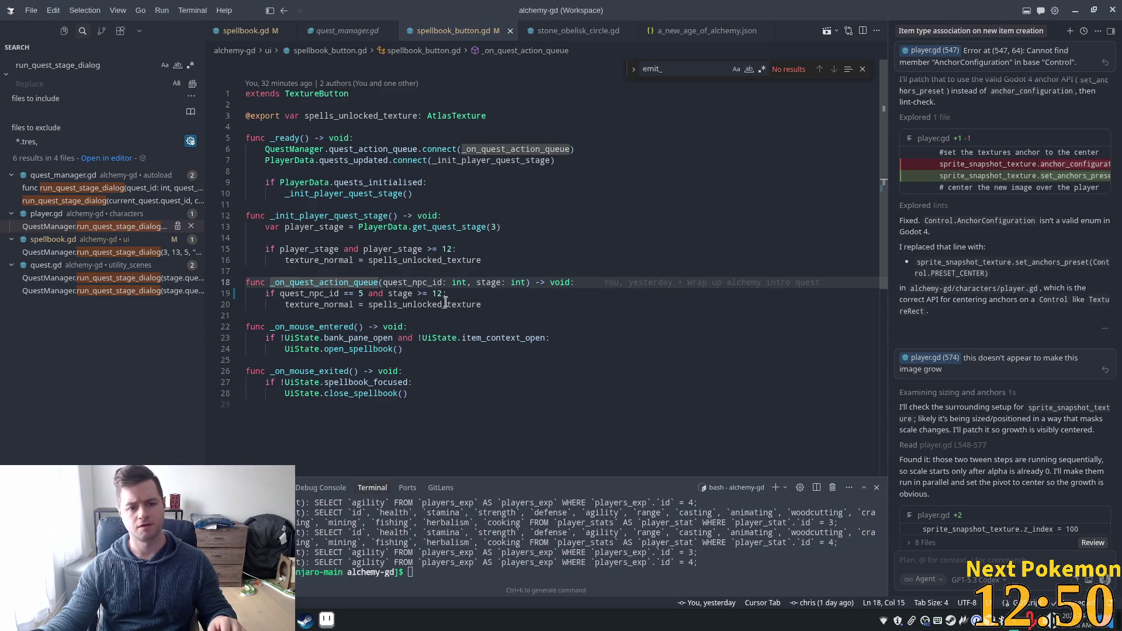
left_click(466, 304)
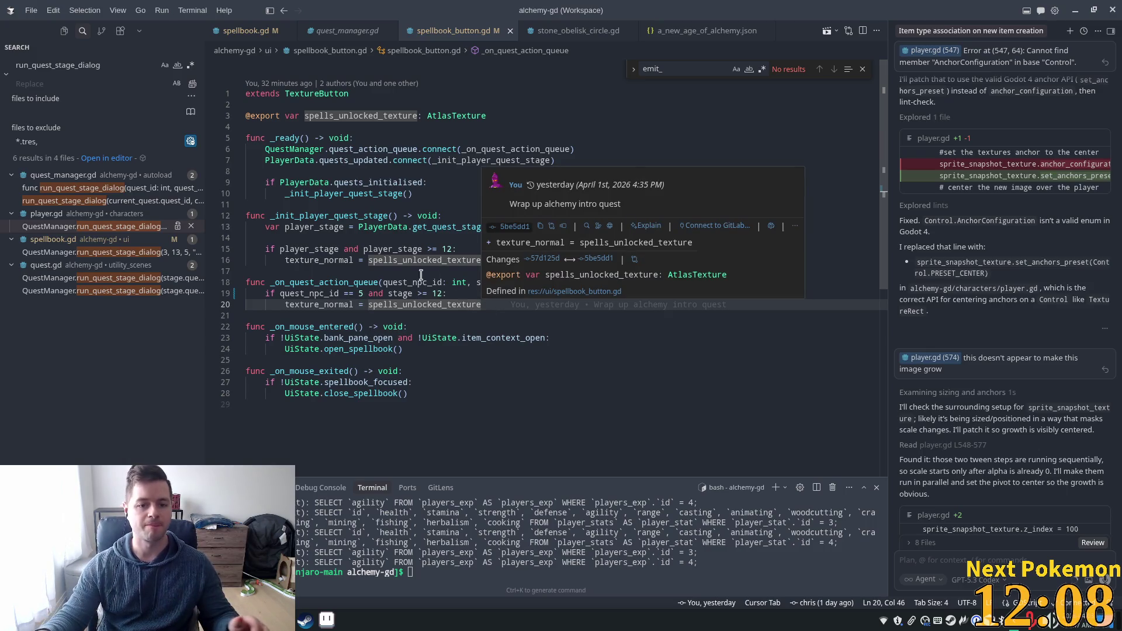
left_click(486, 307)
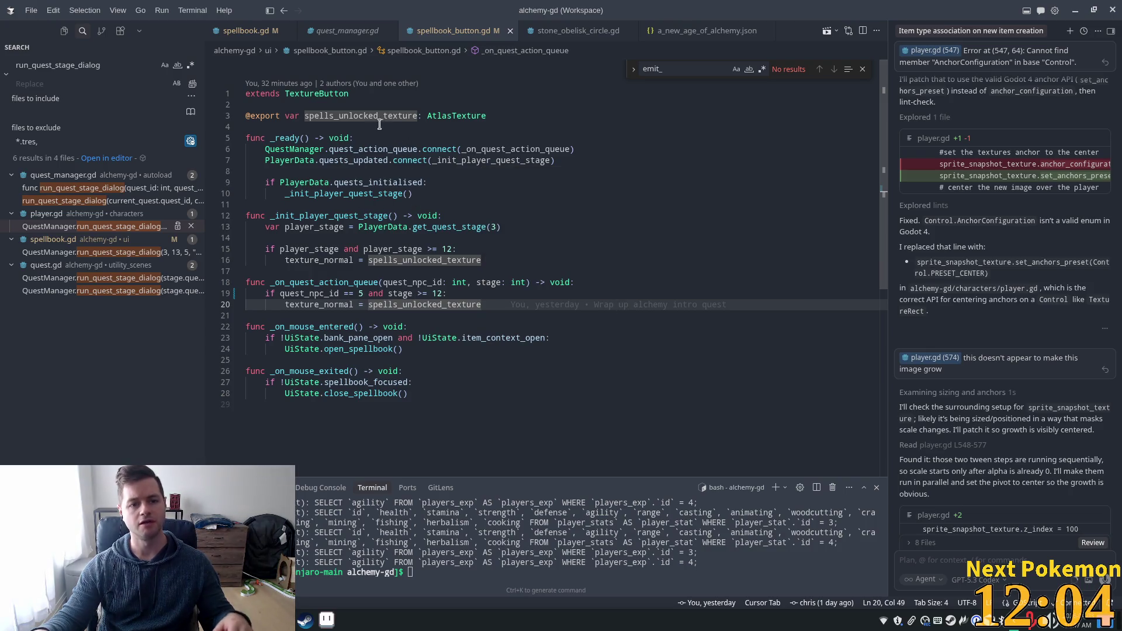
- In Godot, check the spellbook_button scene's Sprite2D node, then save spellbook_button.gd
key("alt+Tab")
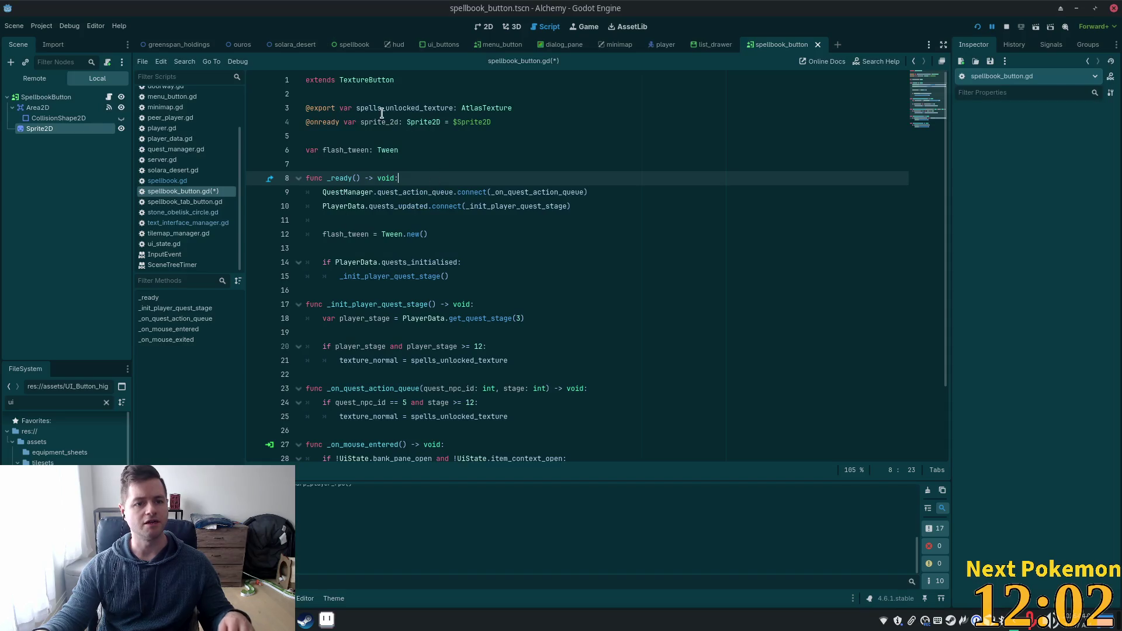
left_click(484, 27)
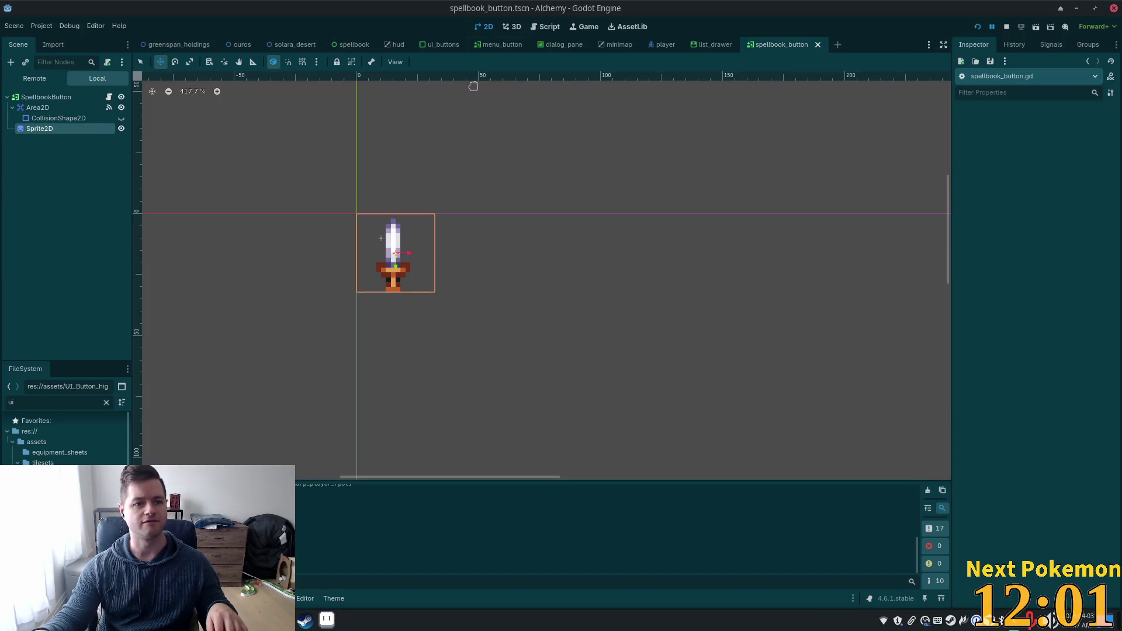
left_click(62, 130)
left_click(109, 97)
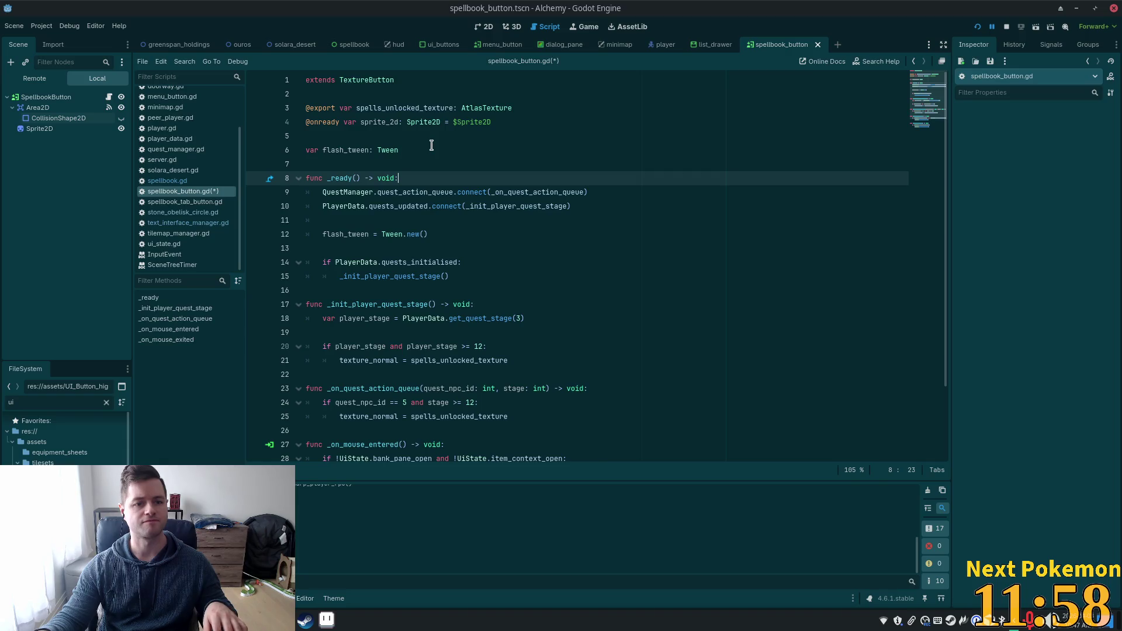
key("ctrl+s")
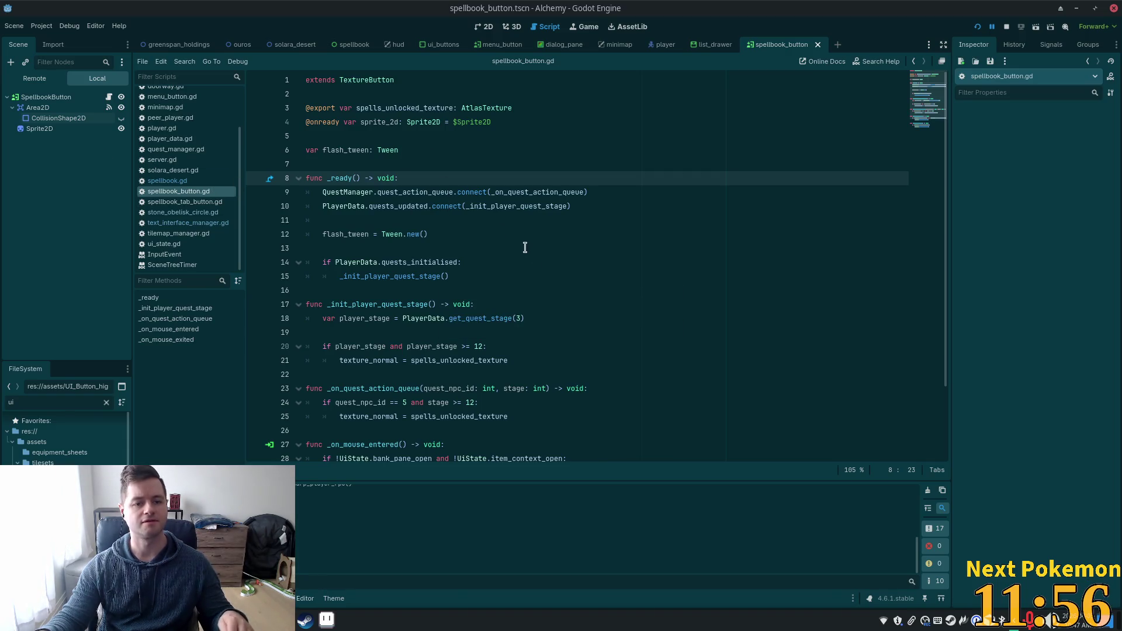
key("alt+Tab")
- Add a new flash_tween line below the unlocked-texture assignment in _init_player_quest_stage
left_click(472, 305)
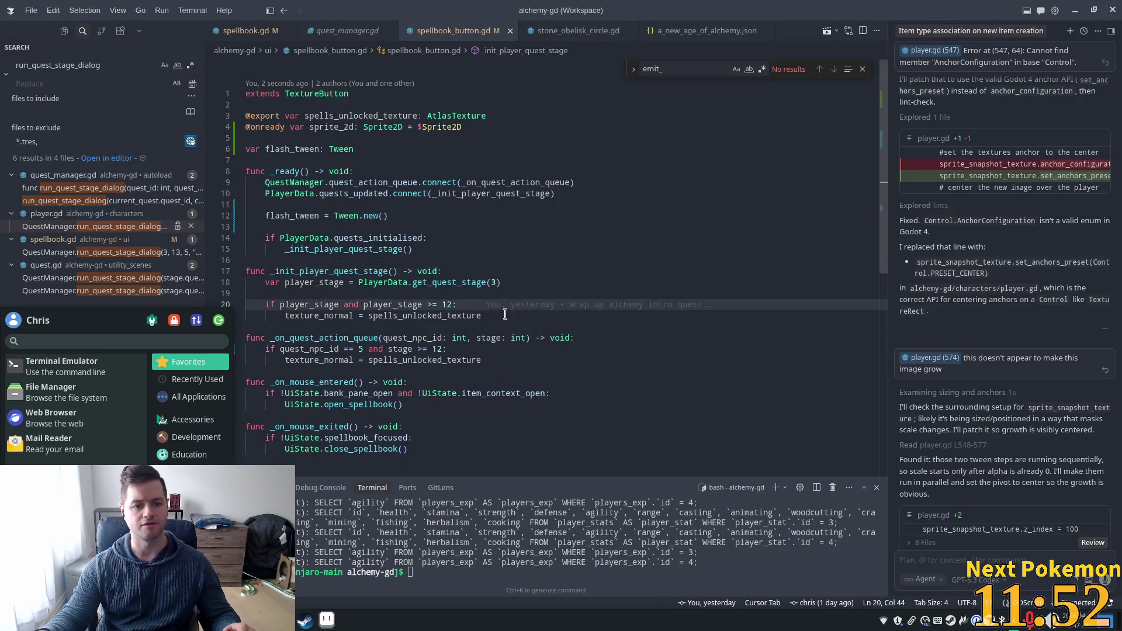
left_click(505, 315)
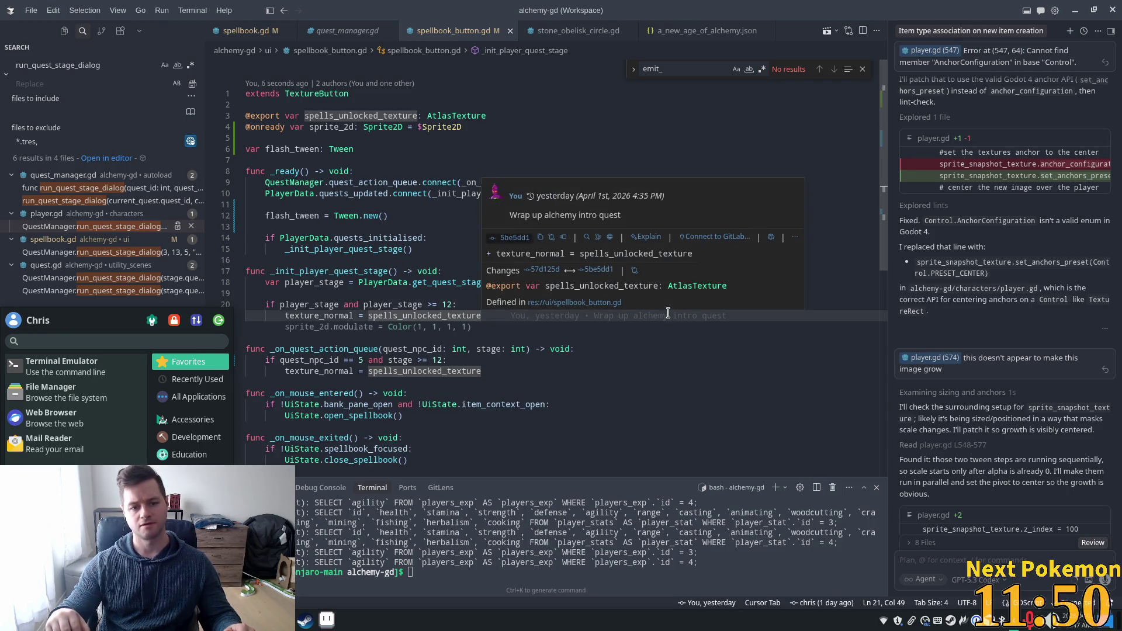
key("Return")
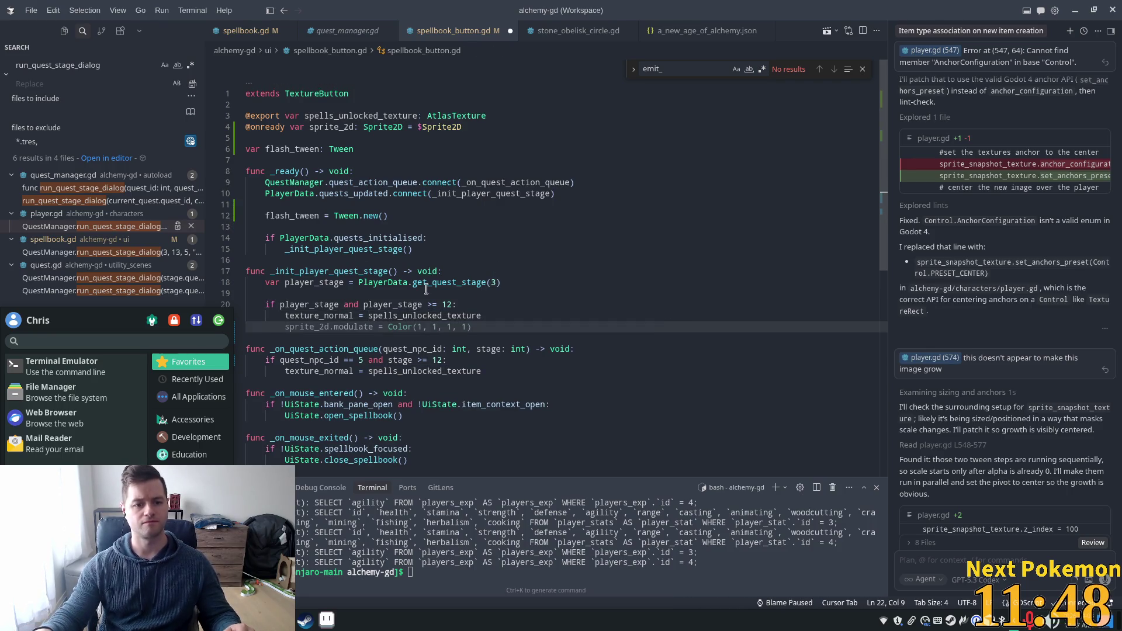
type("fl")
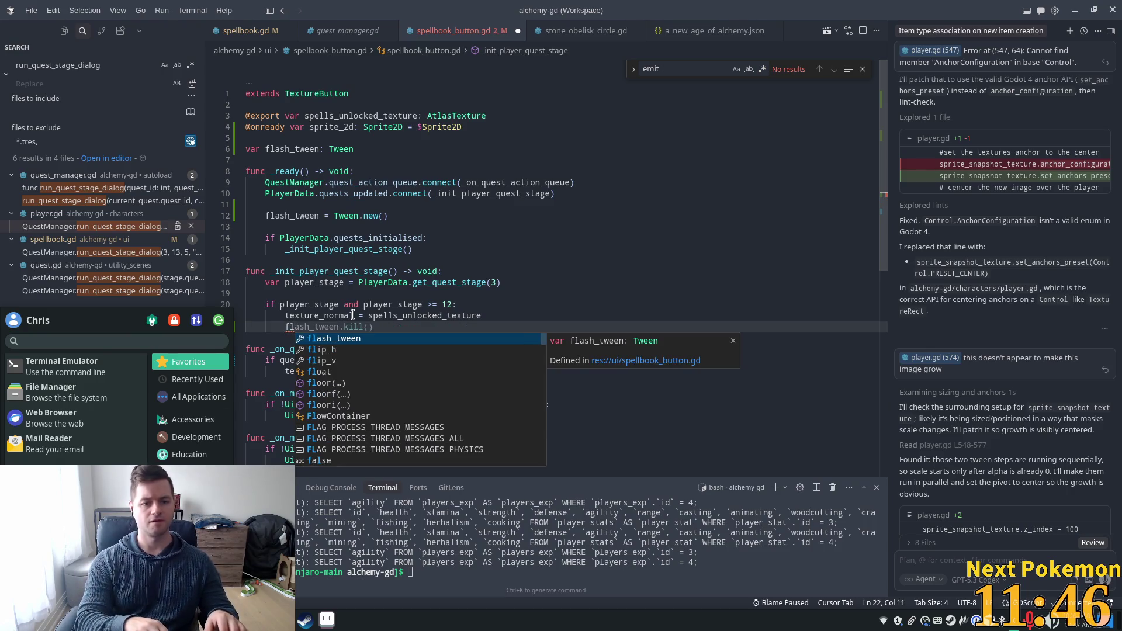
type("ash_tw")
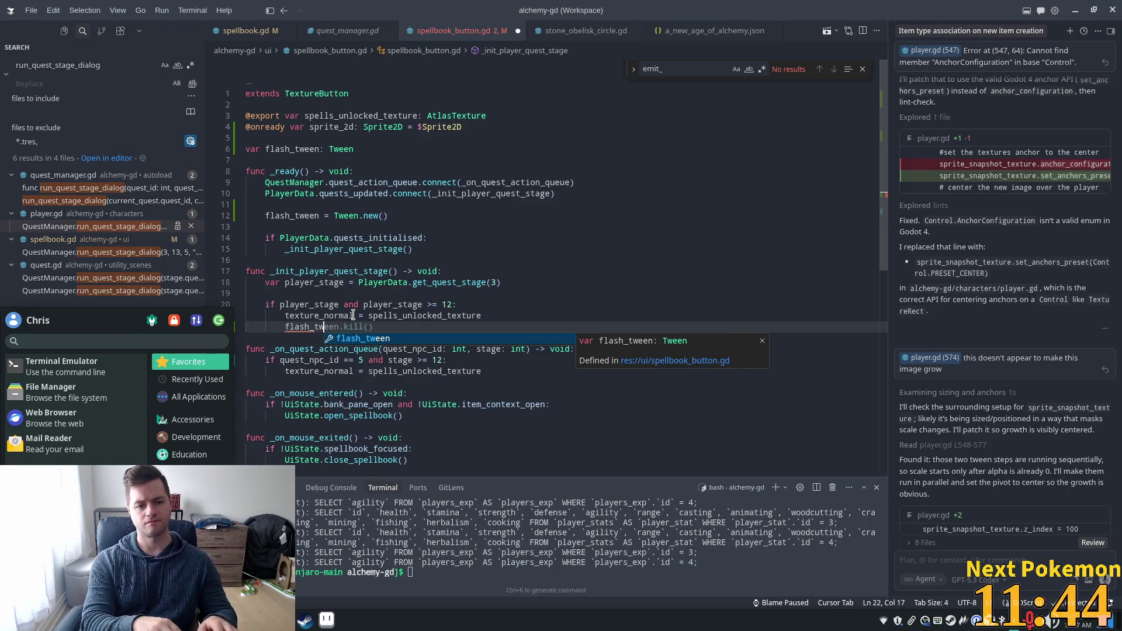
type("een")
key("Escape")
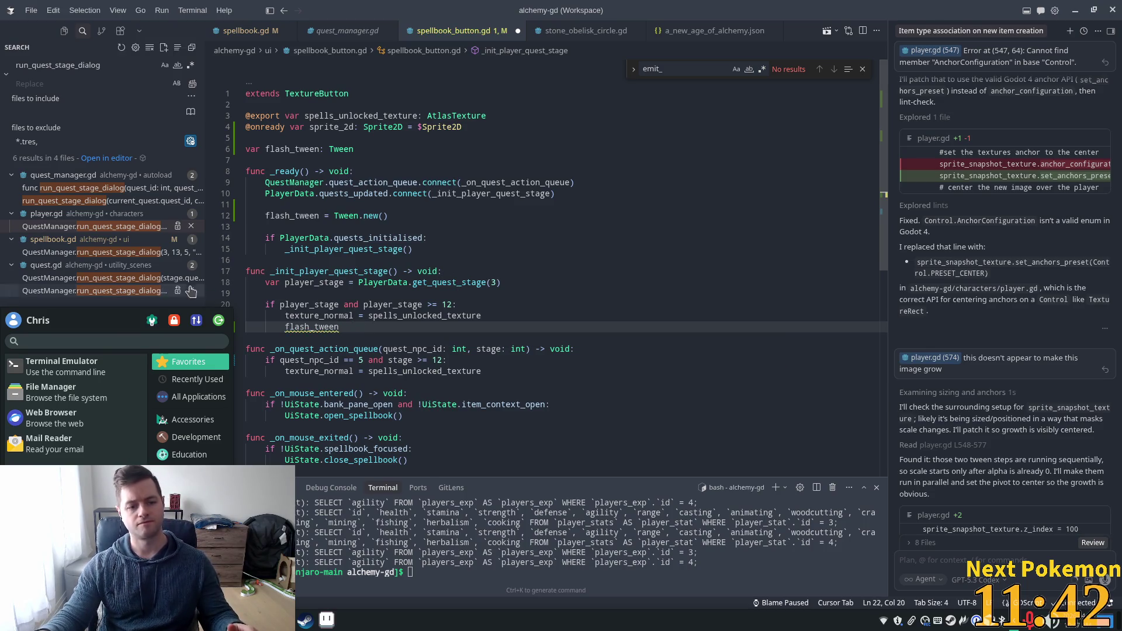
left_click(444, 271)
scroll(345, 346, "down", 1)
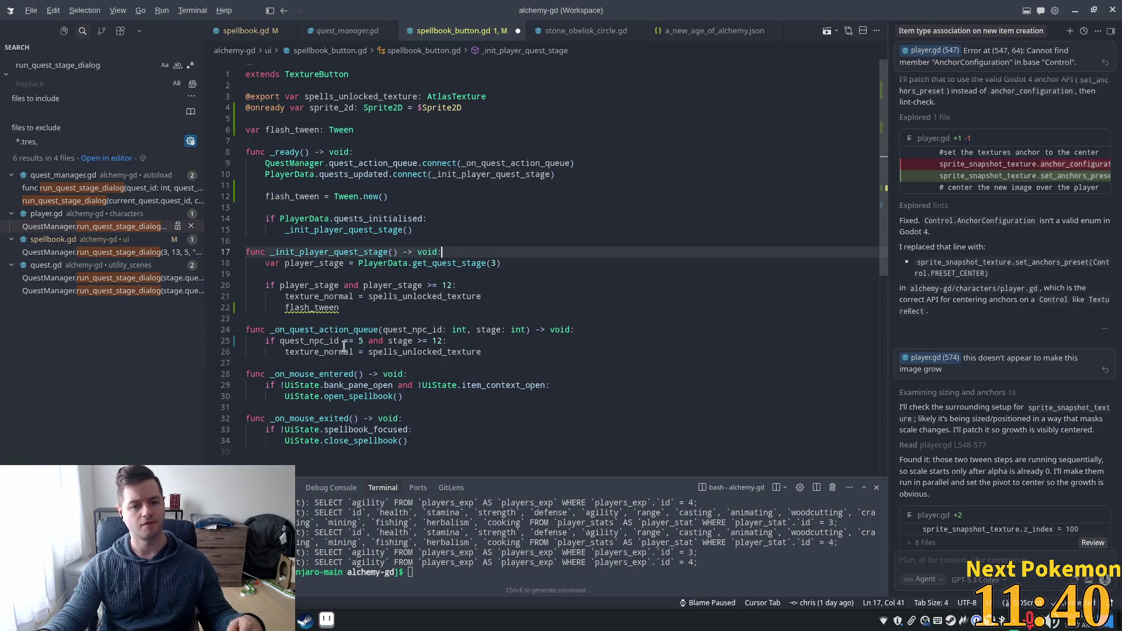
left_click(493, 297)
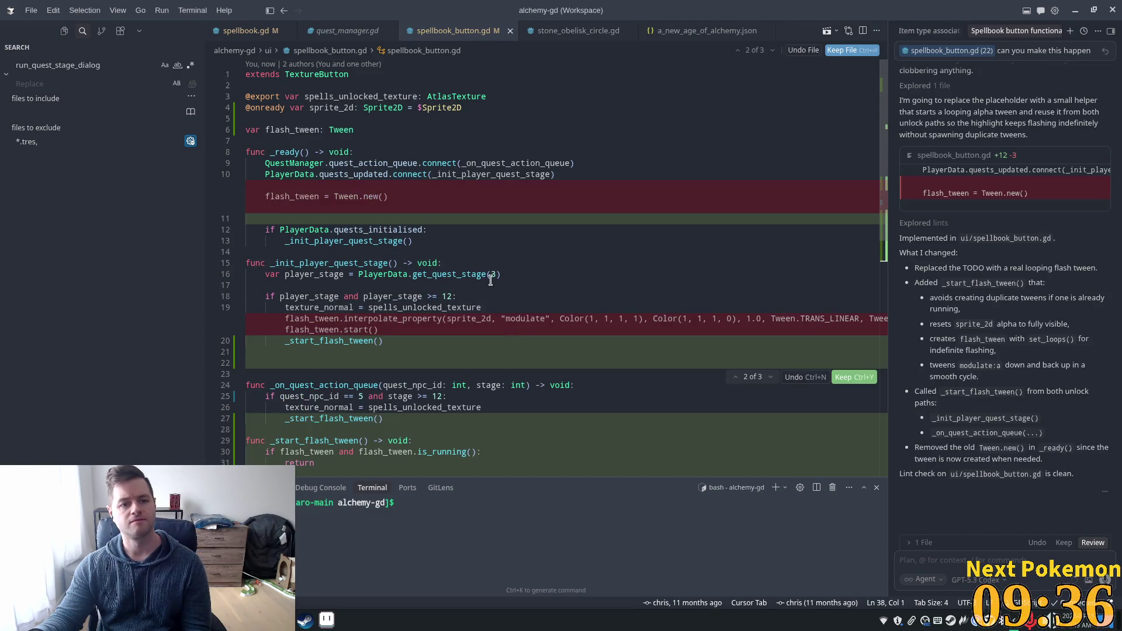
- Review the agent's _start_flash_tween diff looping sprite_2d modulate:a between 0.2 and 1.0 over 0.6 s
scroll(484, 336, "down", 3)
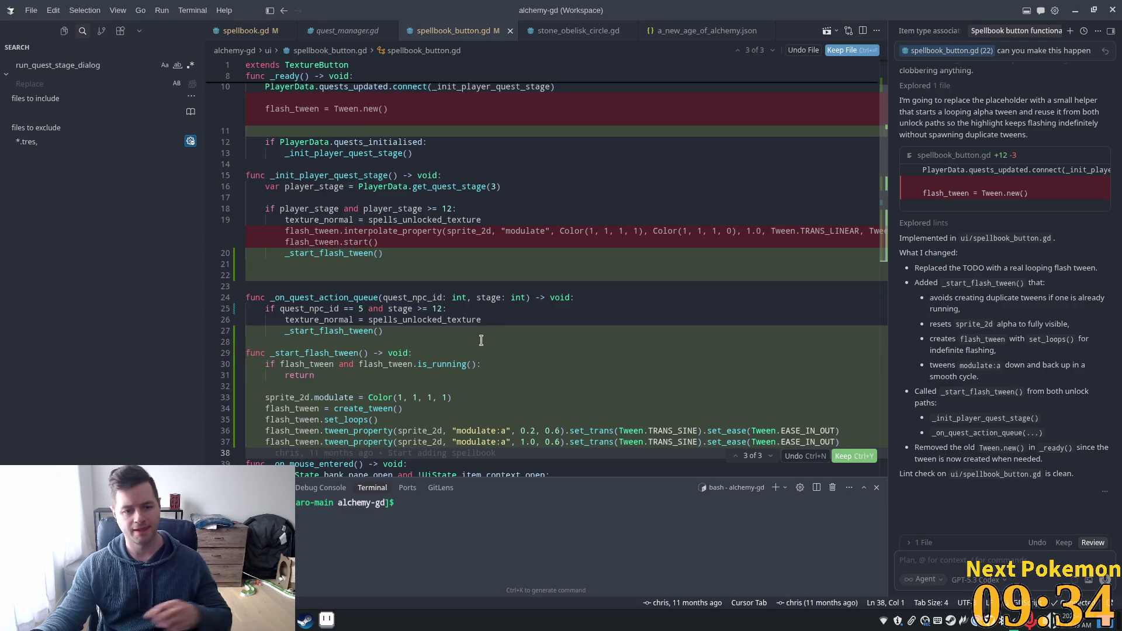
scroll(480, 340, "down", 2)
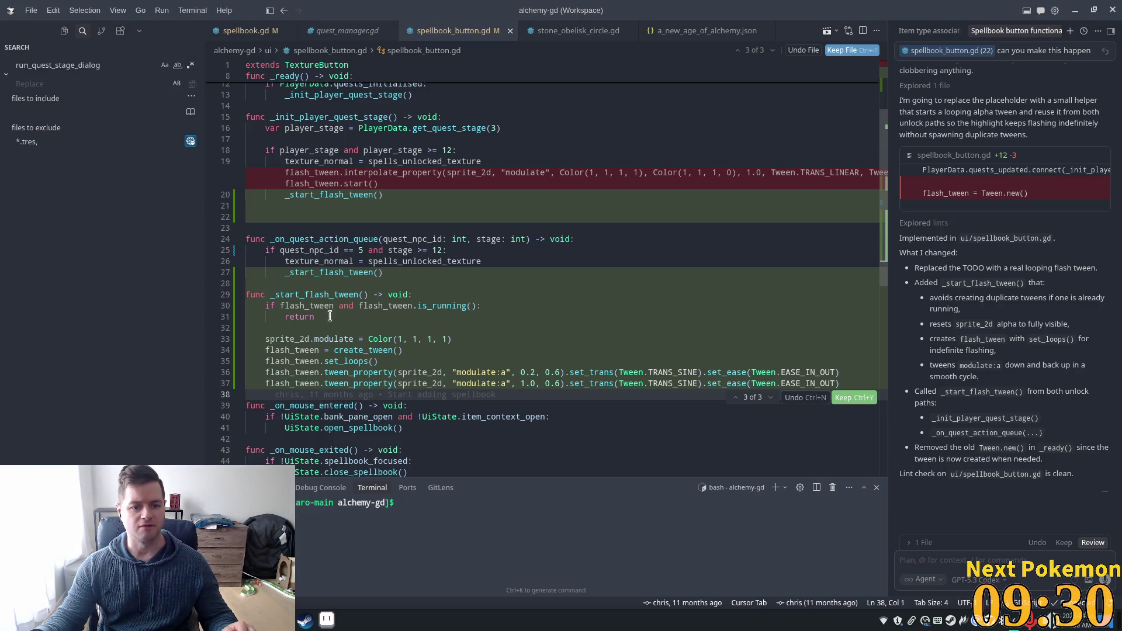
scroll(330, 330, "down", 2)
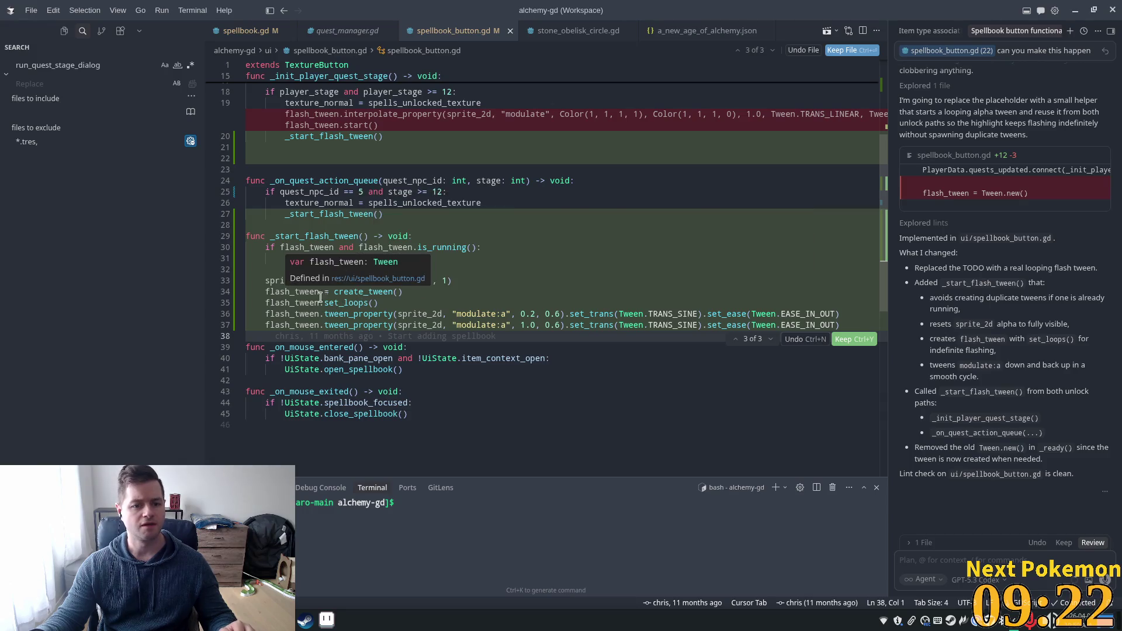
mouse_move(347, 308)
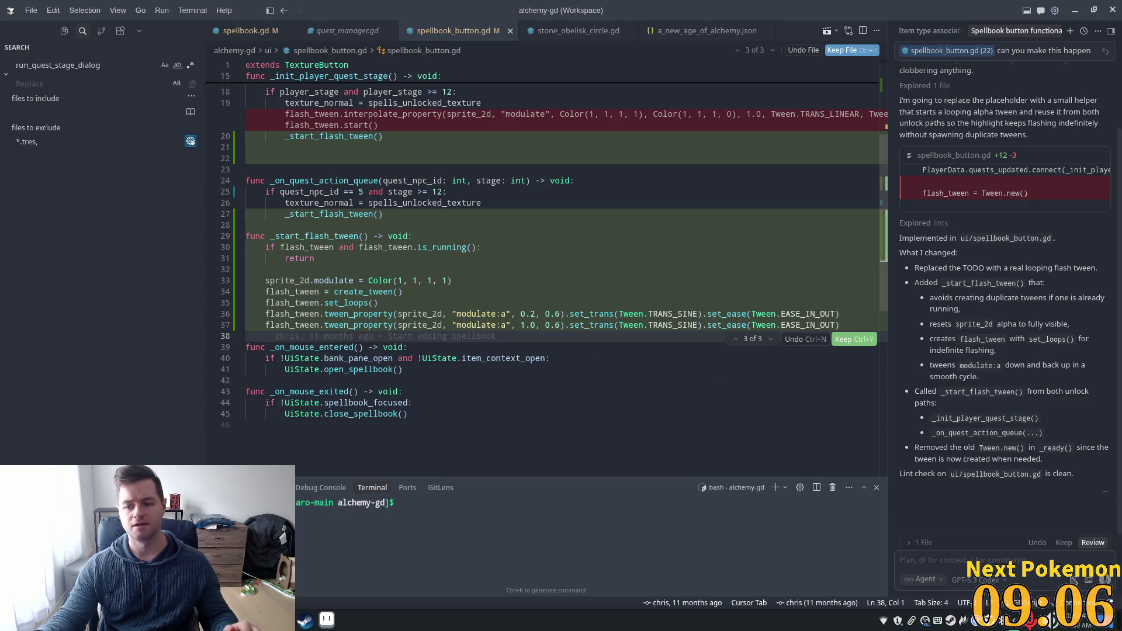
- Keep the agent's flash-tween changes and check where flash_tween is used
left_click(848, 343)
scroll(549, 339, "up", 3)
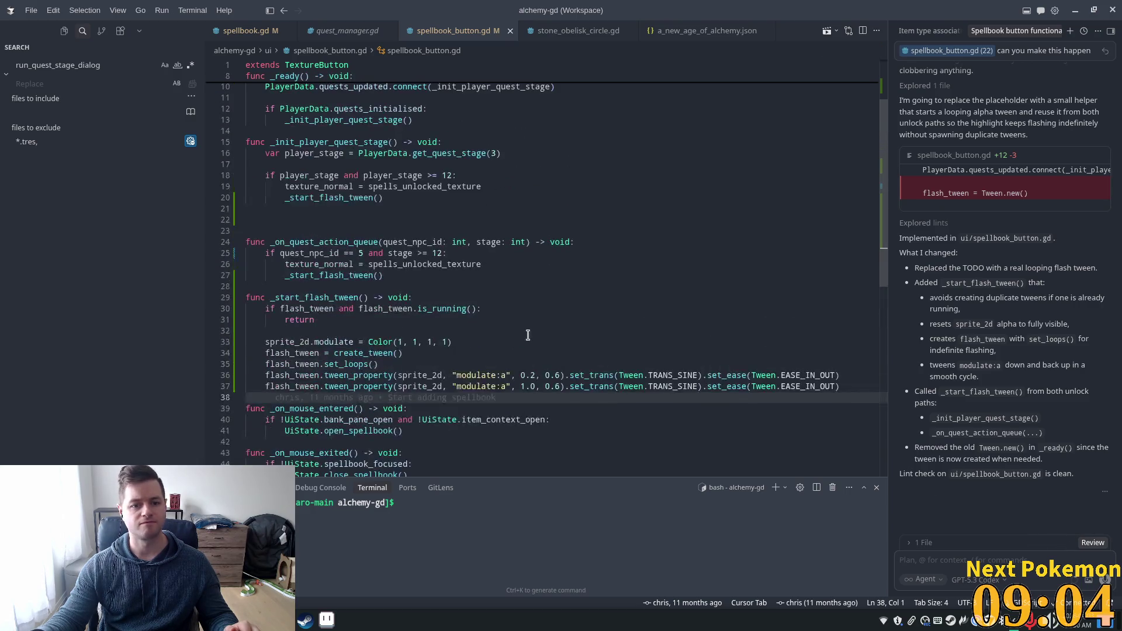
left_click(297, 320)
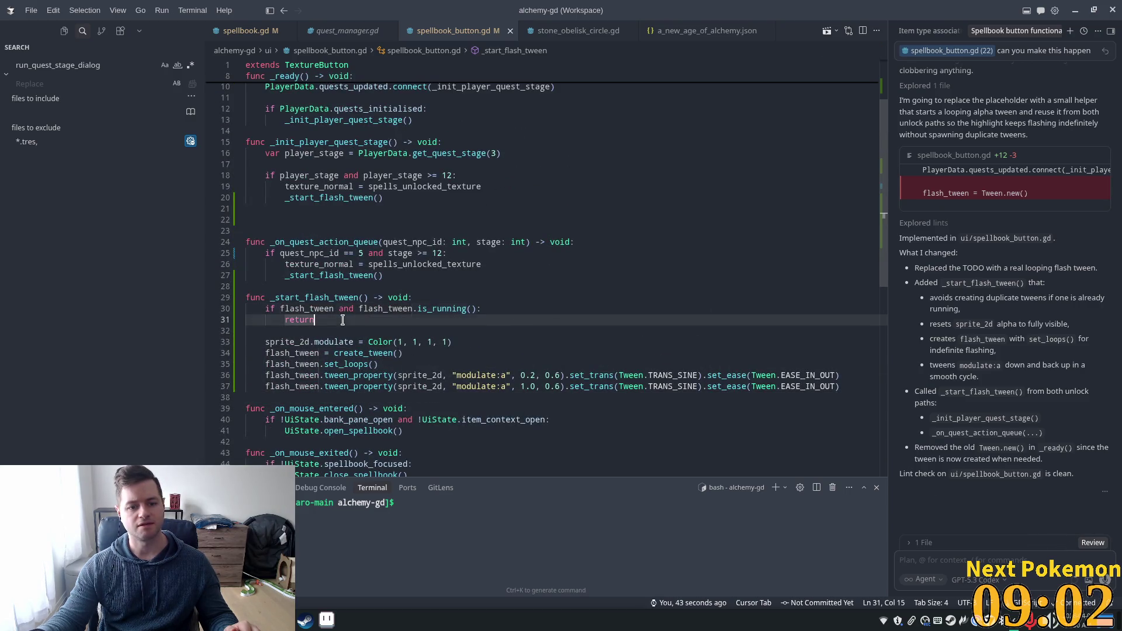
left_click(305, 351)
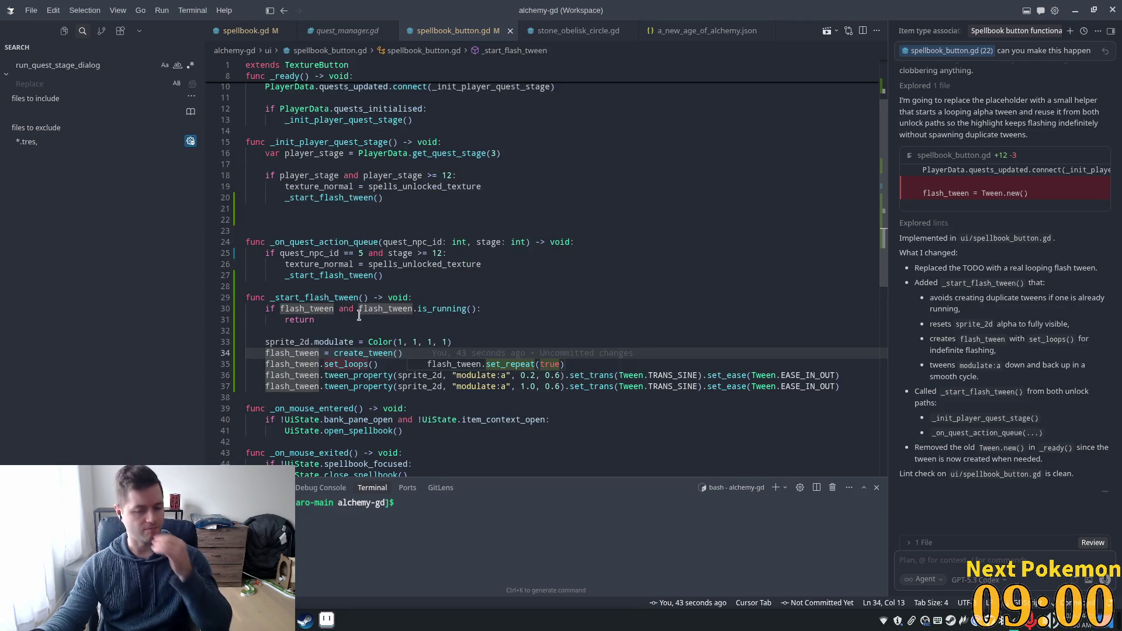
scroll(398, 218, "up", 3)
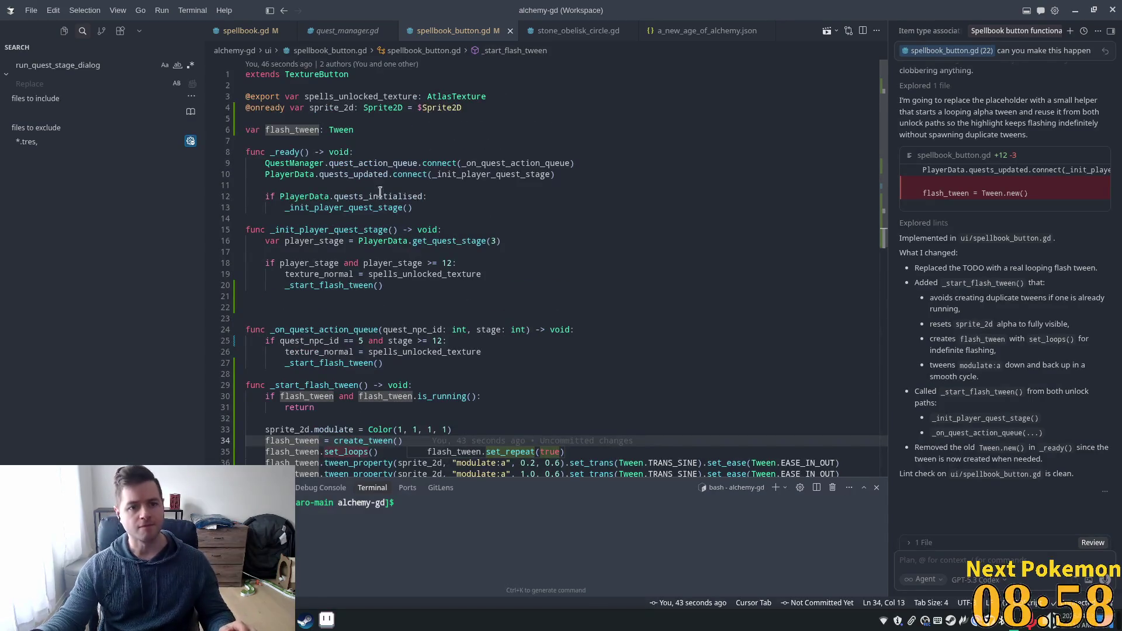
- Declare an is_flashing flag and guard _start_flash_tween with it
left_click(355, 130)
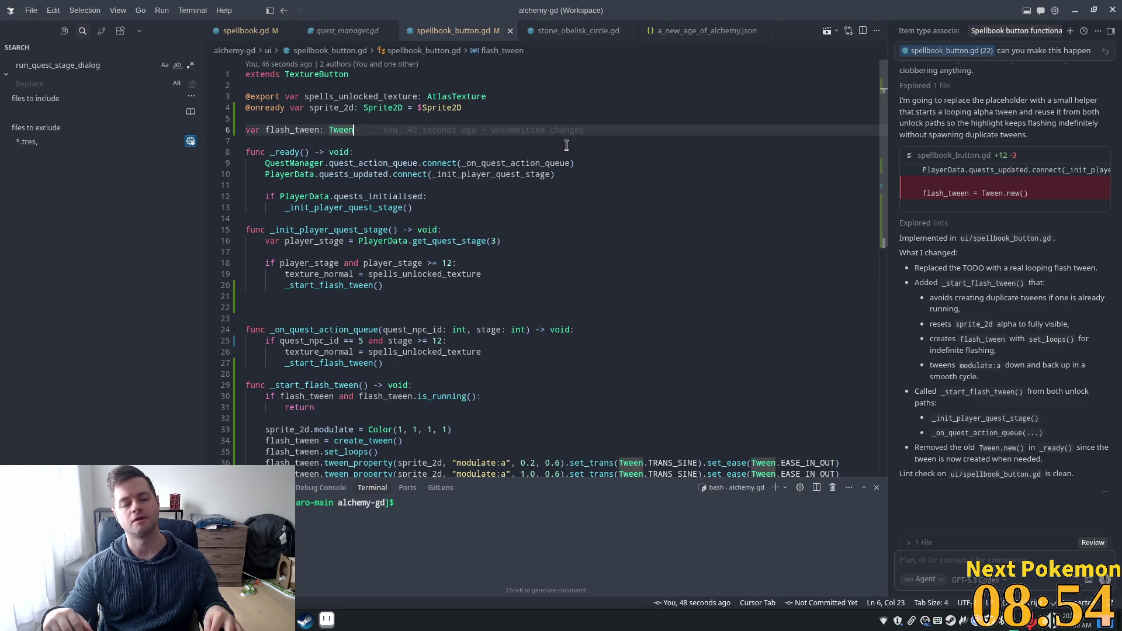
key("Return")
key("Tab")
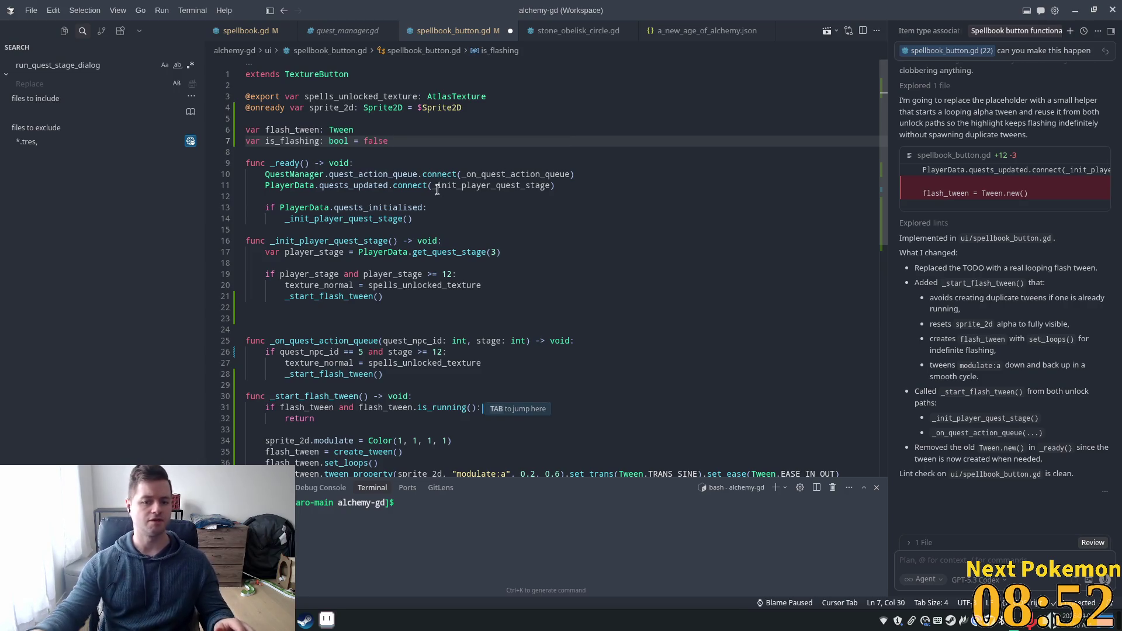
key("Tab")
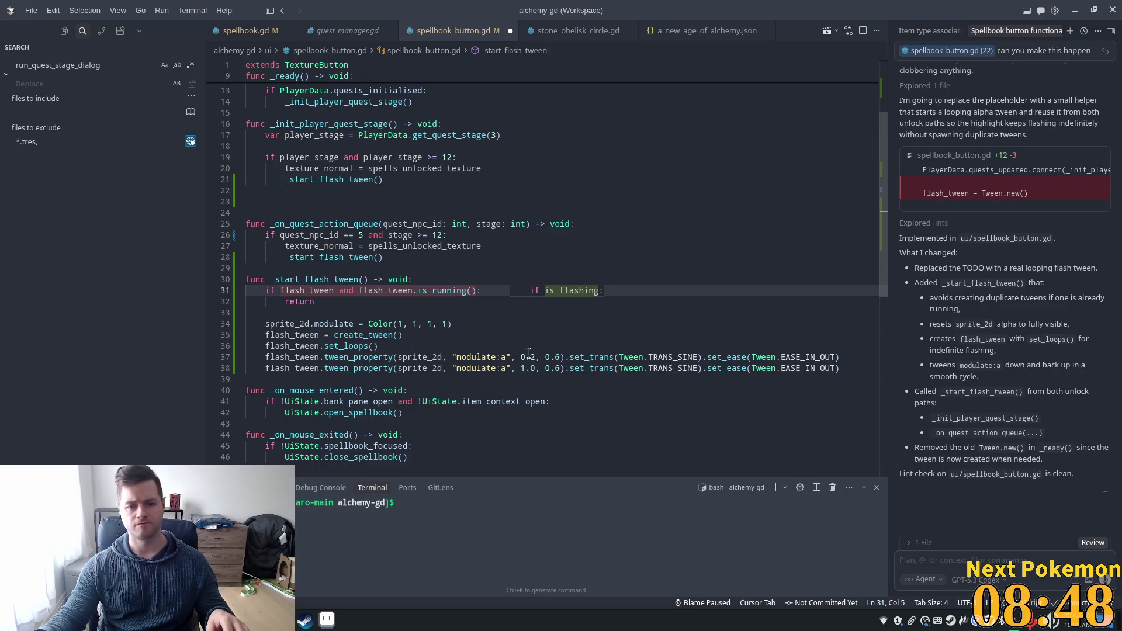
key("Tab")
- Set is_flashing = true after the tween setup, add _stop_flash_tween killing the tween, and save
scroll(409, 333, "down", 3)
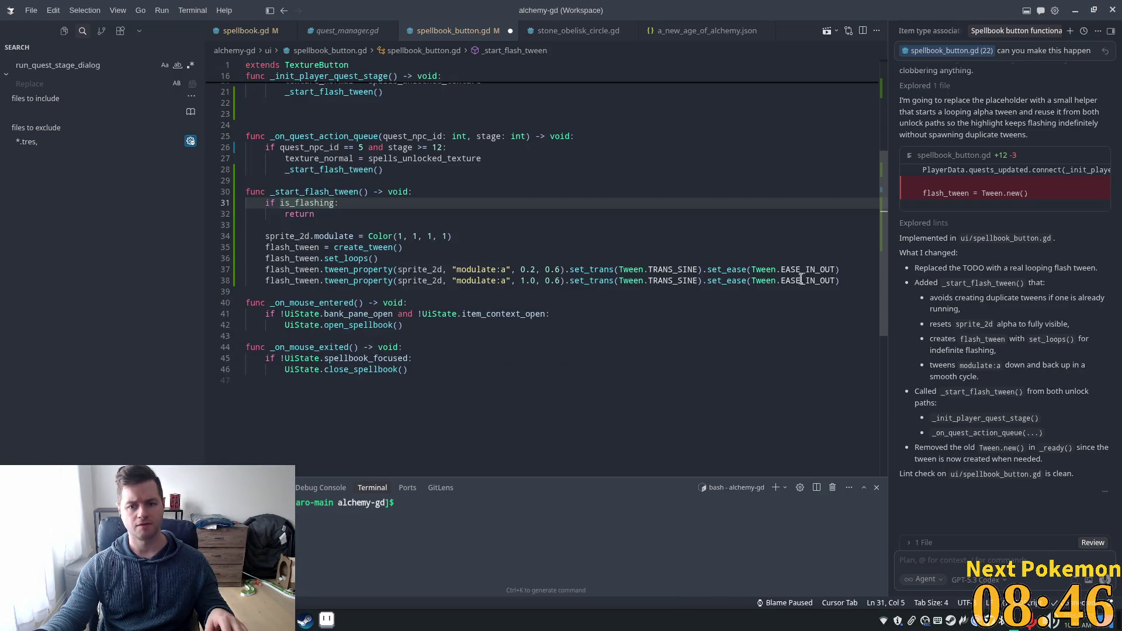
left_click(845, 283)
key("Return")
key("Tab")
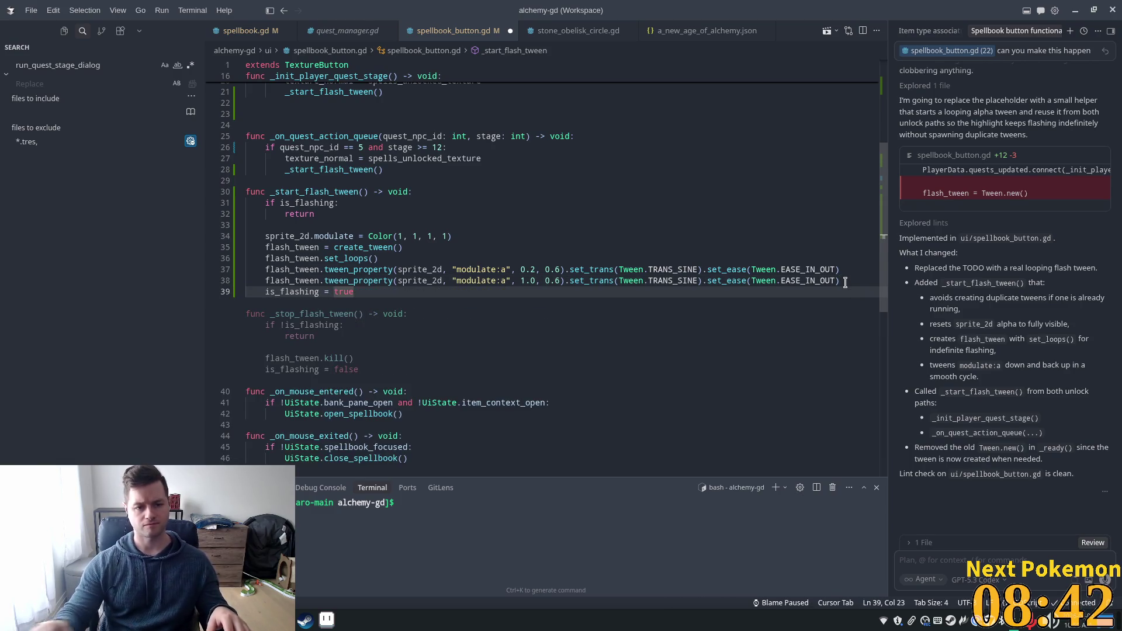
key("Tab")
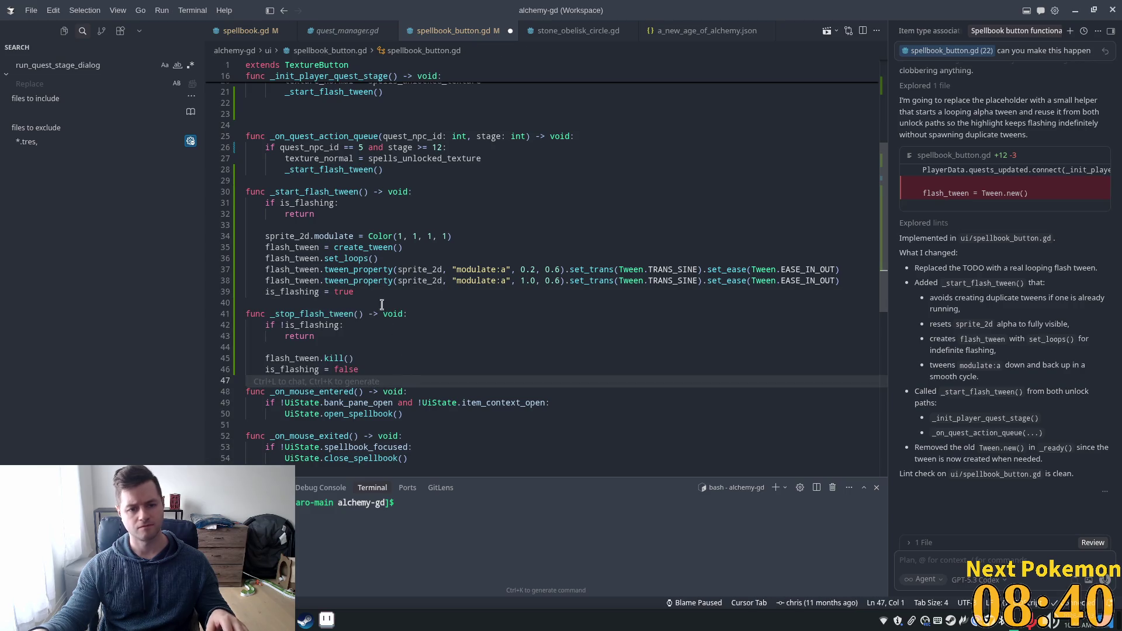
left_click(336, 346)
left_click(301, 356)
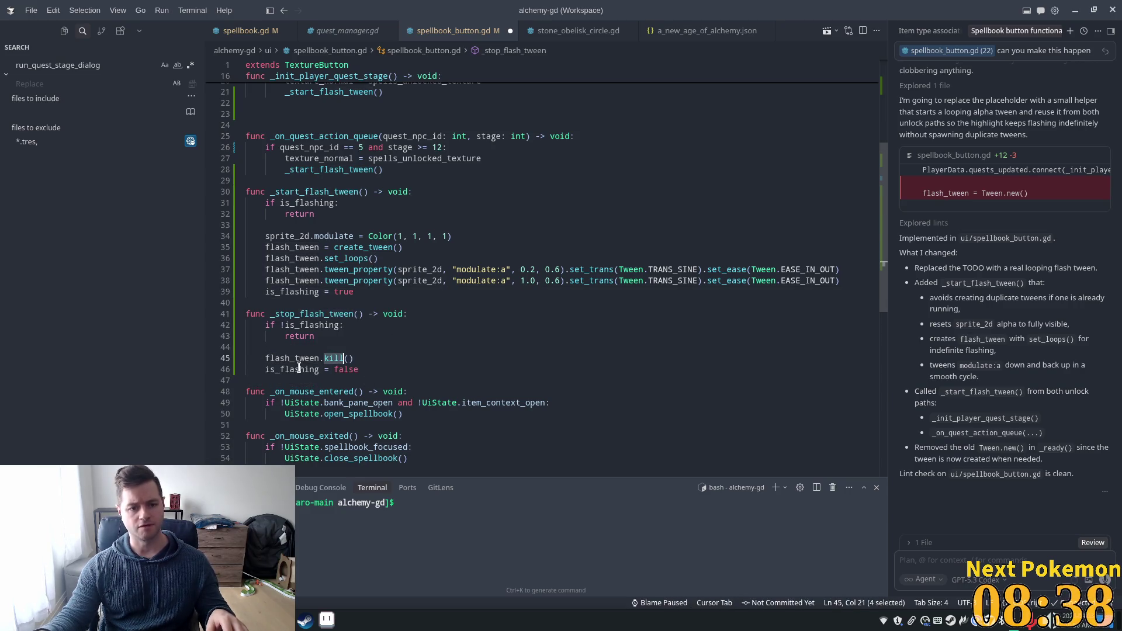
left_click(362, 363)
key("ctrl+s")
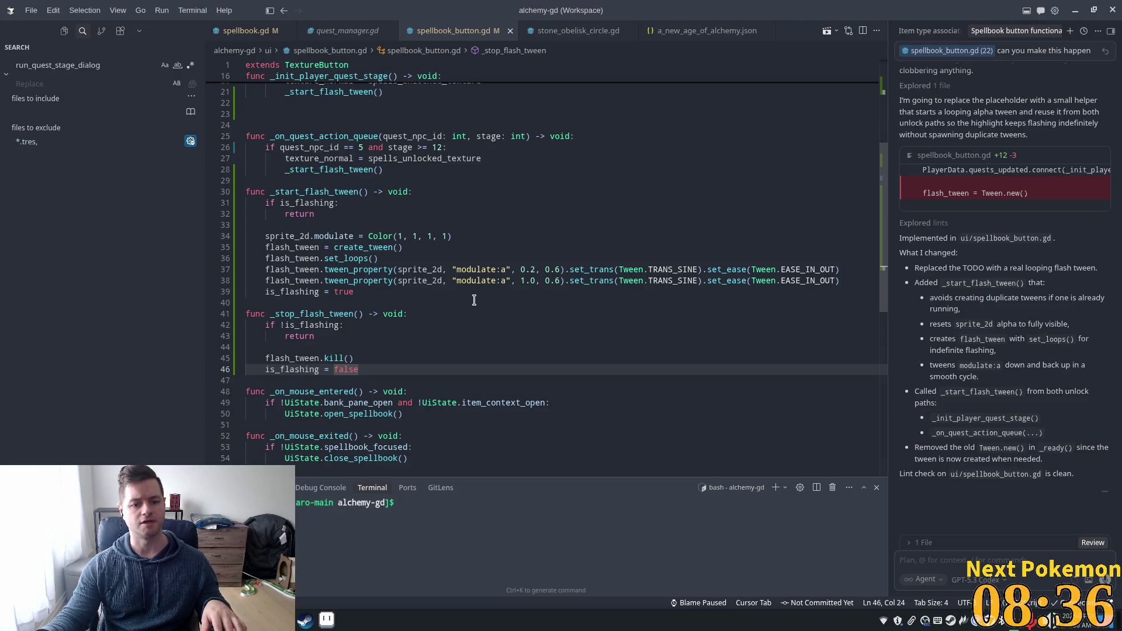
- In _on_mouse_entered, add 'if is_flashing:' calling _stop_flash_tween() after open_spellbook
scroll(462, 316, "down", 3)
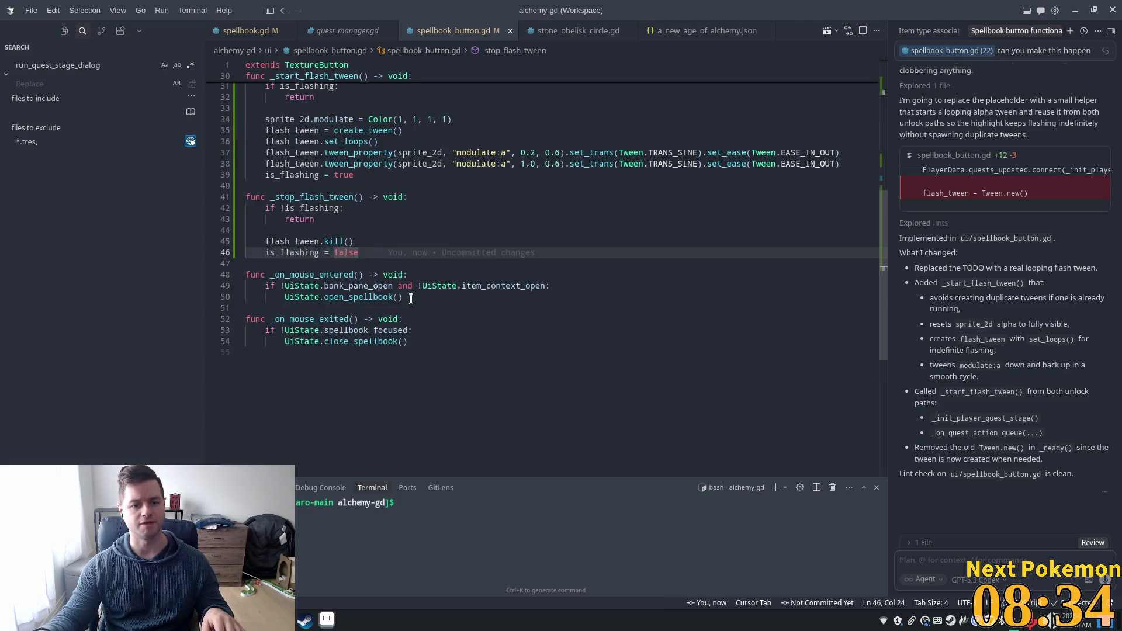
left_click(443, 293)
key("Return")
key("Return")
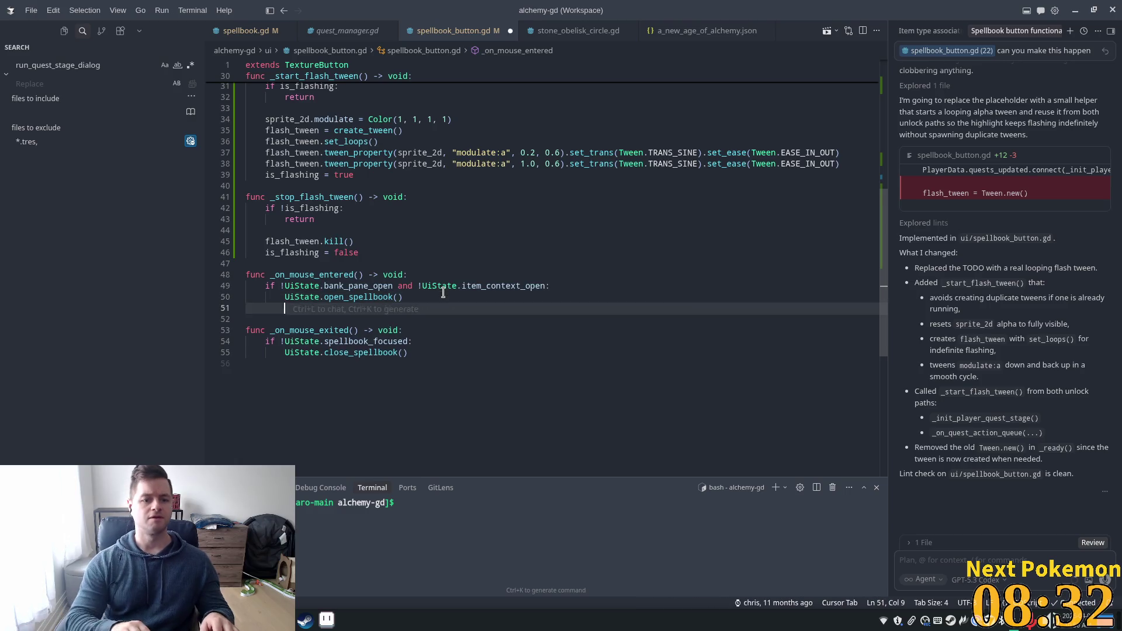
key("BackSpace")
type("if is_flashing:")
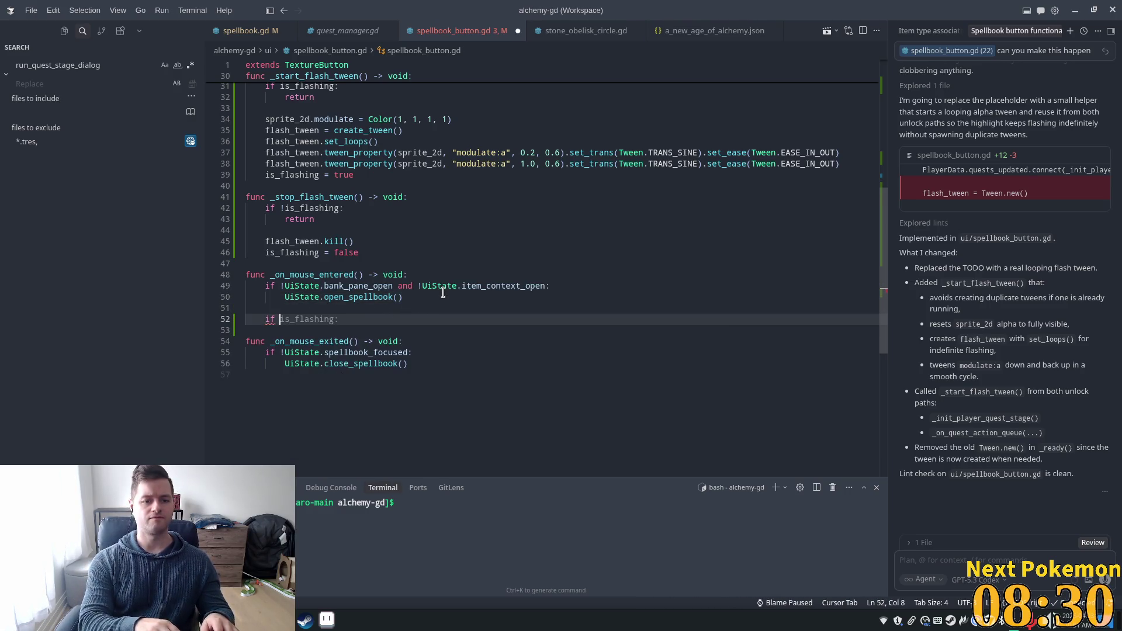
key("Tab")
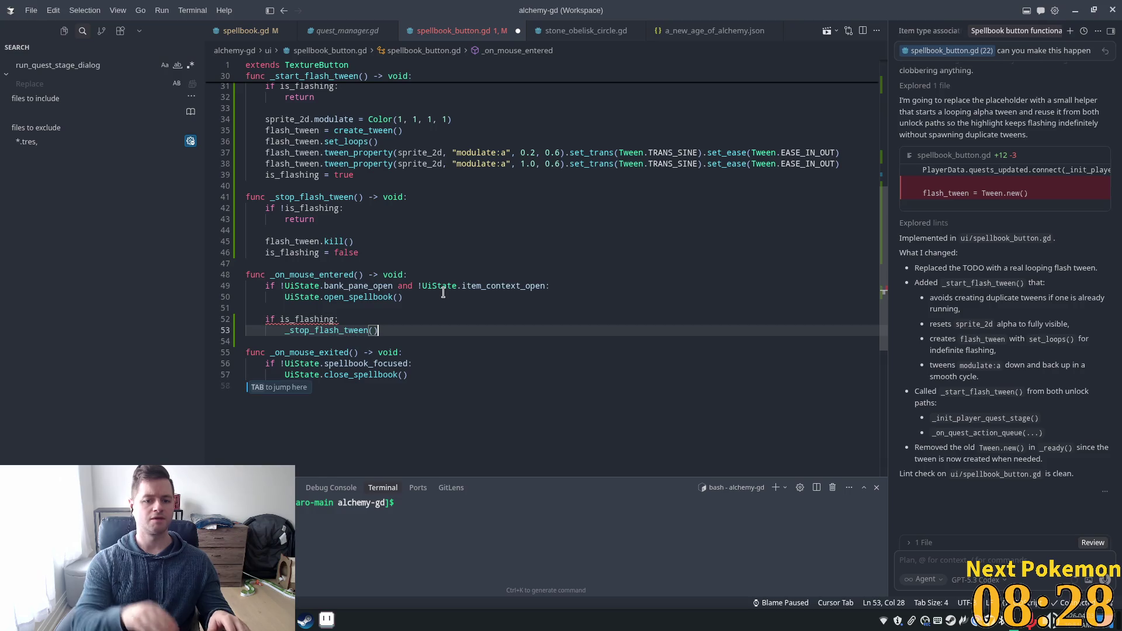
left_click(545, 219)
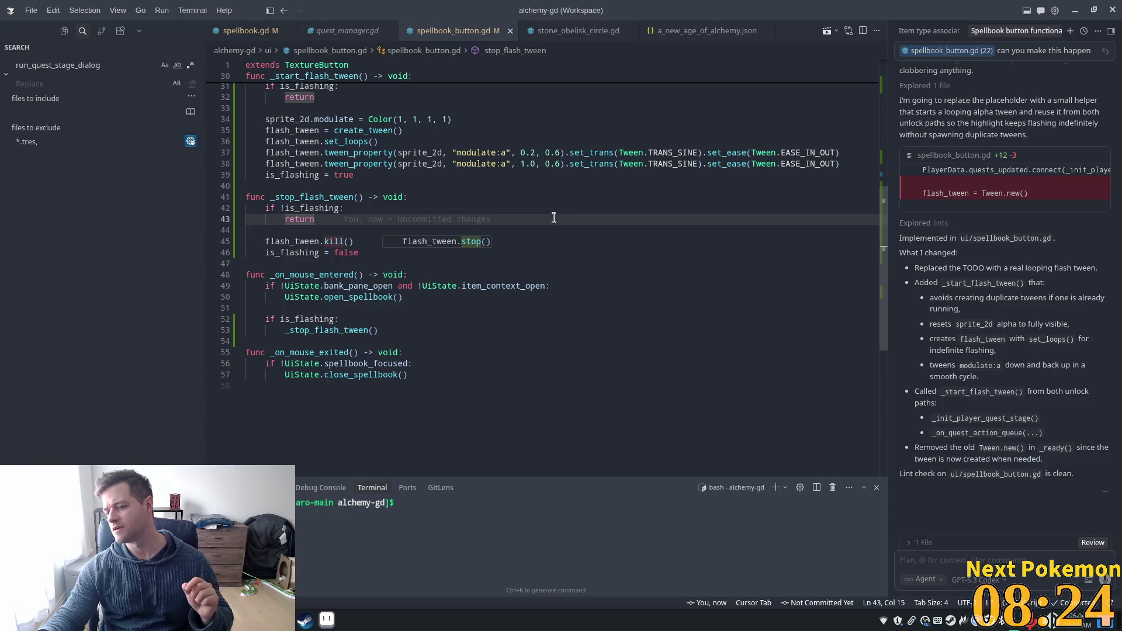
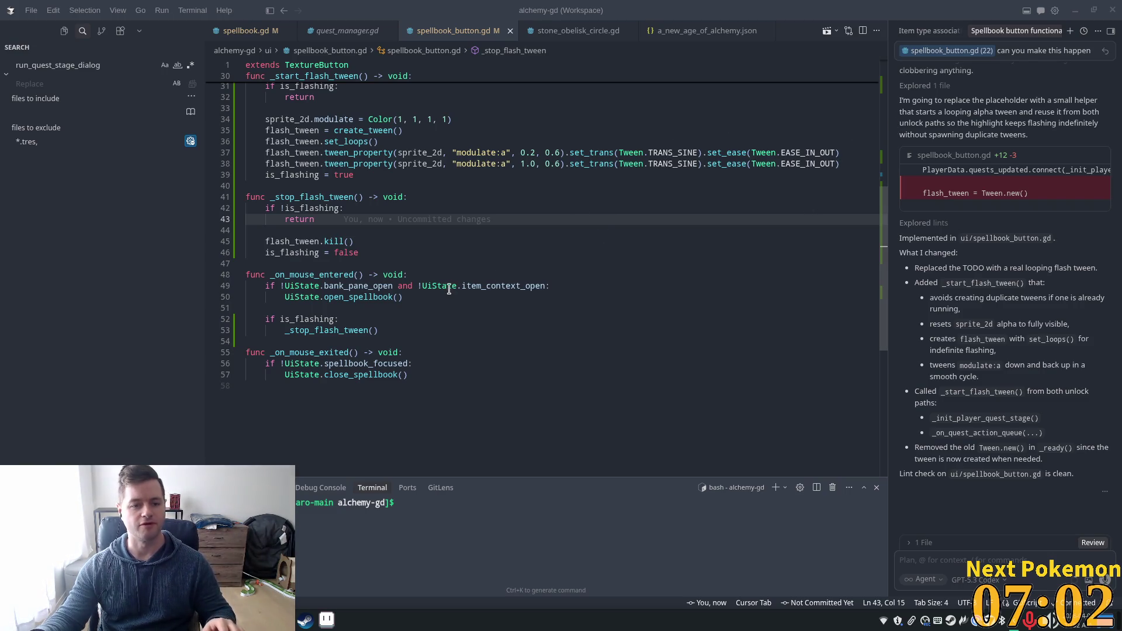
- Scroll up through the flash-tween code in spellbook_button.gd, then switch to the Pastebin paste
scroll(409, 257, "up", 7)
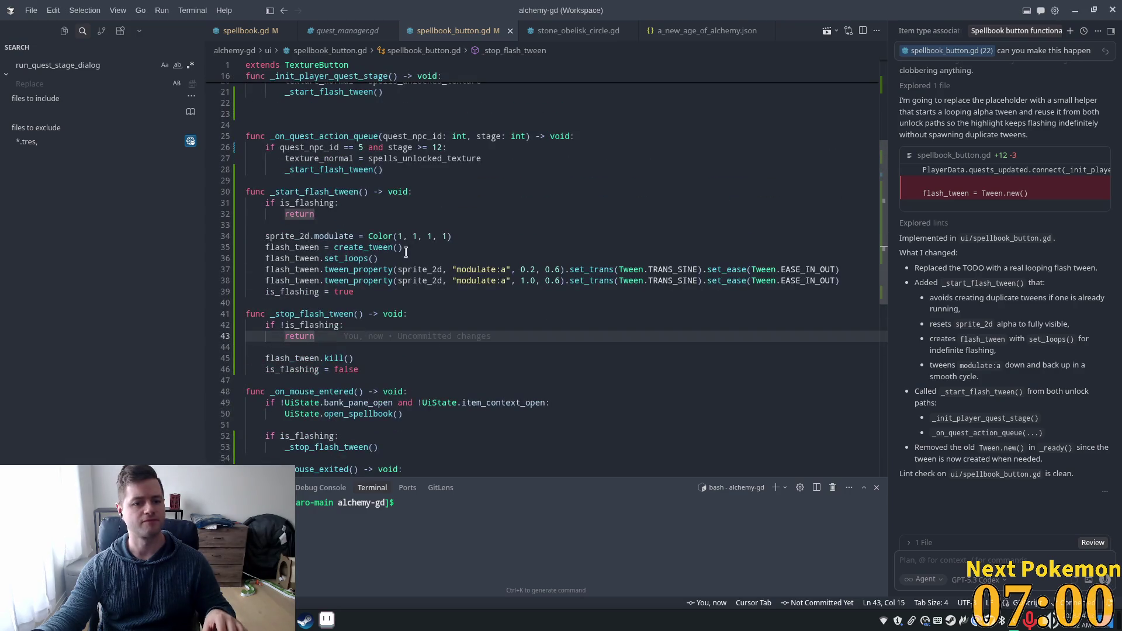
scroll(379, 261, "up", 1)
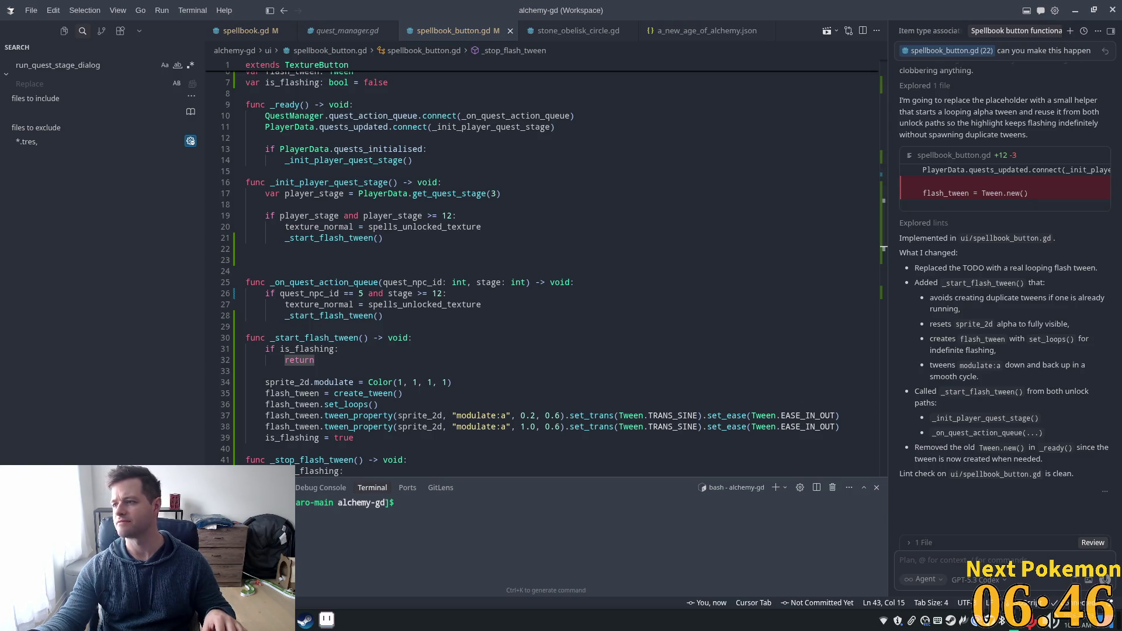
key("alt+Tab")
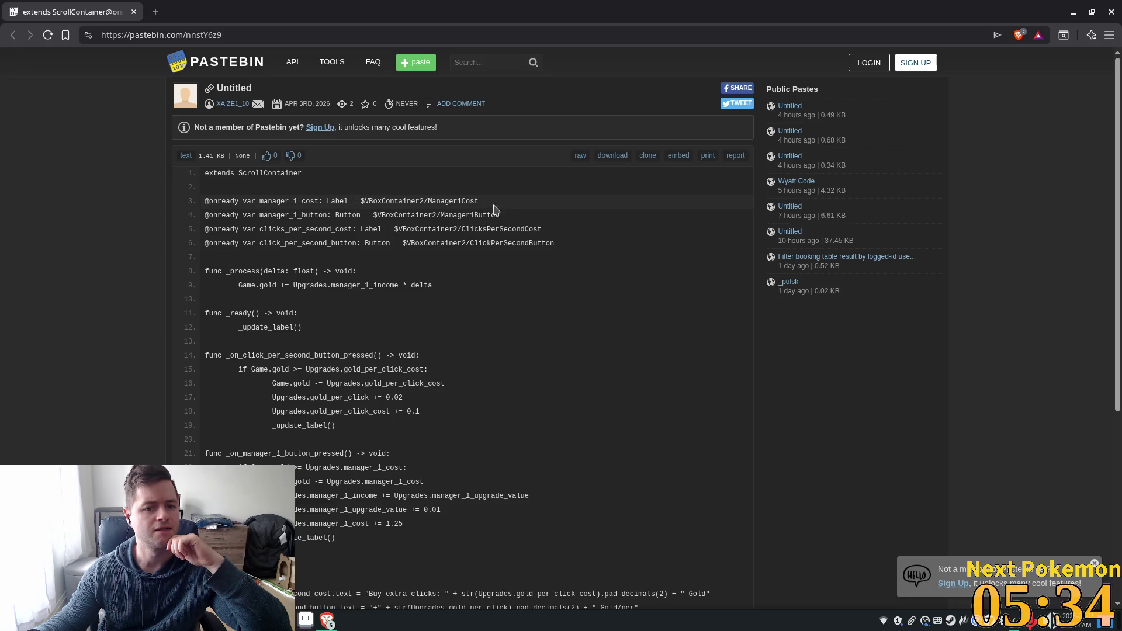
left_click_drag(431, 203, 485, 215)
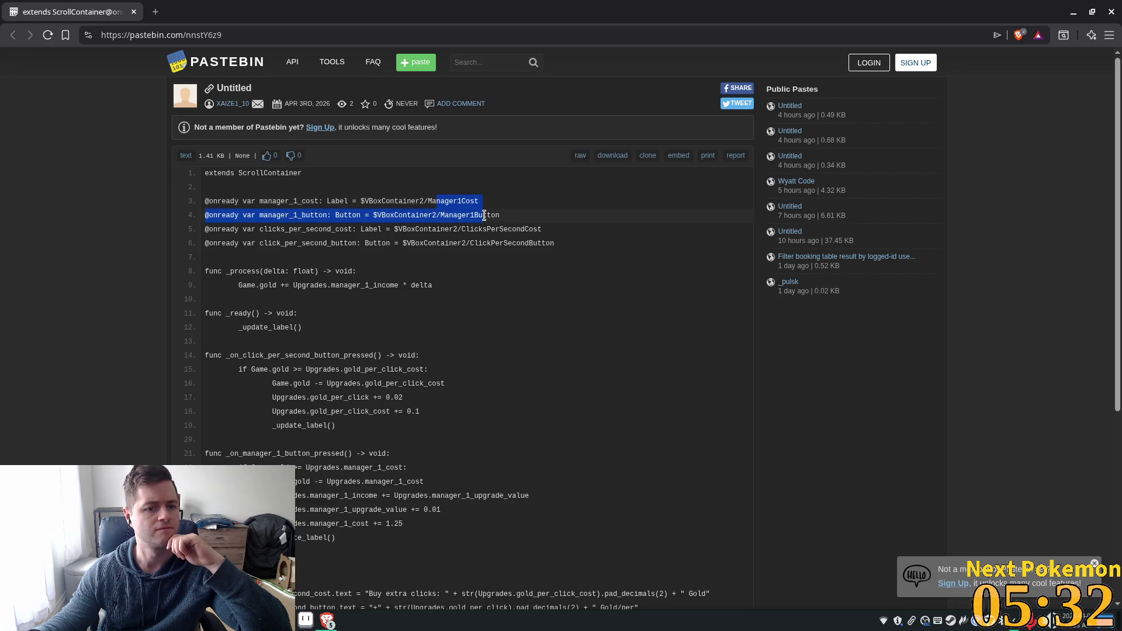
left_click(338, 239)
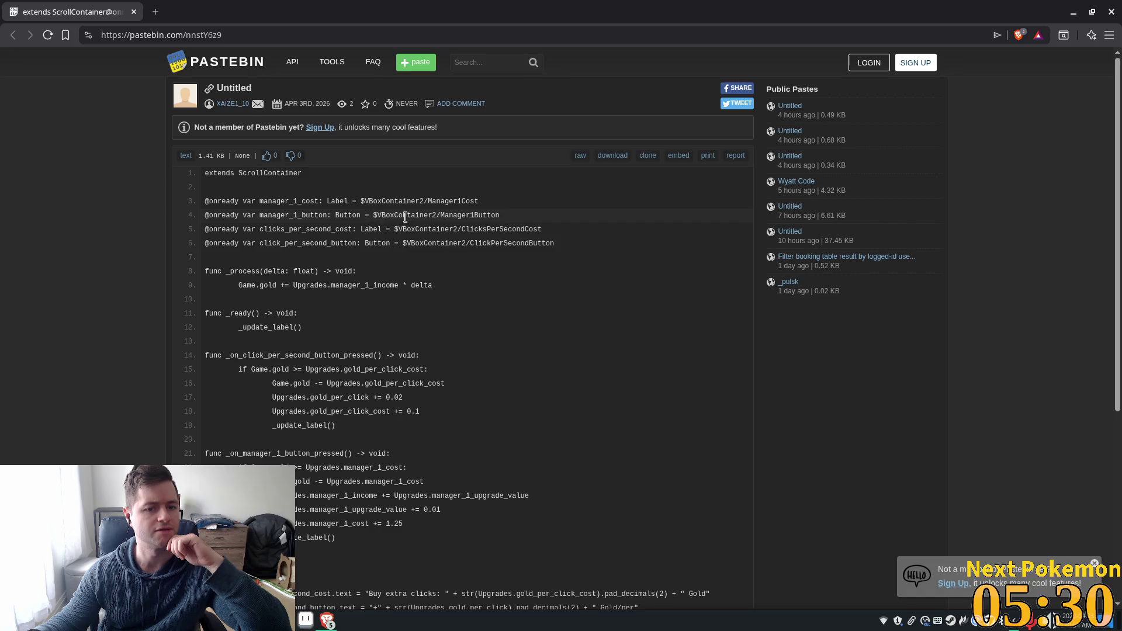
left_click_drag(299, 229, 381, 242)
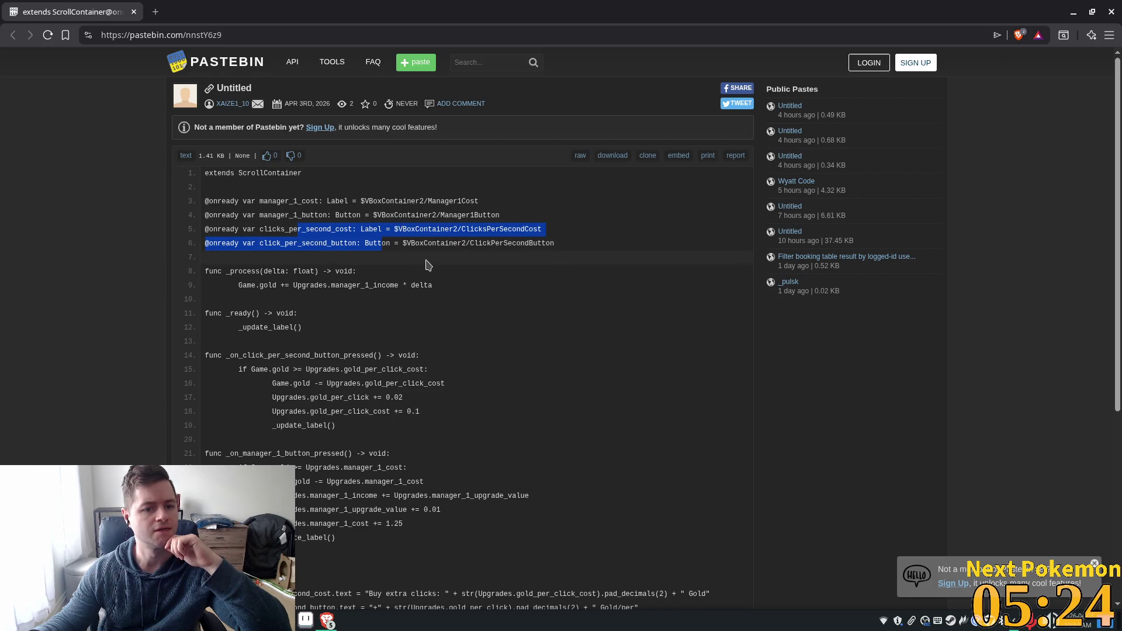
scroll(426, 265, "down", 2)
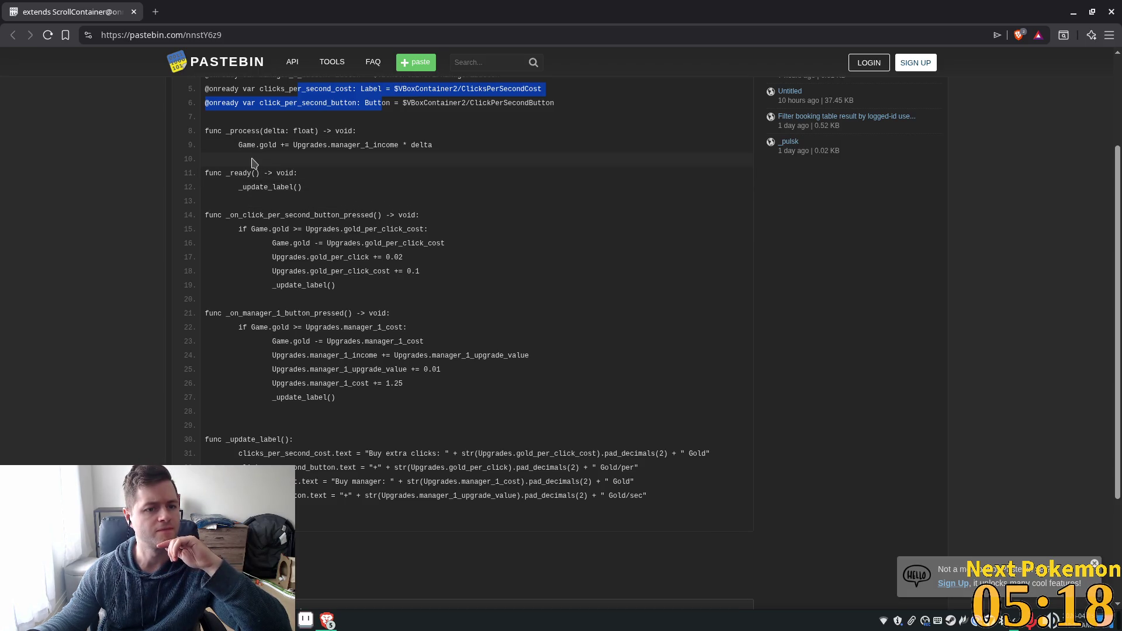
left_click_drag(239, 146, 276, 148)
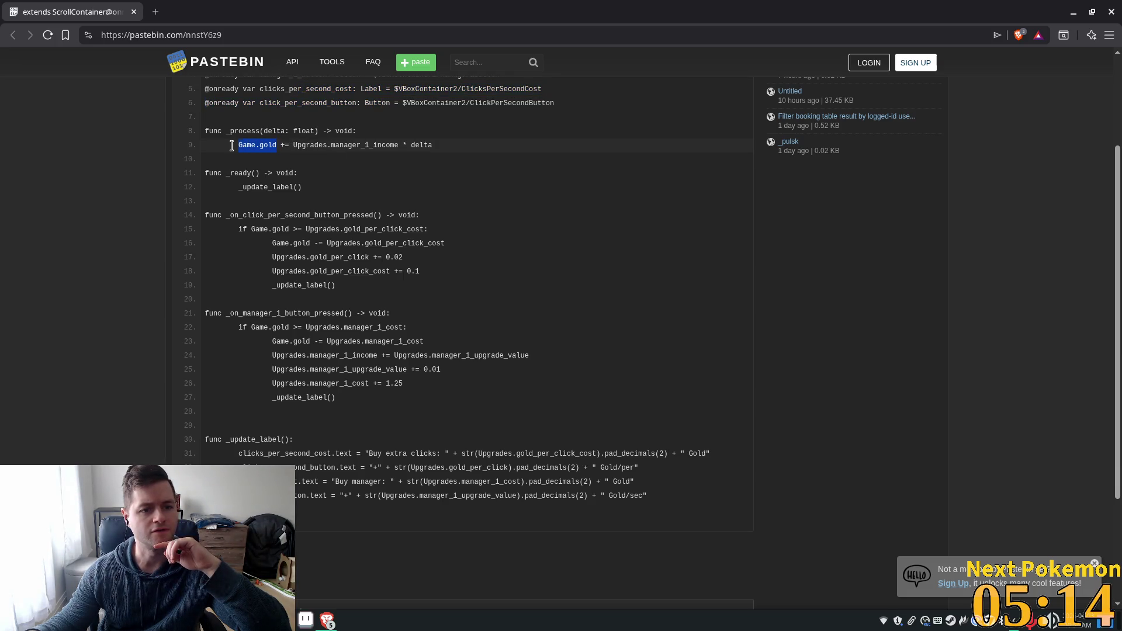
left_click_drag(247, 145, 497, 151)
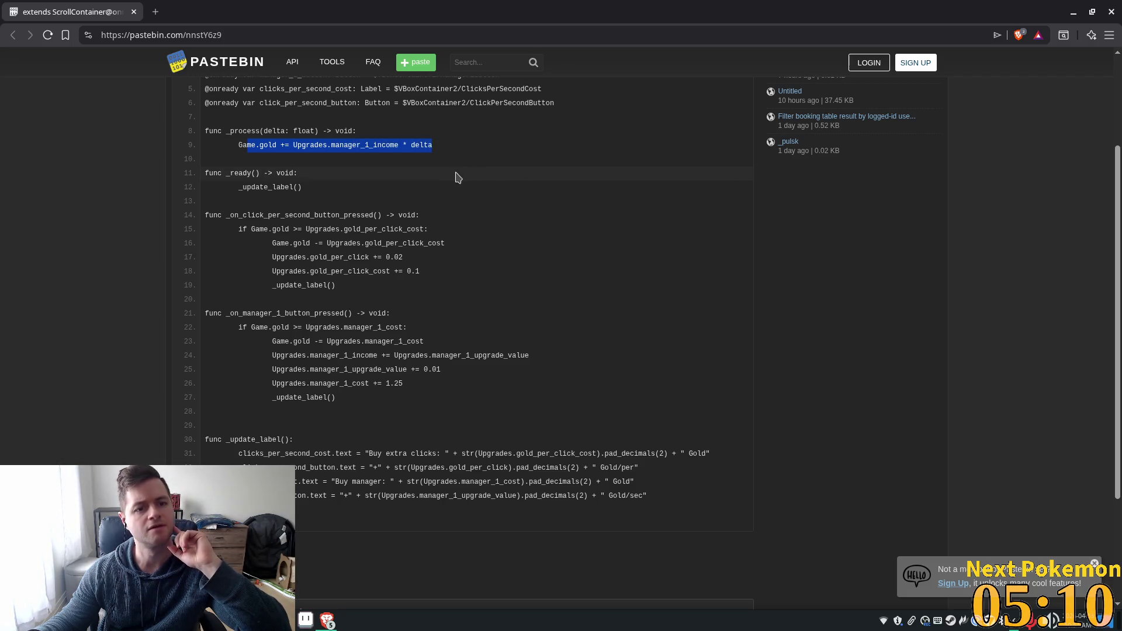
double_click(364, 145)
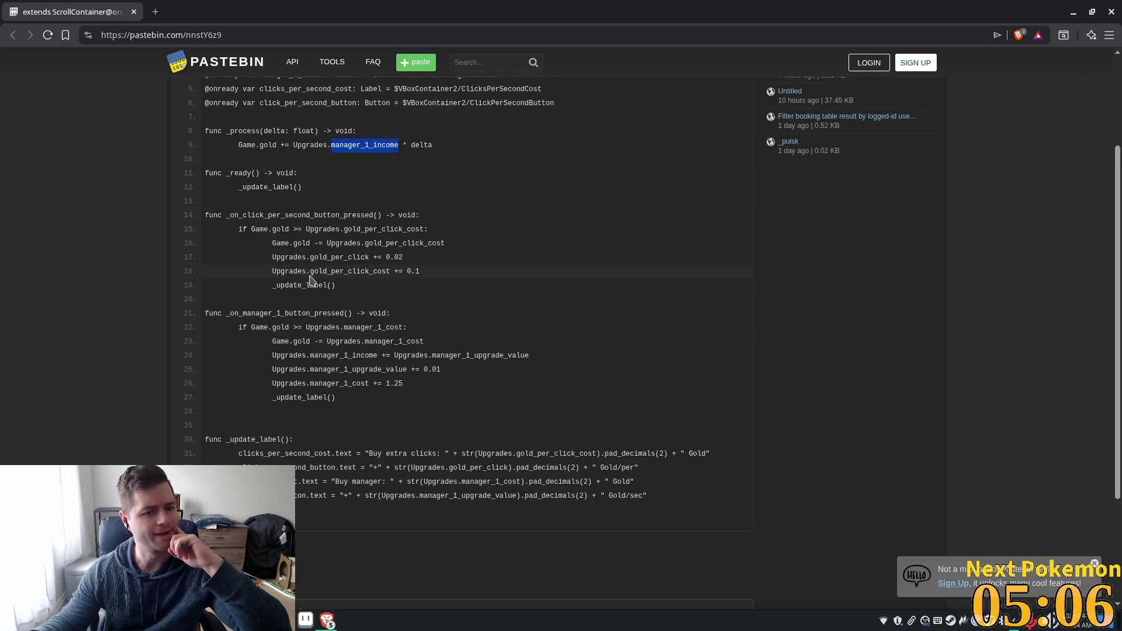
scroll(548, 269, "down", 2)
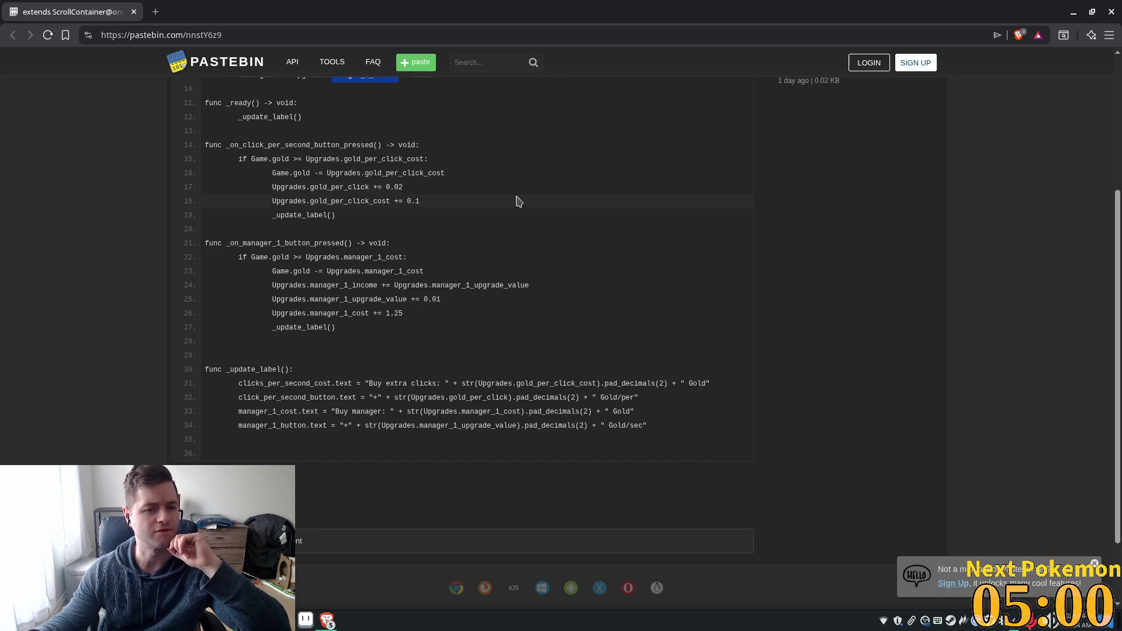
scroll(494, 203, "up", 3)
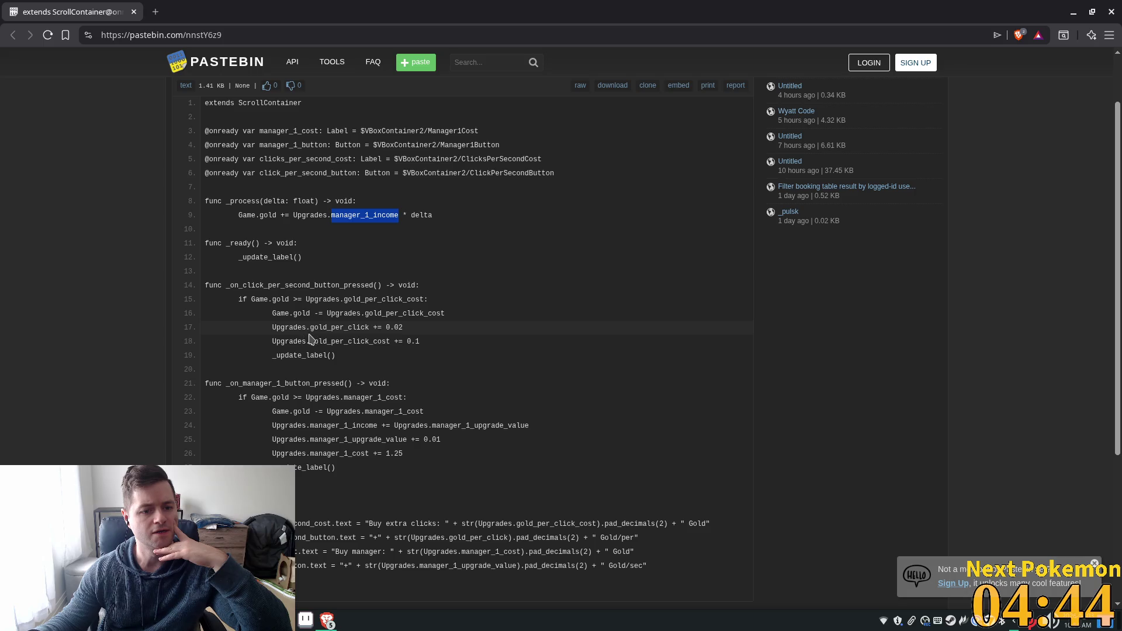
- Scroll down the ScrollContainer paste and select the _update_label function name
scroll(458, 335, "down", 2)
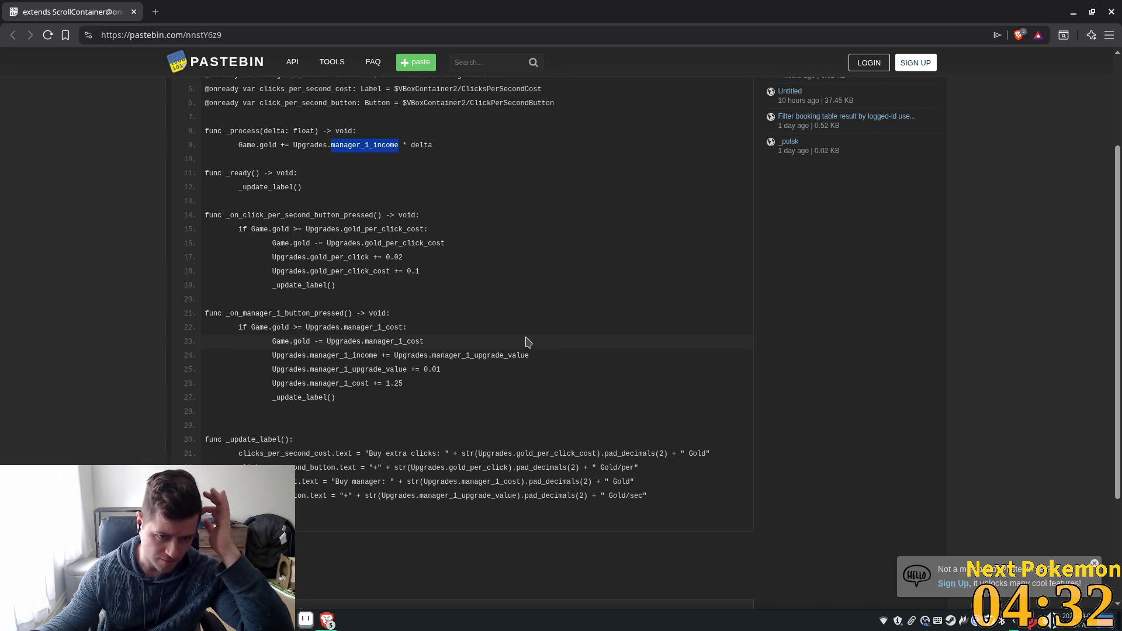
scroll(527, 342, "down", 2)
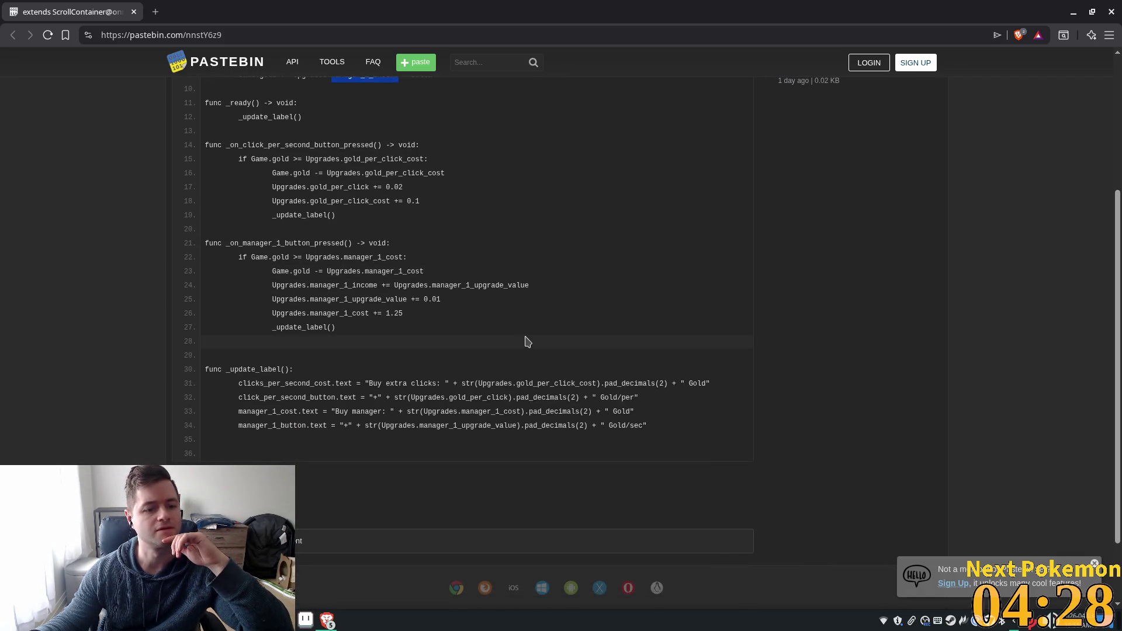
scroll(528, 342, "down", 2)
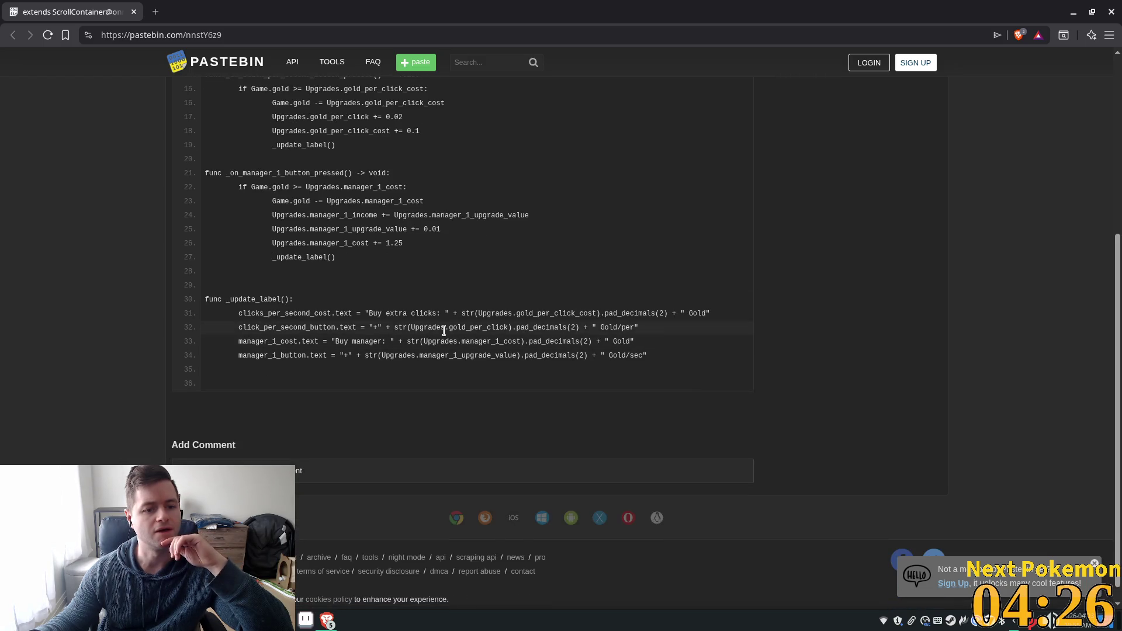
double_click(248, 298)
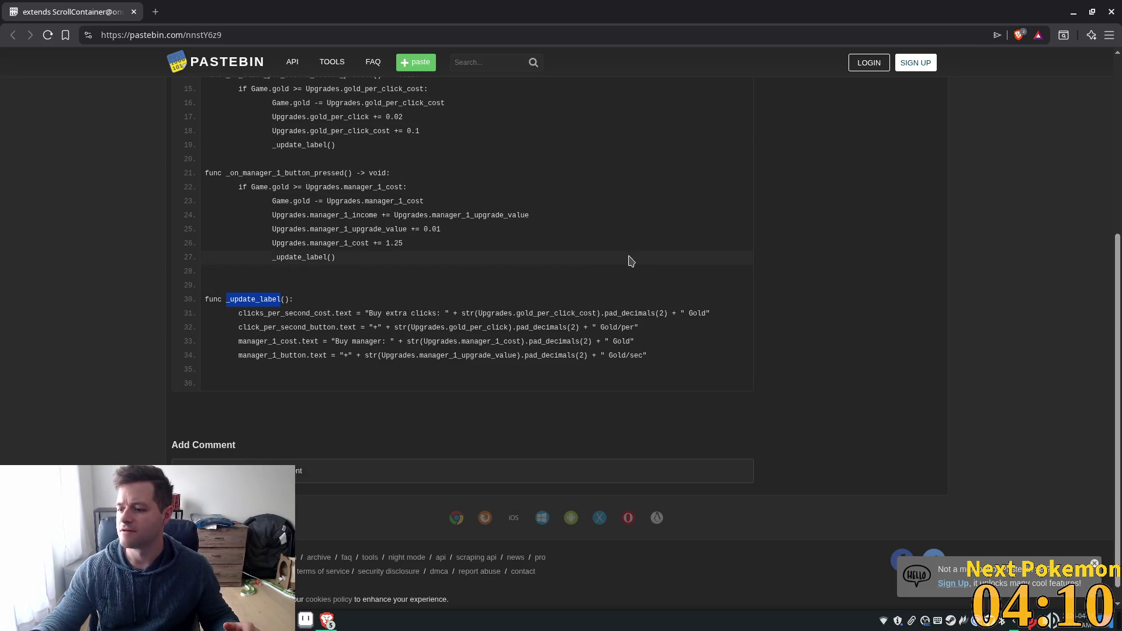
- Scroll back to the top of the paste and close the browser tab
scroll(622, 248, "up", 2)
scroll(607, 210, "up", 4)
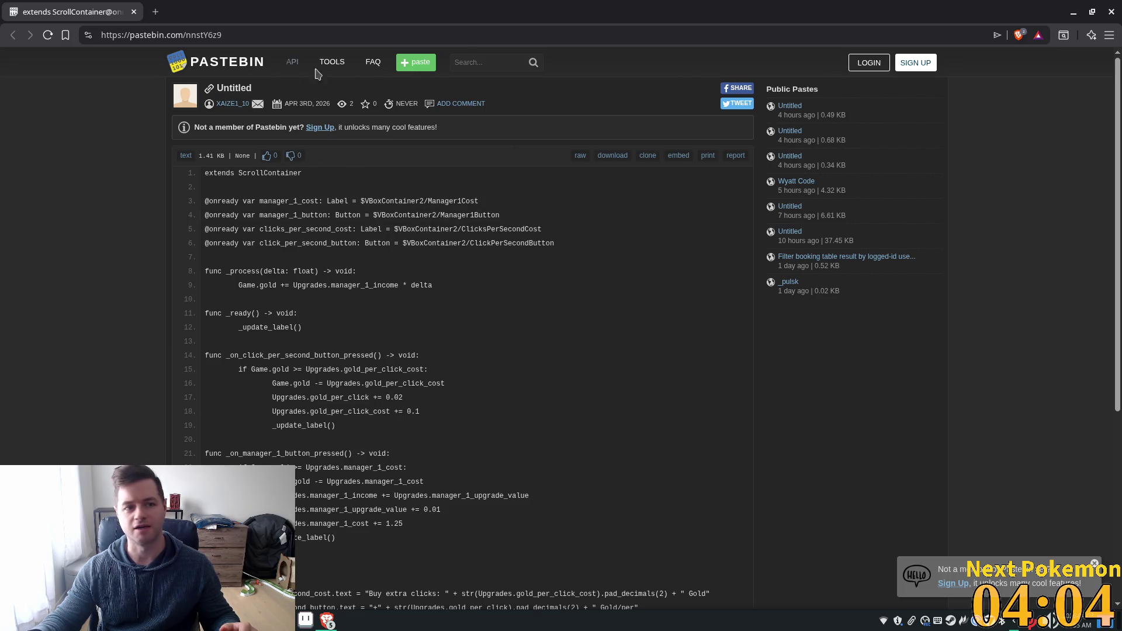
scroll(631, 298, "down", 3)
scroll(649, 282, "up", 3)
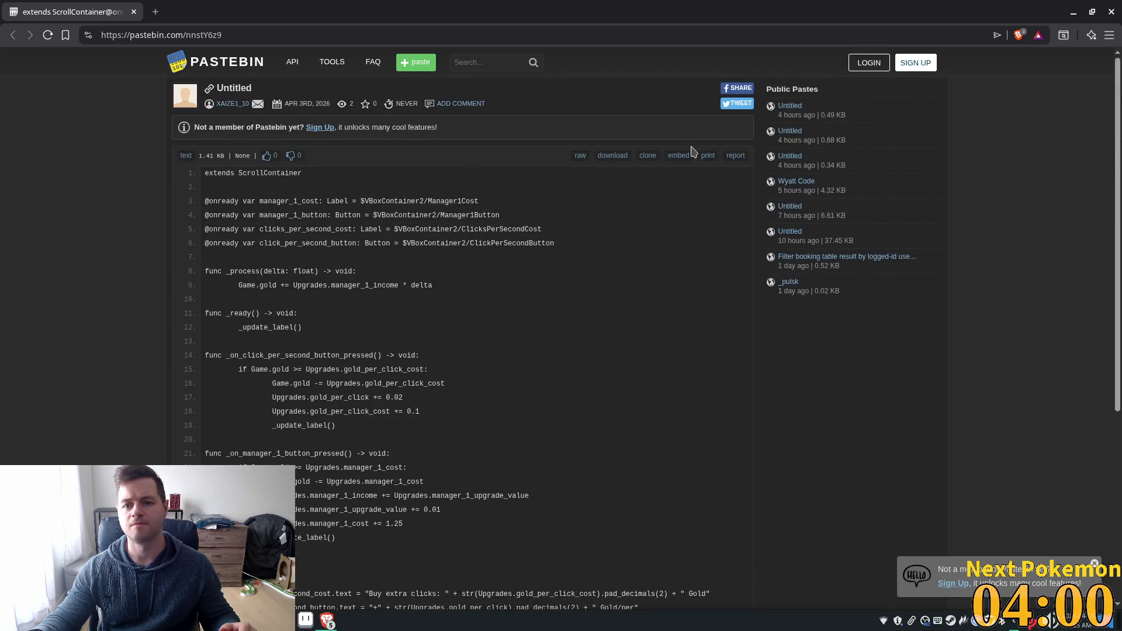
left_click(133, 12)
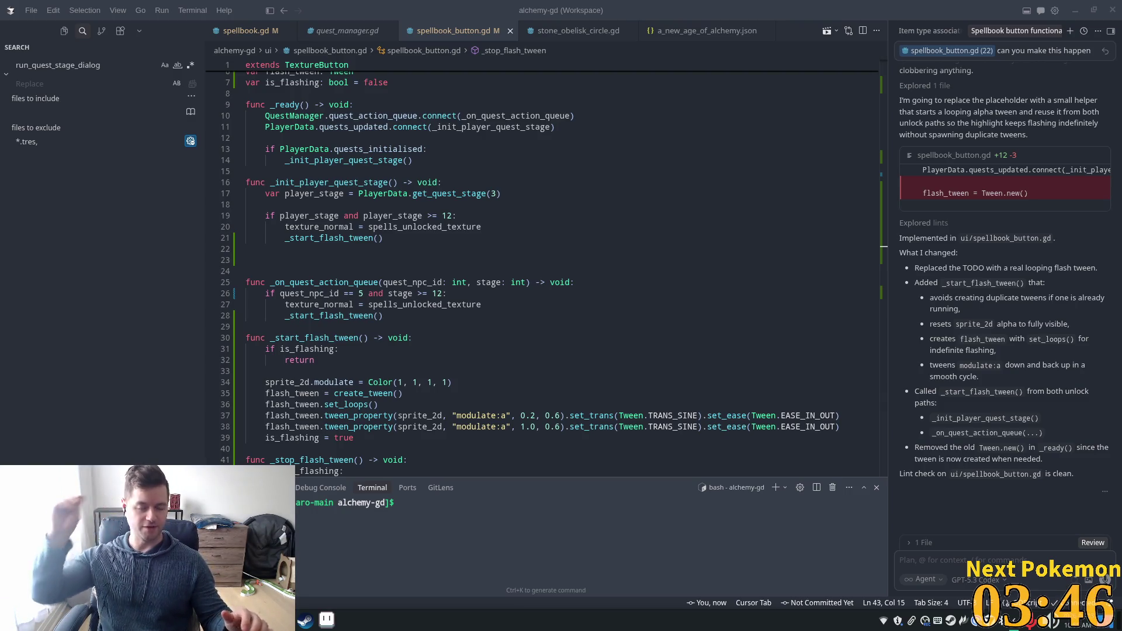
- Inspect the _start_flash_tween definition and its call in _init_player_quest_stage
left_click(524, 342)
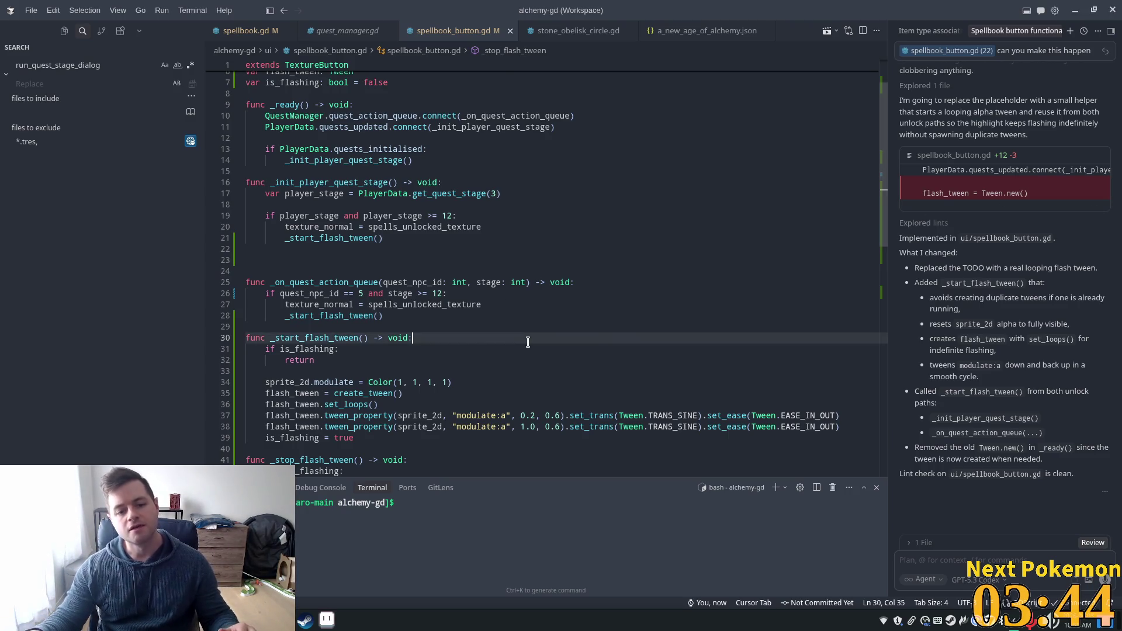
scroll(525, 339, "down", 5)
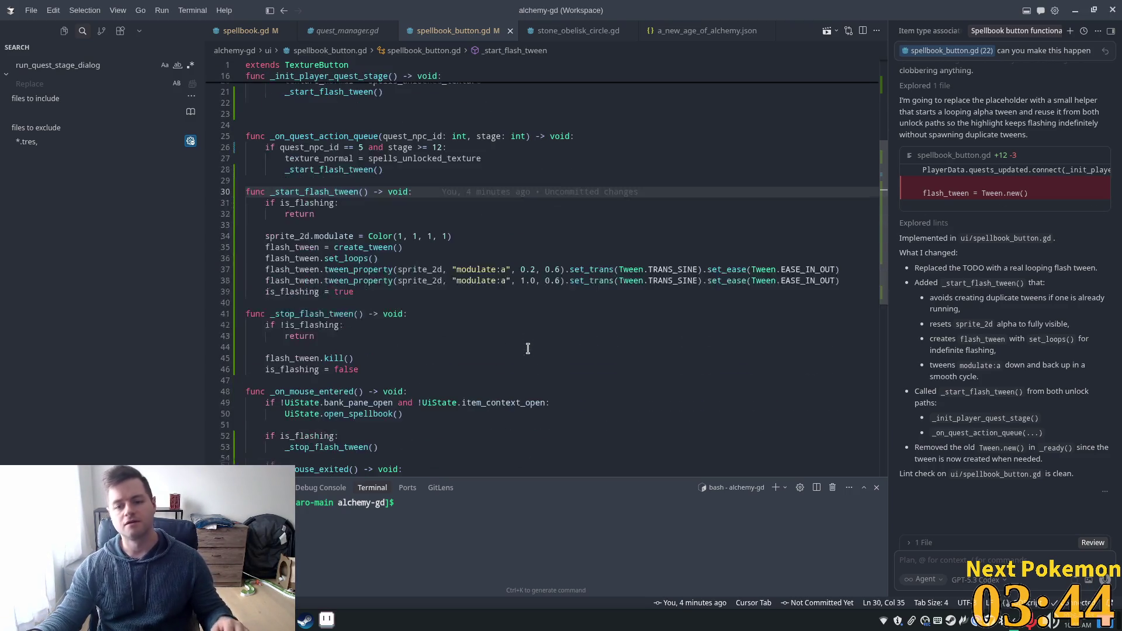
double_click(301, 191)
scroll(417, 264, "up", 4)
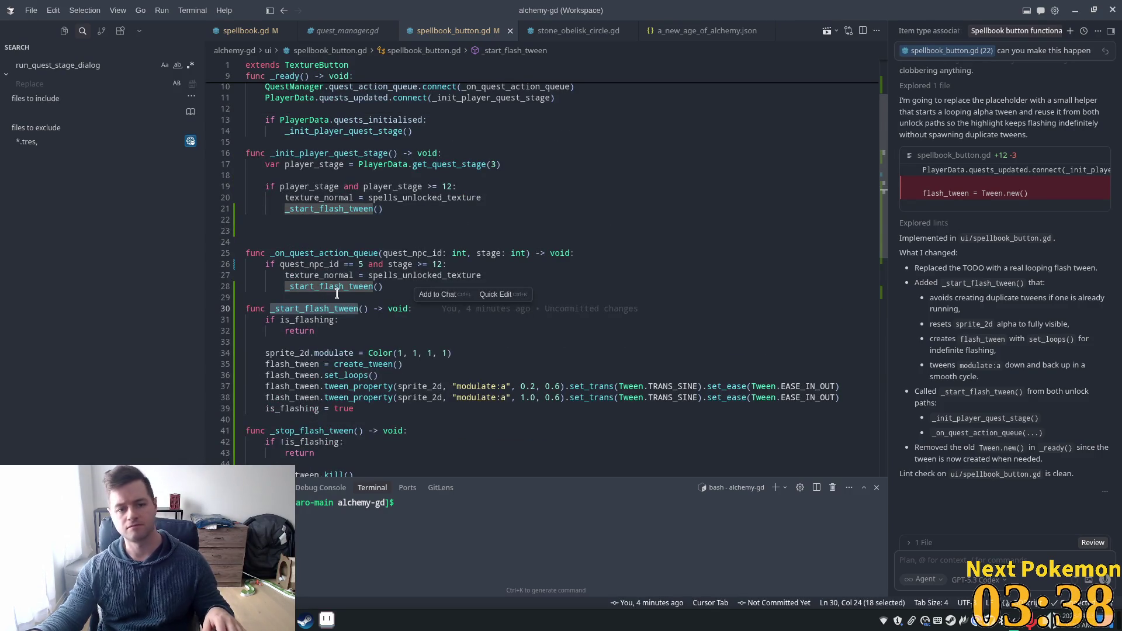
mouse_move(342, 288)
left_click(342, 209)
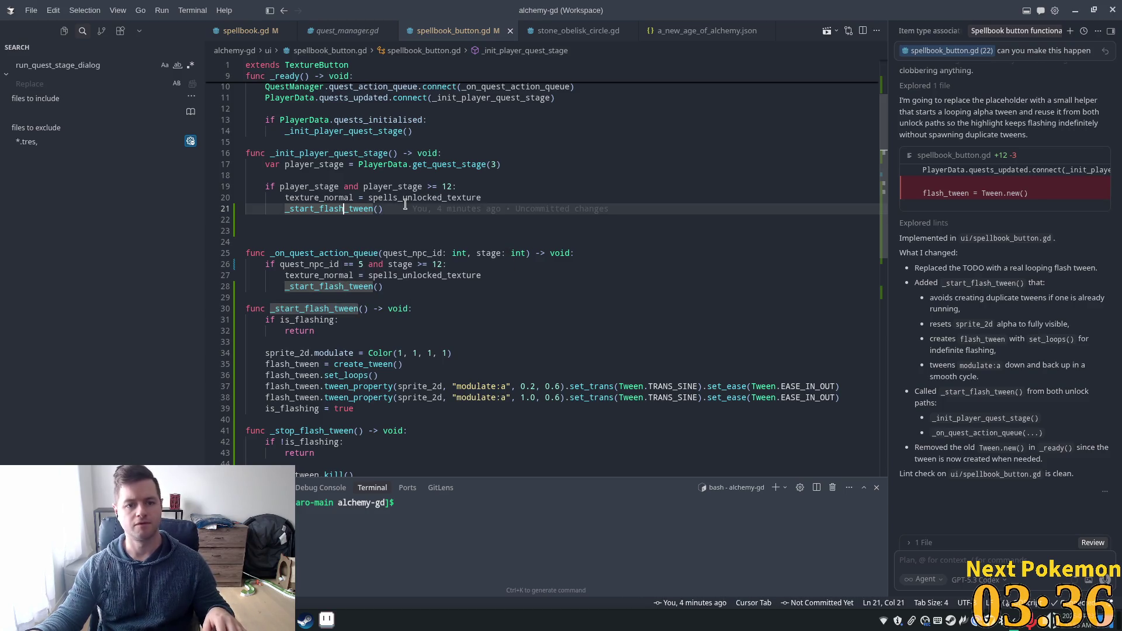
scroll(342, 211, "up", 2)
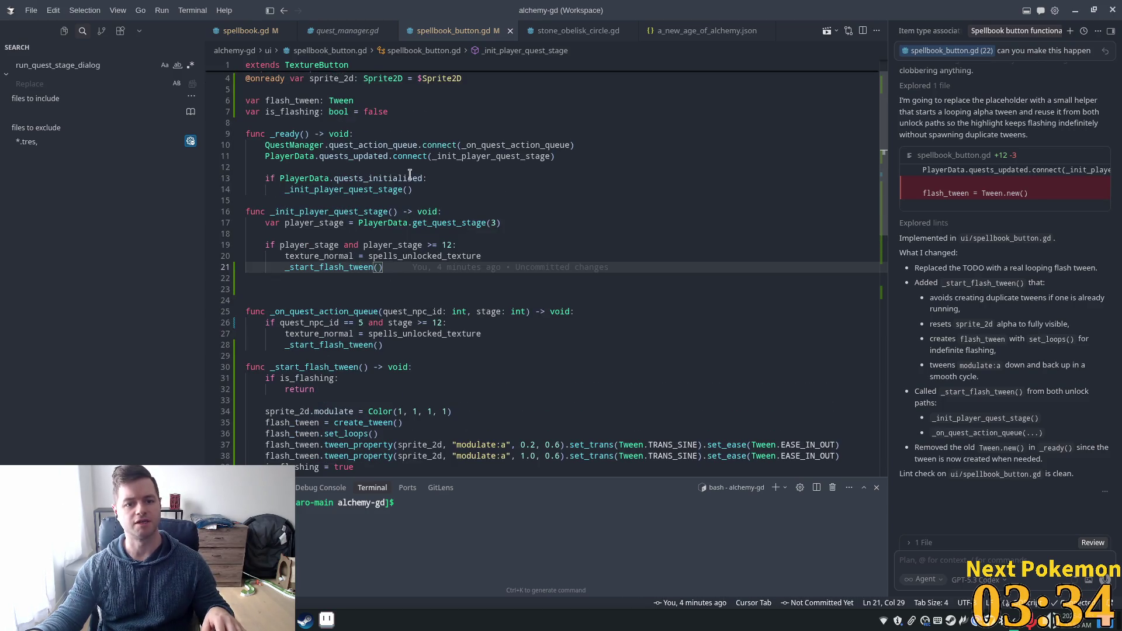
double_click(359, 209)
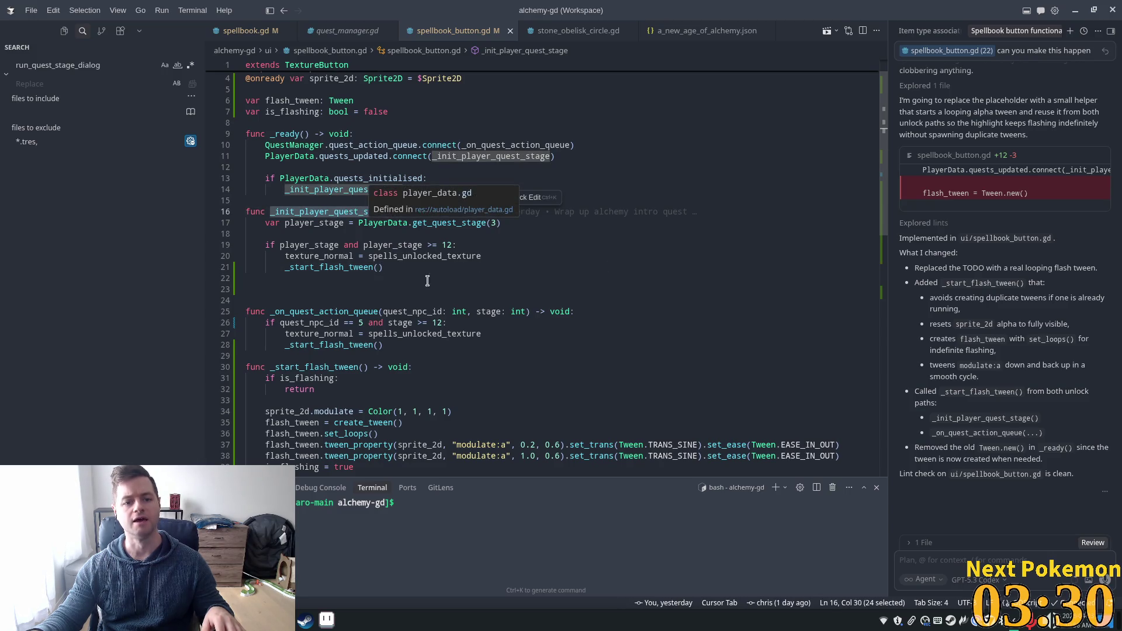
- Delete the _start_flash_tween() call on line 21 and save spellbook_button.gd
left_click(345, 311)
mouse_move(363, 312)
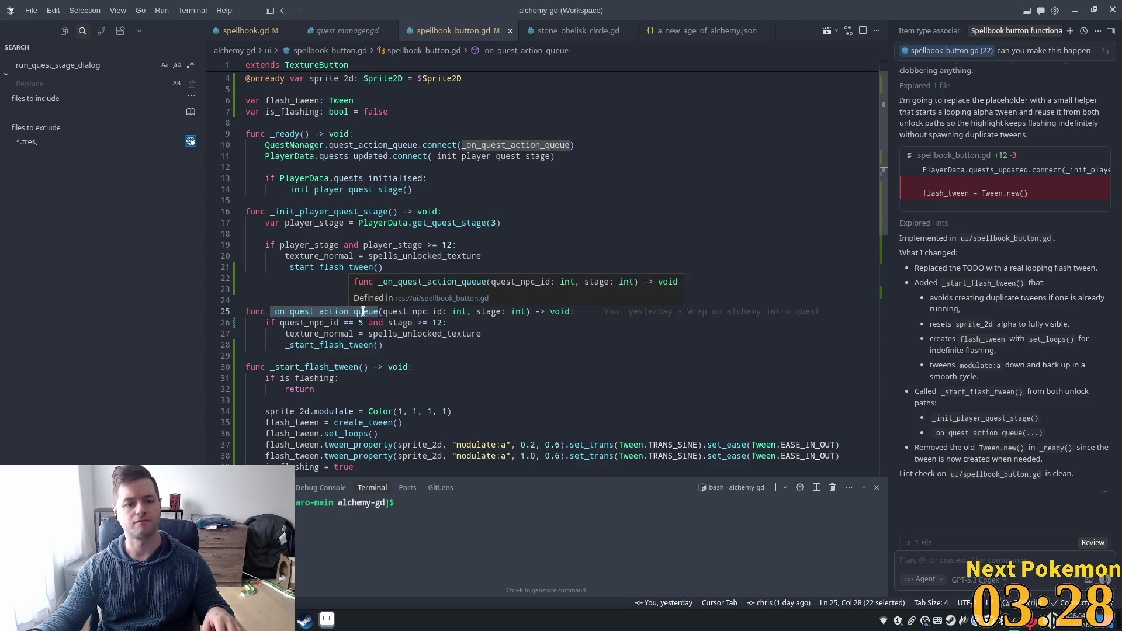
left_click_drag(382, 267, 225, 270)
key("BackSpace")
key("BackSpace")
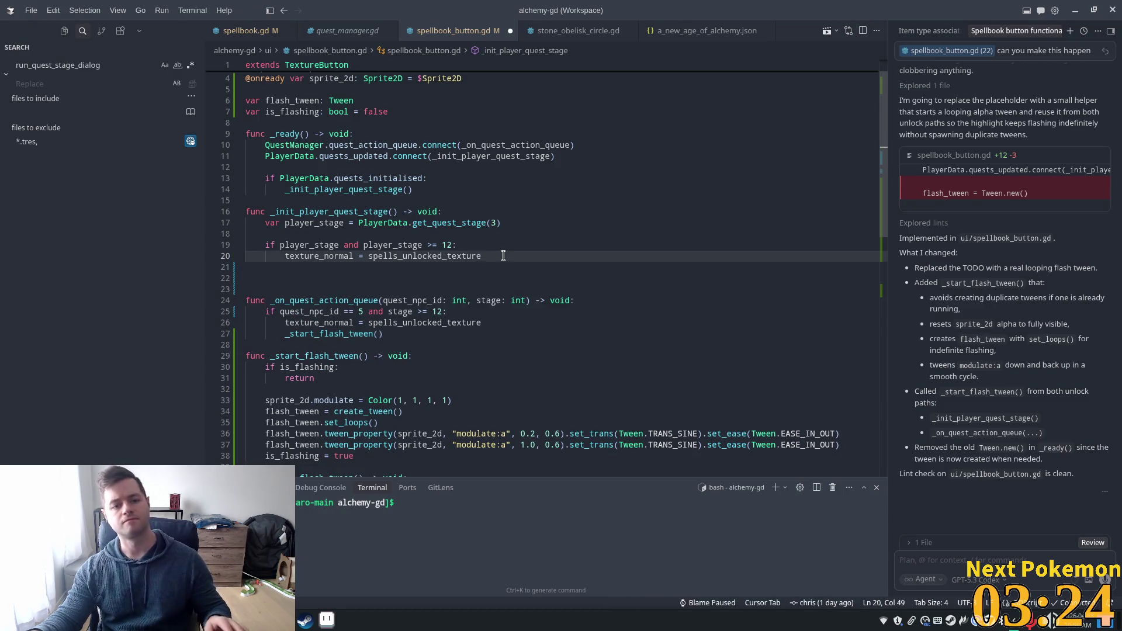
key("ctrl+s")
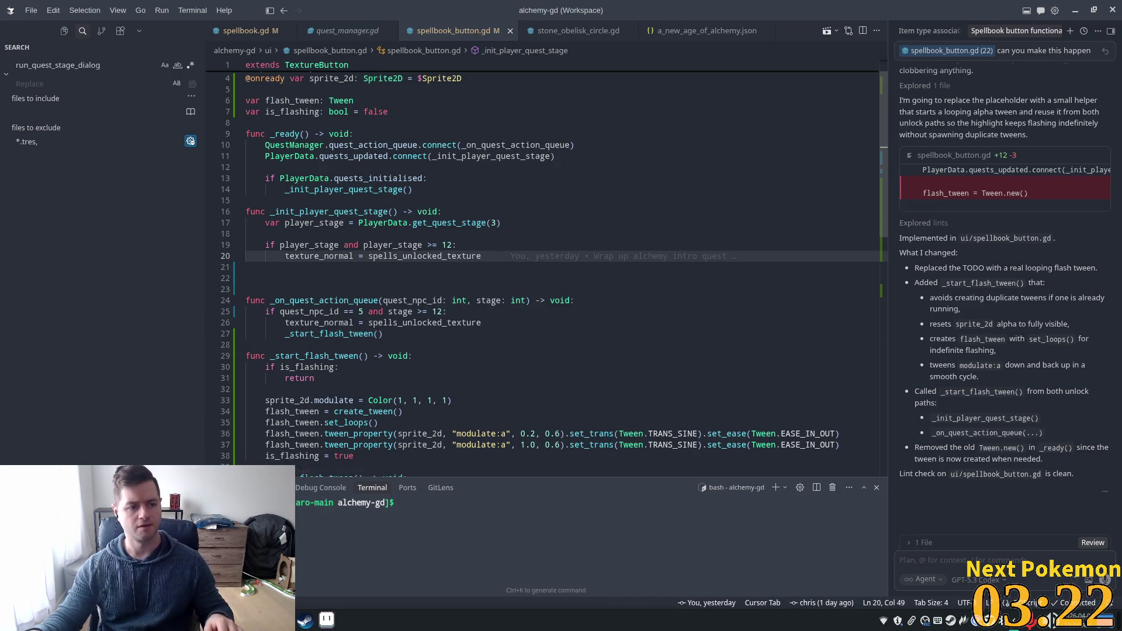
key("alt+Tab")
key("alt+Tab")
key("alt+Tab")
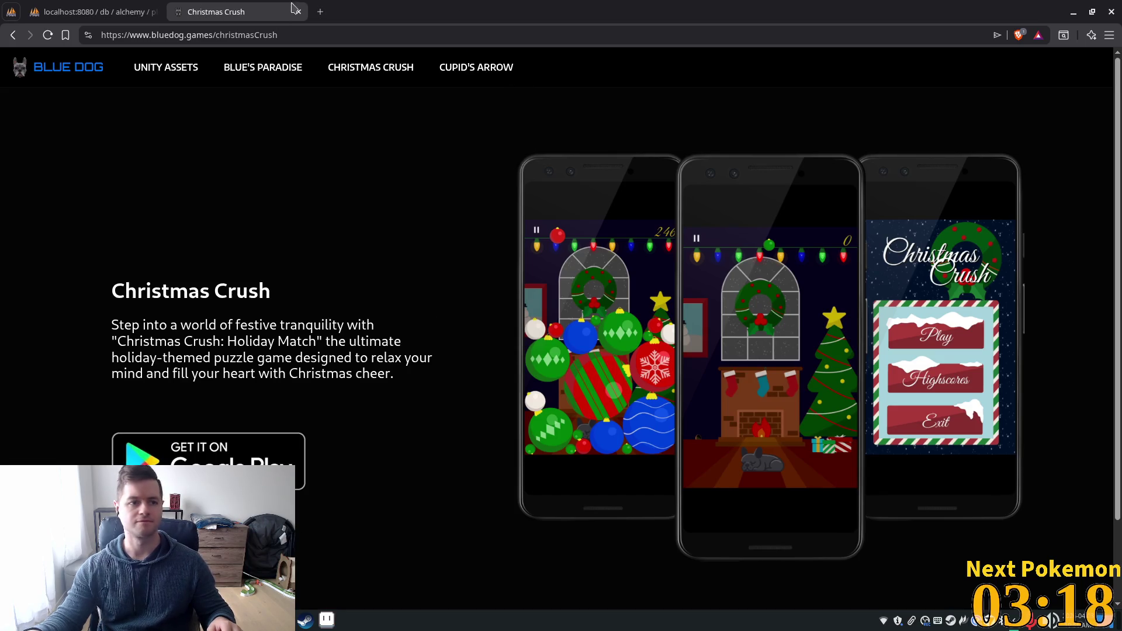
- Close the extra browser tab, refresh the player_quests table, and return to Godot
left_click(300, 12)
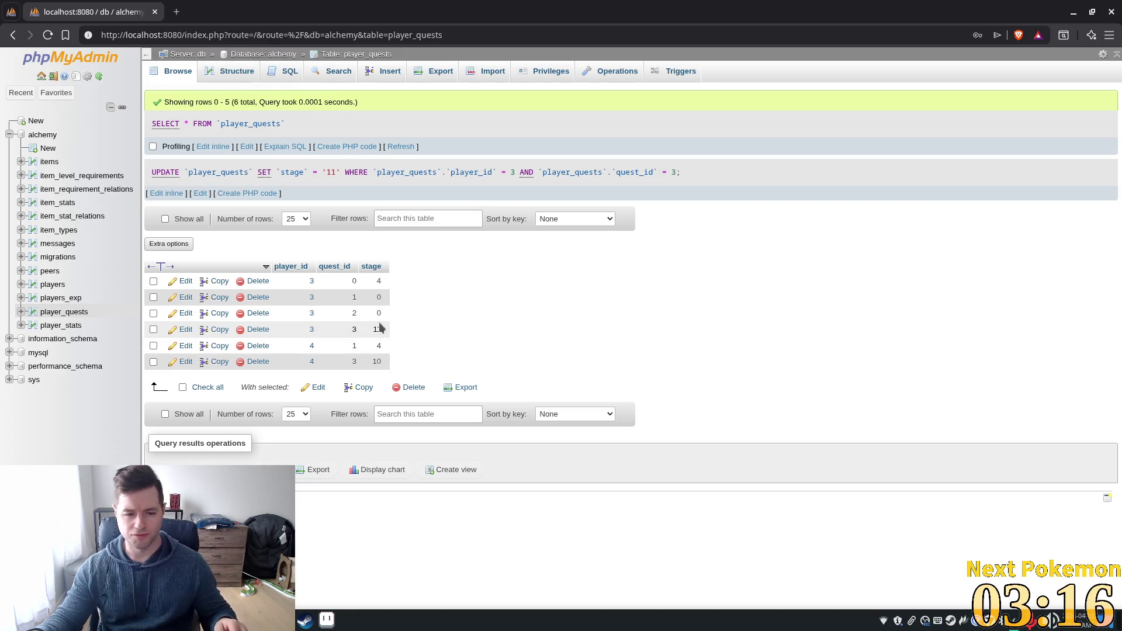
left_click(401, 147)
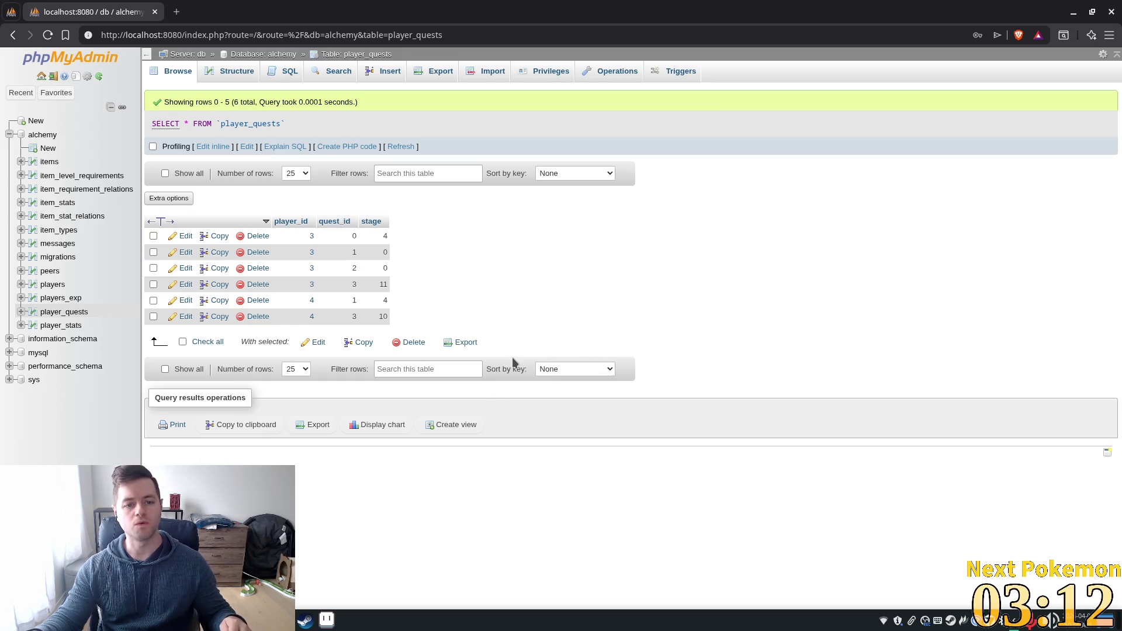
key("alt+Tab")
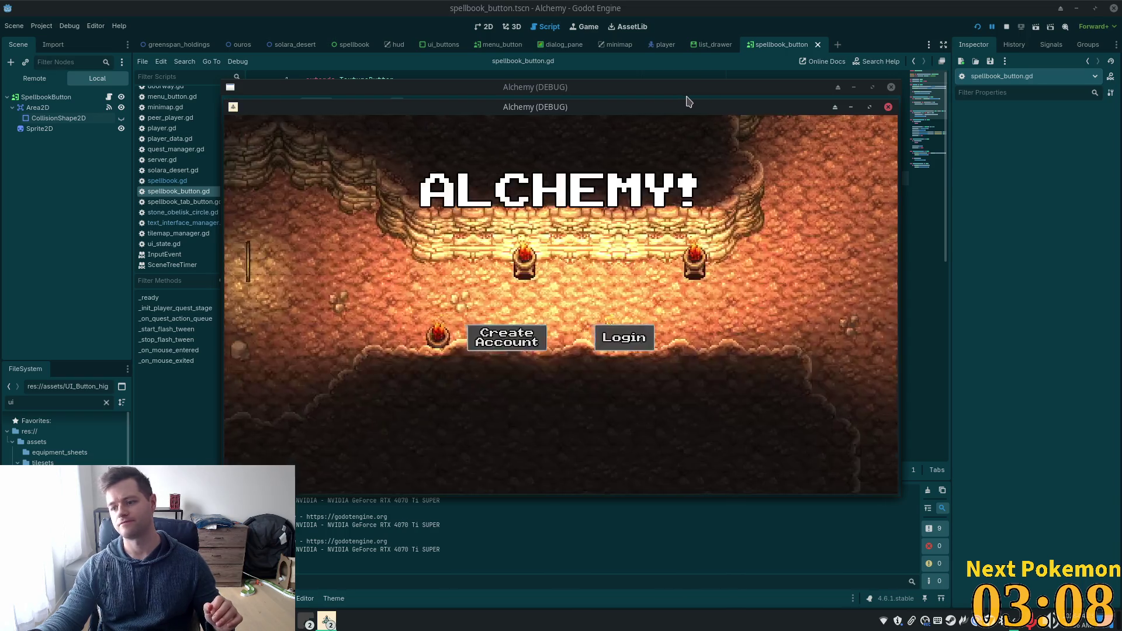
- Close the extra game instance, switch to the shop instance, and walk right toward the alchemist
key("F8")
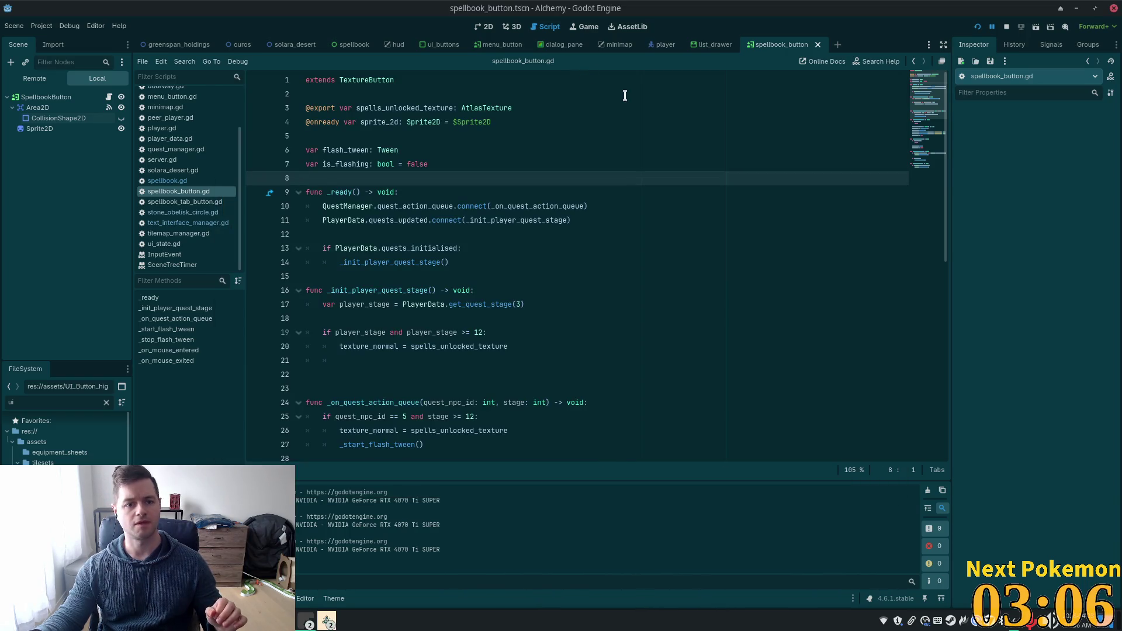
left_click(327, 621)
left_click(356, 584)
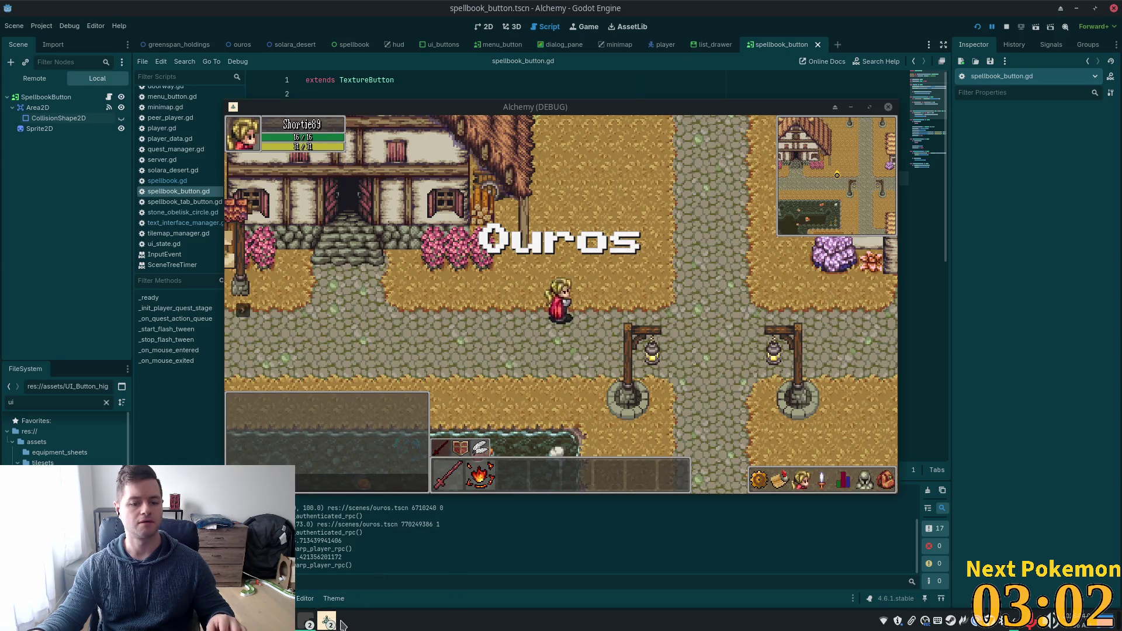
left_click(388, 543)
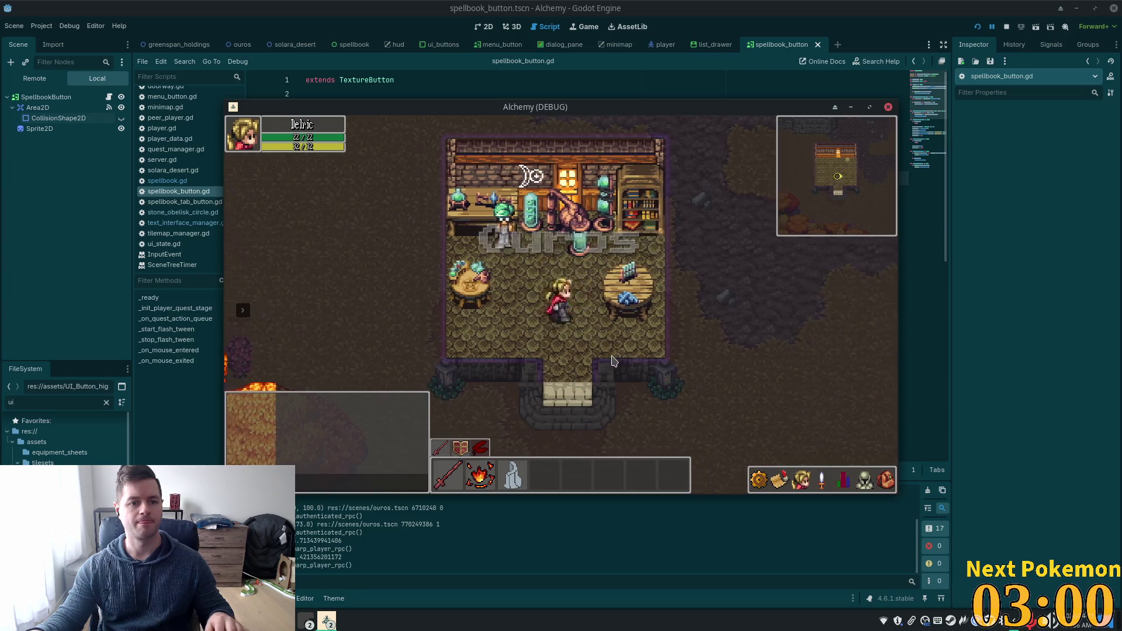
key("d")
left_click(822, 479)
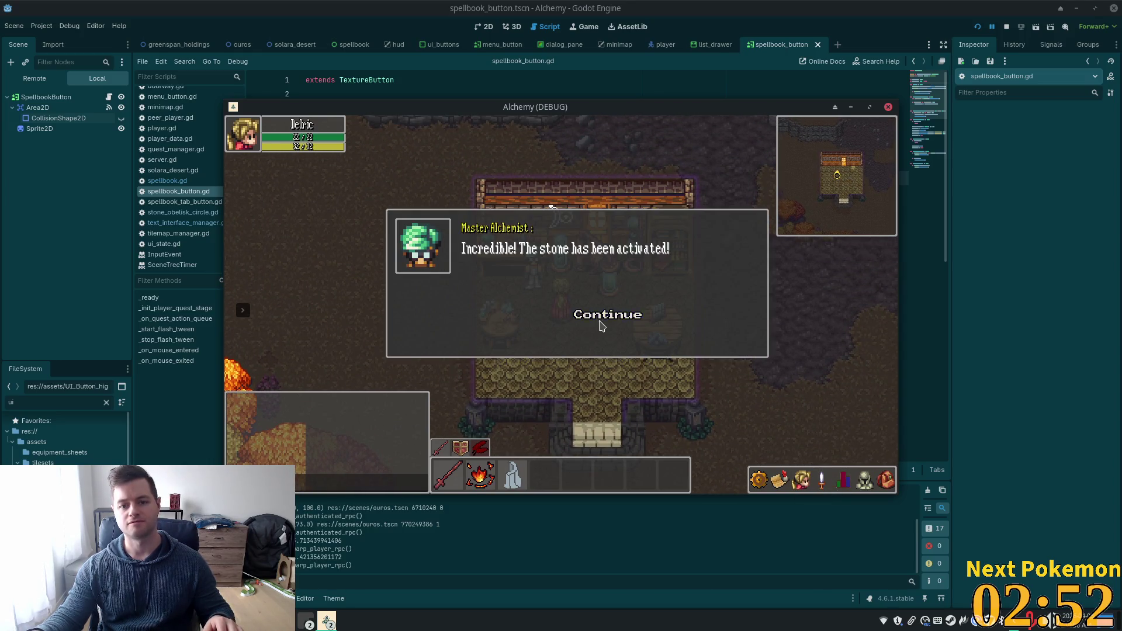
- Advance the alchemist's dialogue about the stone and check the newly unlocked spellbook panel
left_click(596, 322)
left_click(593, 319)
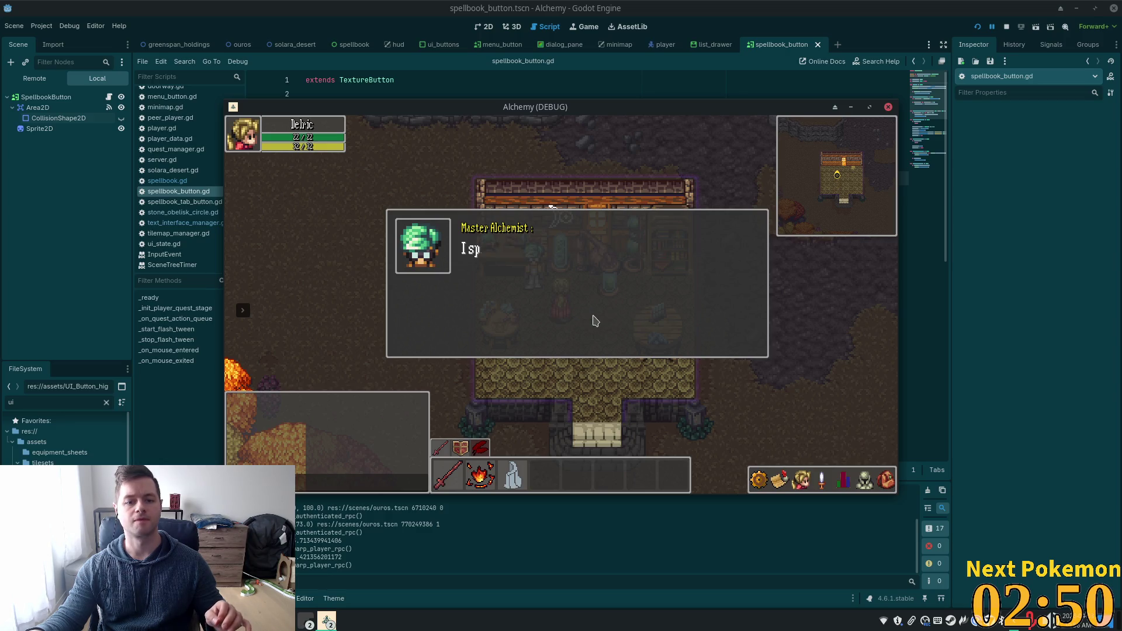
left_click(583, 313)
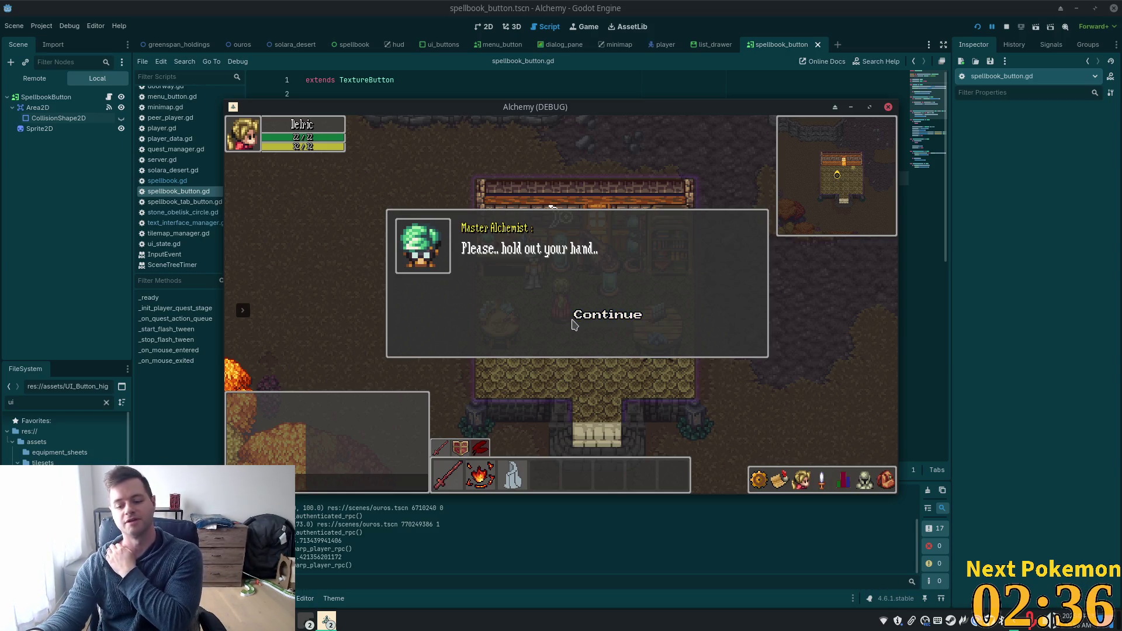
left_click(593, 315)
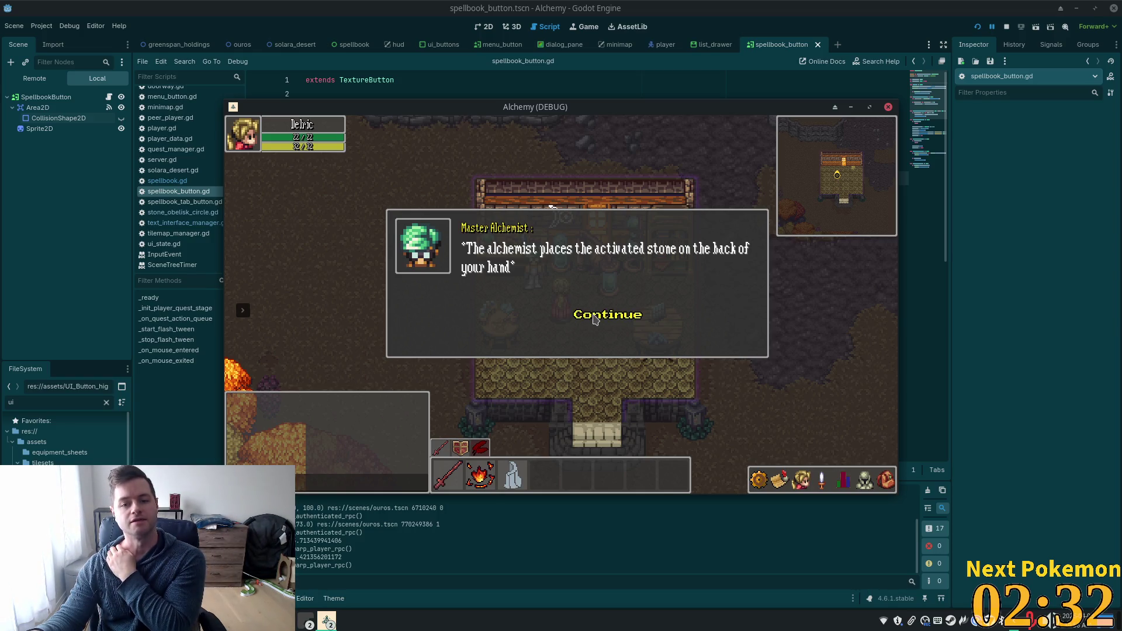
left_click(593, 317)
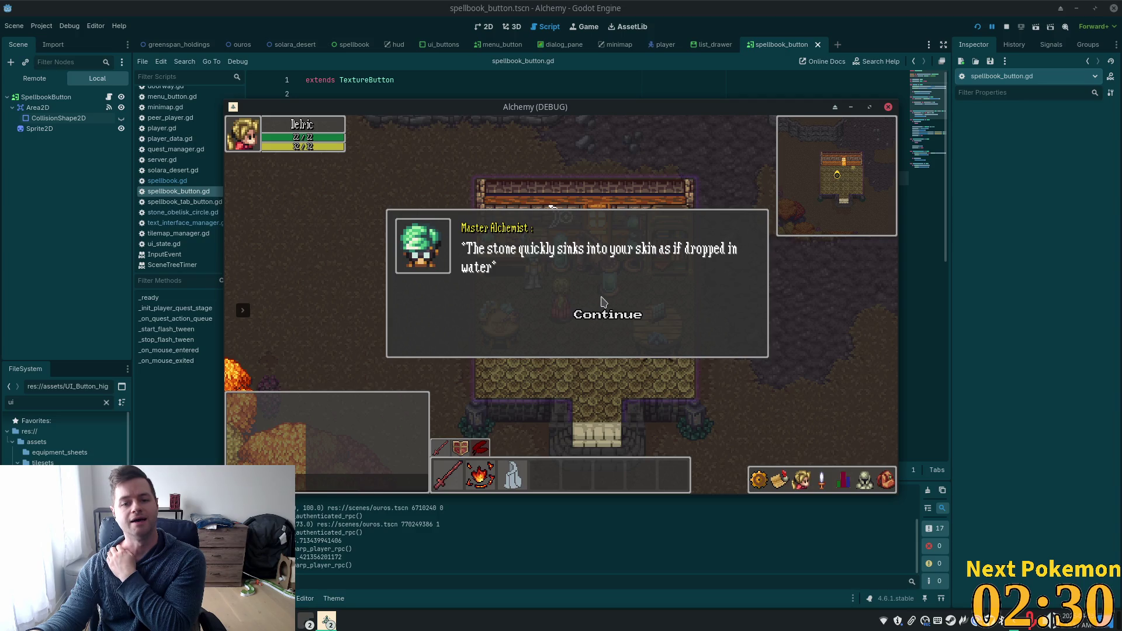
left_click(600, 317)
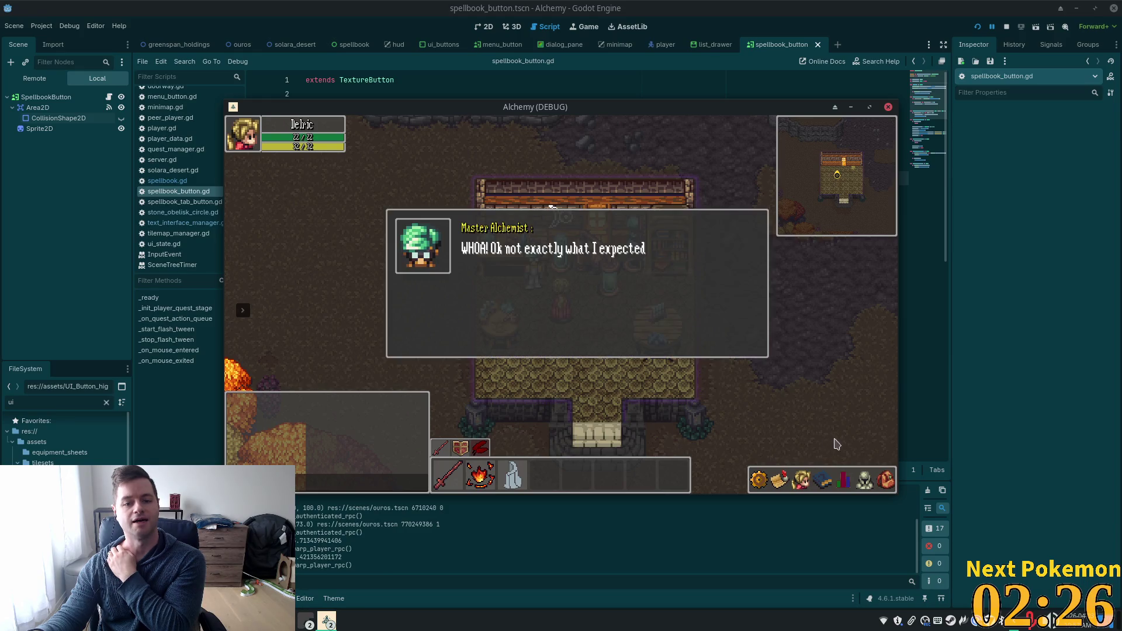
left_click(598, 318)
left_click(831, 484)
left_click(831, 483)
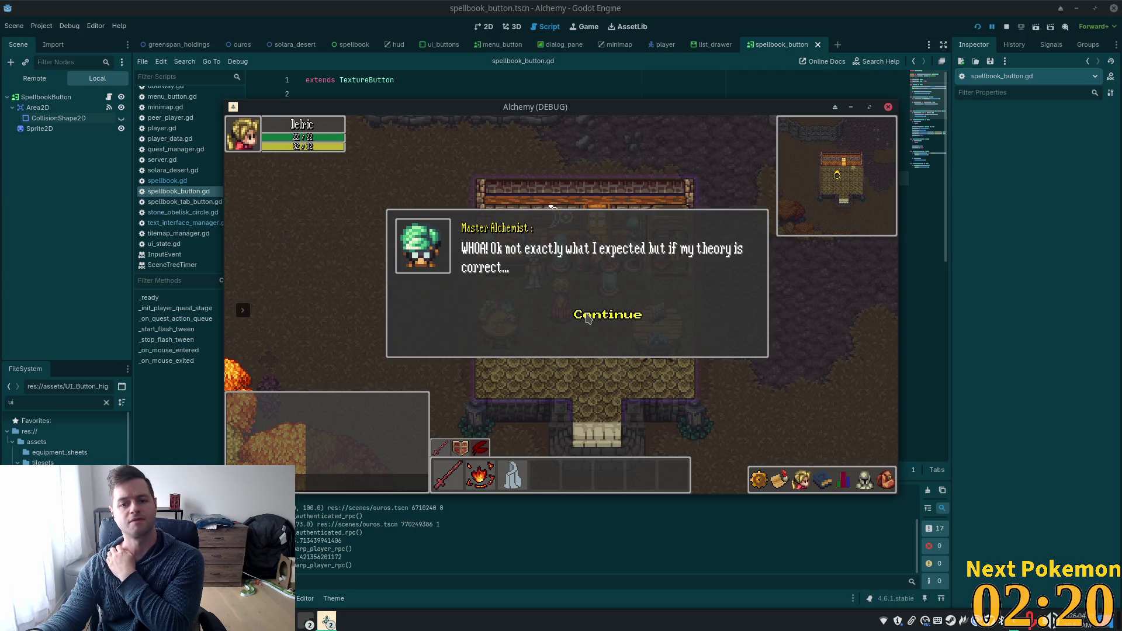
- Finish the alchemist's dialogue to complete the quest and dismiss the Quest Completed rewards
left_click(588, 319)
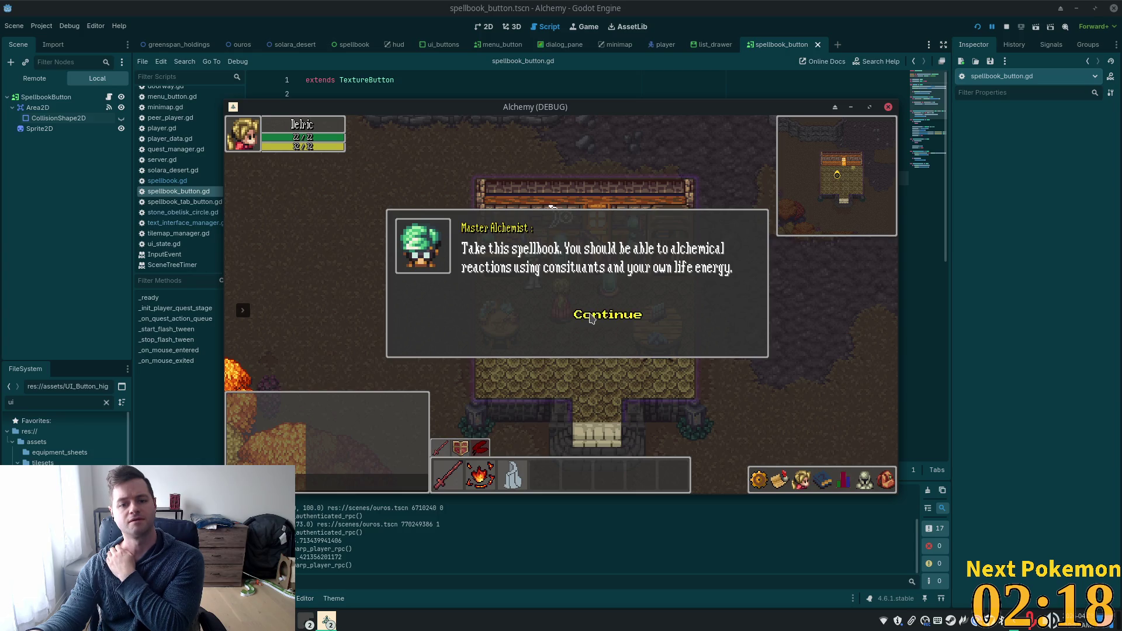
left_click(590, 319)
left_click(590, 319)
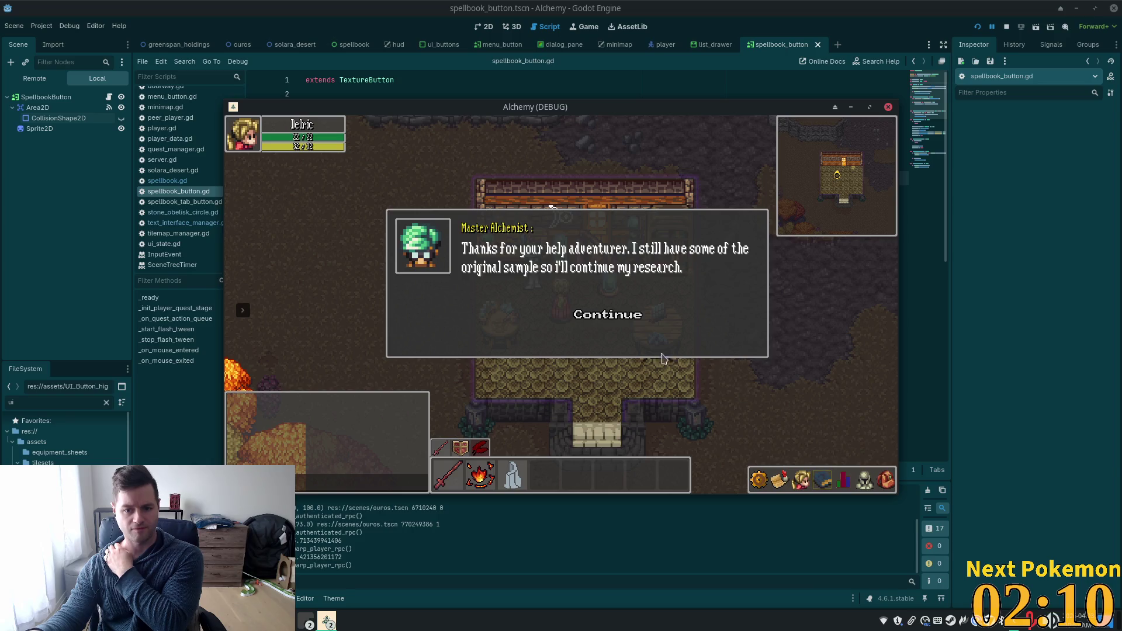
left_click(604, 321)
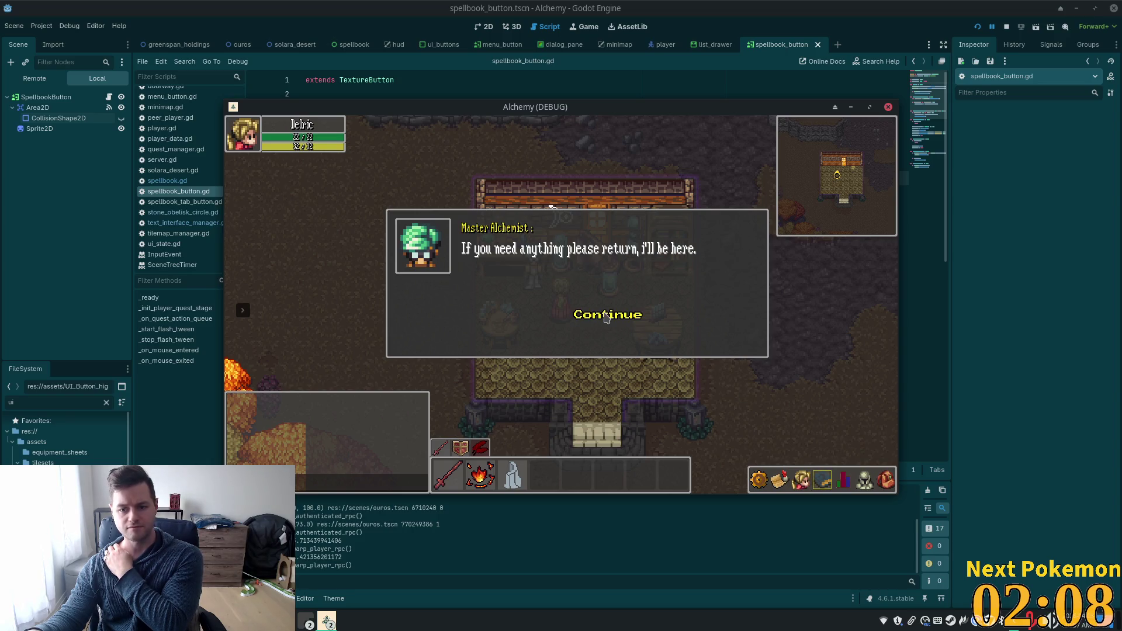
left_click(606, 317)
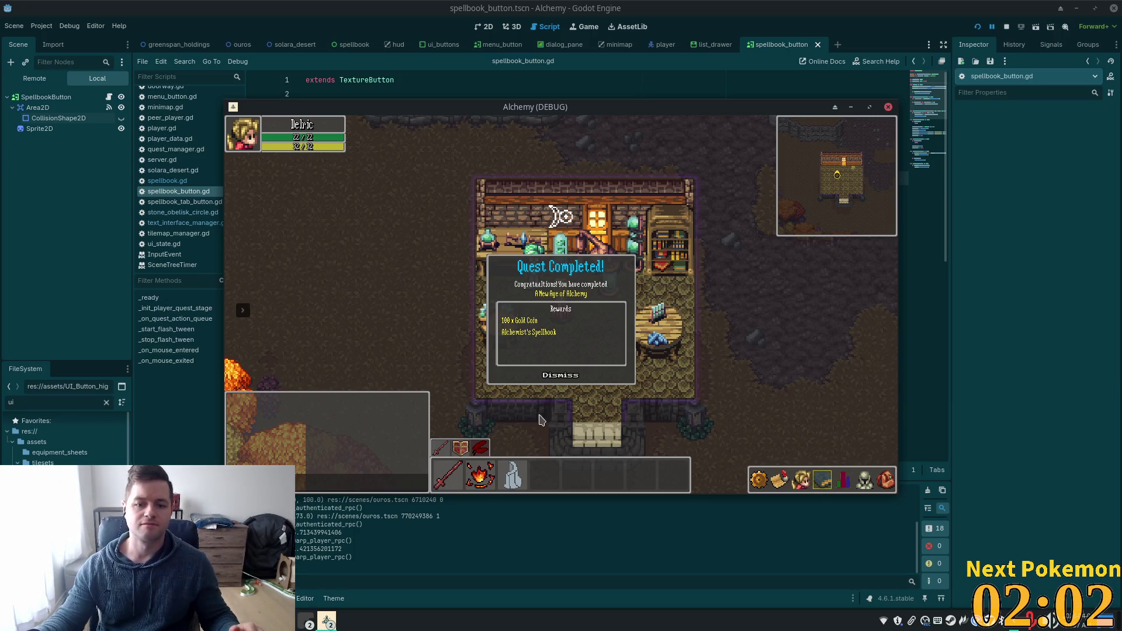
left_click(575, 377)
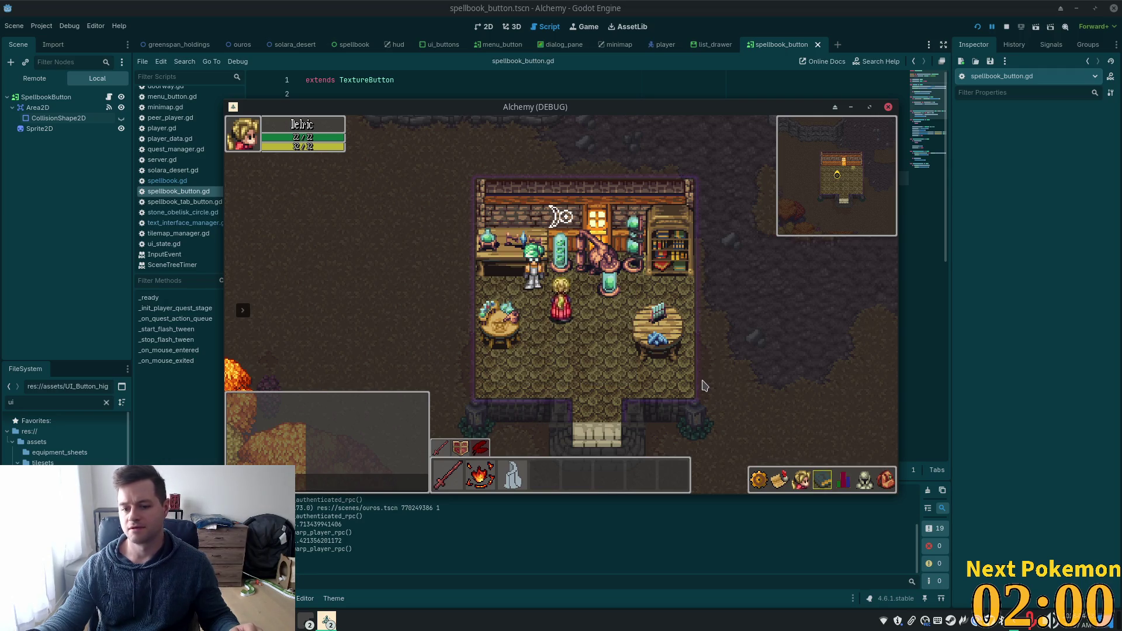
- Toggle the spellbook hotbar panel open and closed several times to test it
left_click(827, 481)
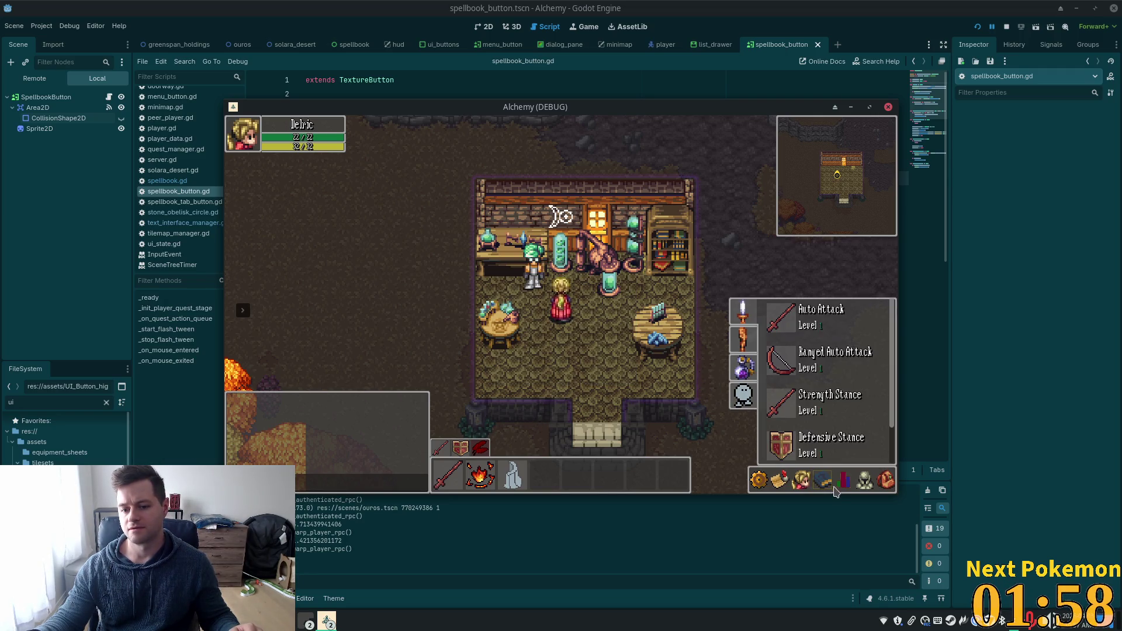
left_click(830, 485)
left_click(827, 483)
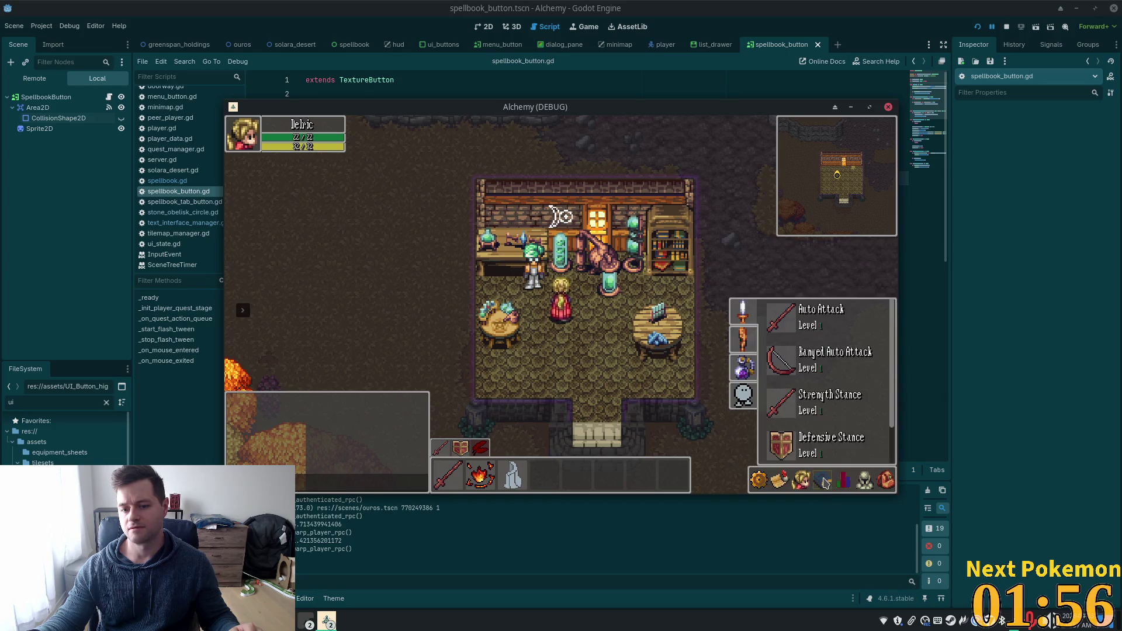
left_click(826, 483)
- Bring Godot's script editor forward and go to line 45 in _stop_flash_tween
key("alt+Tab")
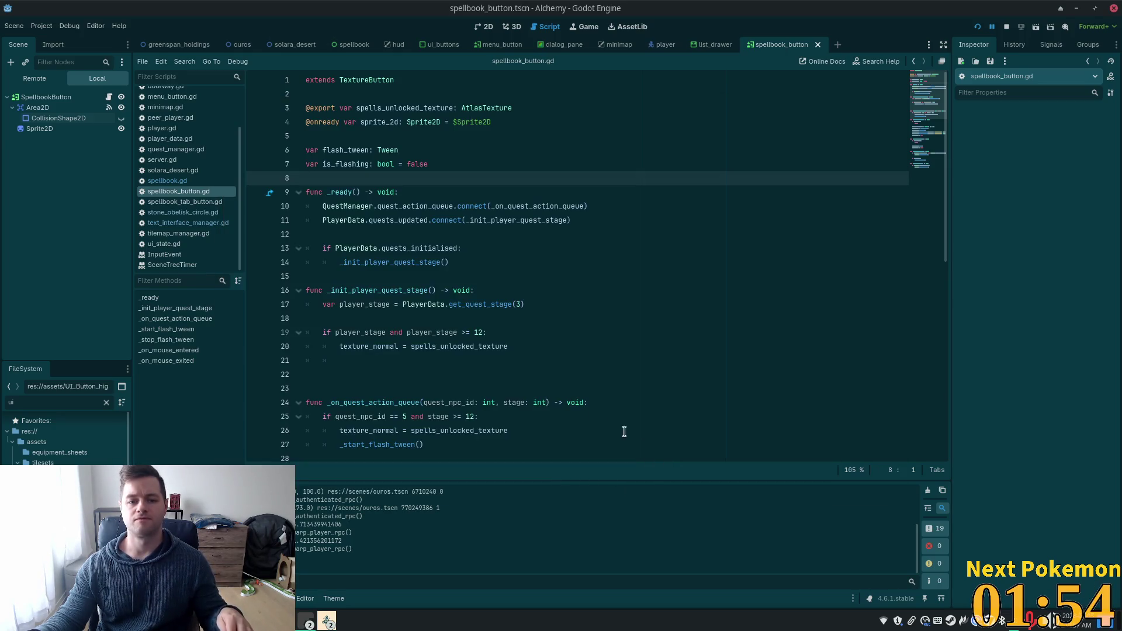
scroll(621, 430, "down", 5)
scroll(404, 271, "down", 5)
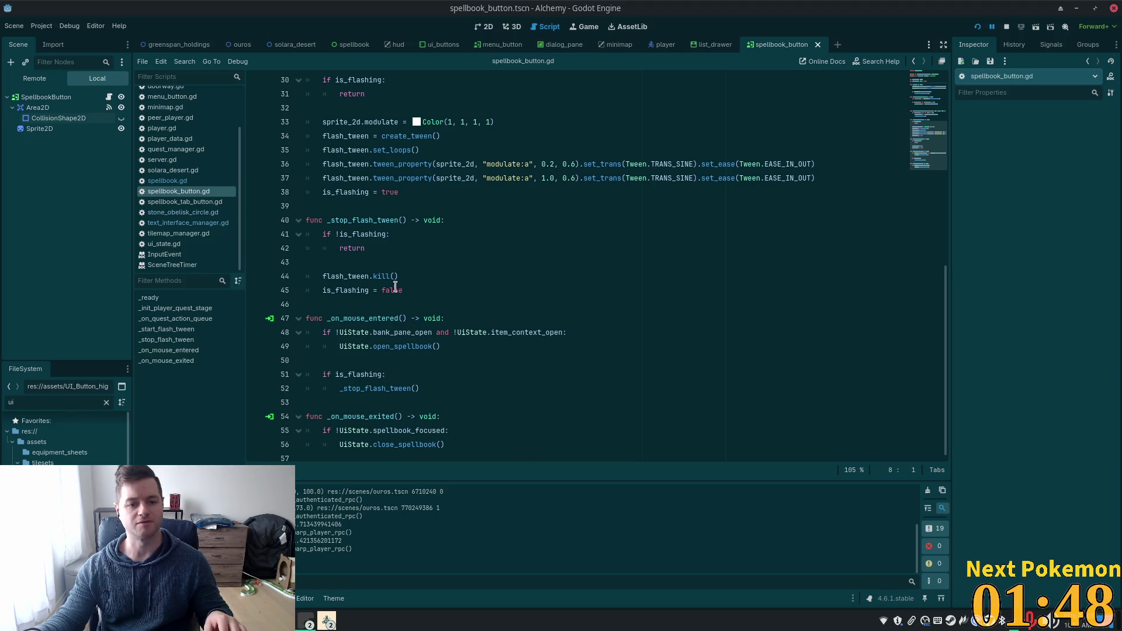
left_click(388, 234)
left_click(411, 276)
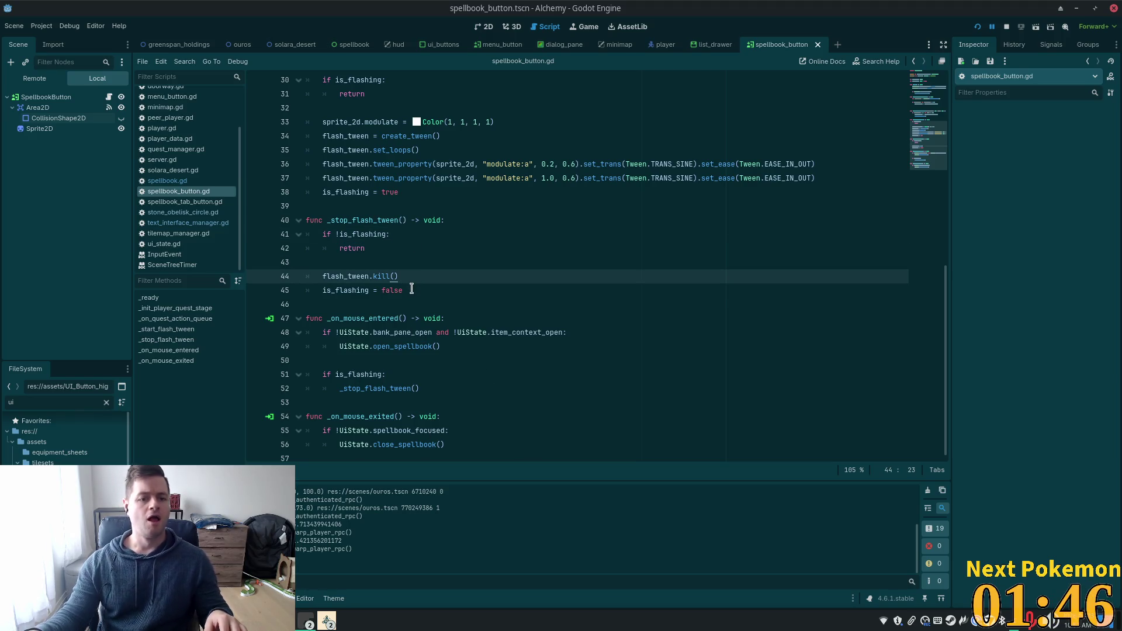
left_click(429, 290)
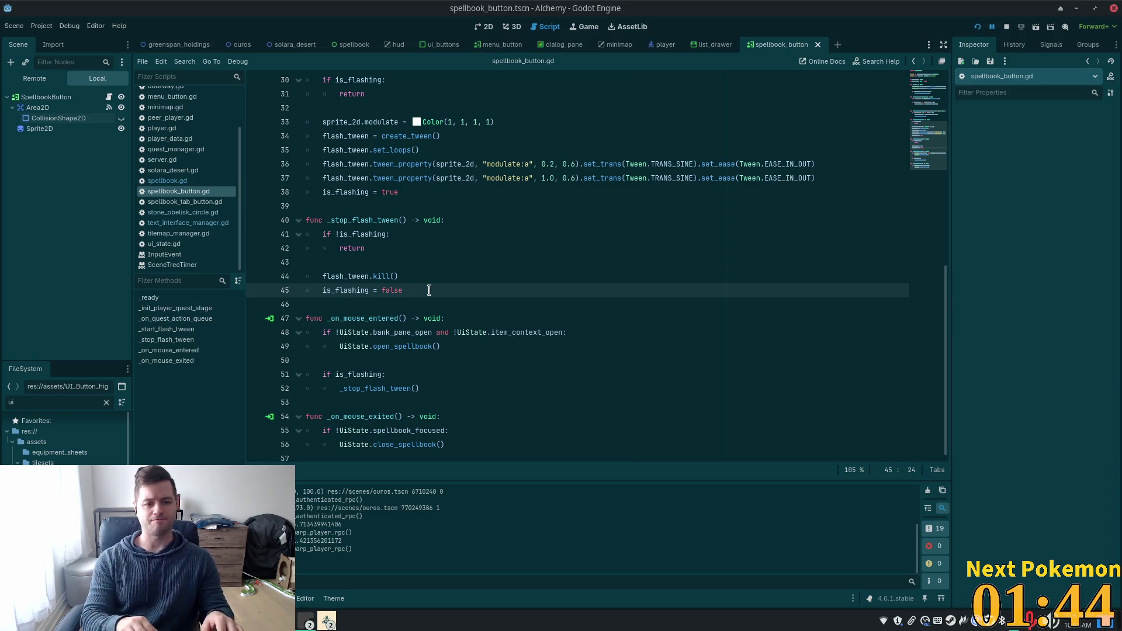
key("Up")
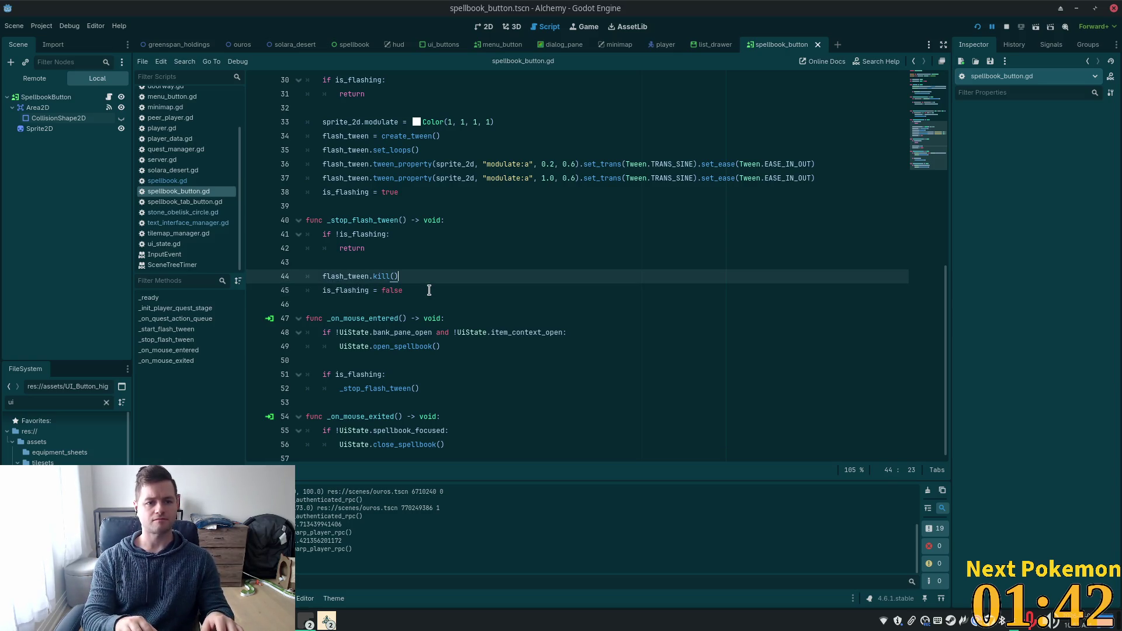
key("Down")
- Add sprite_2d.queue_free() on a new line 46 after is_flashing = false, and save
key("Return")
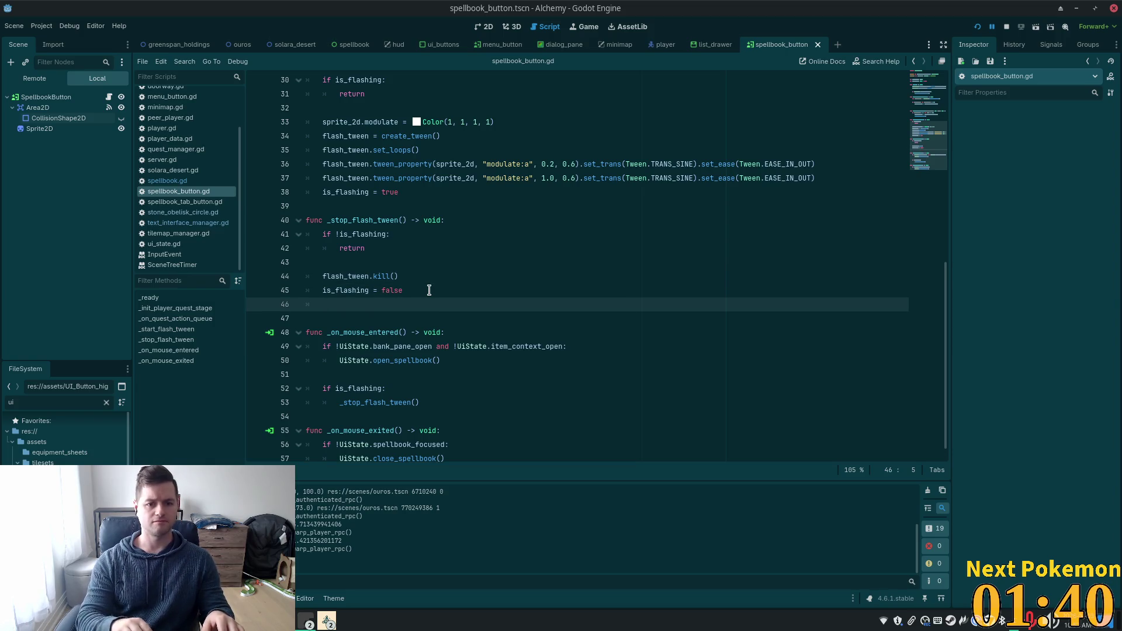
scroll(444, 269, "up", 10)
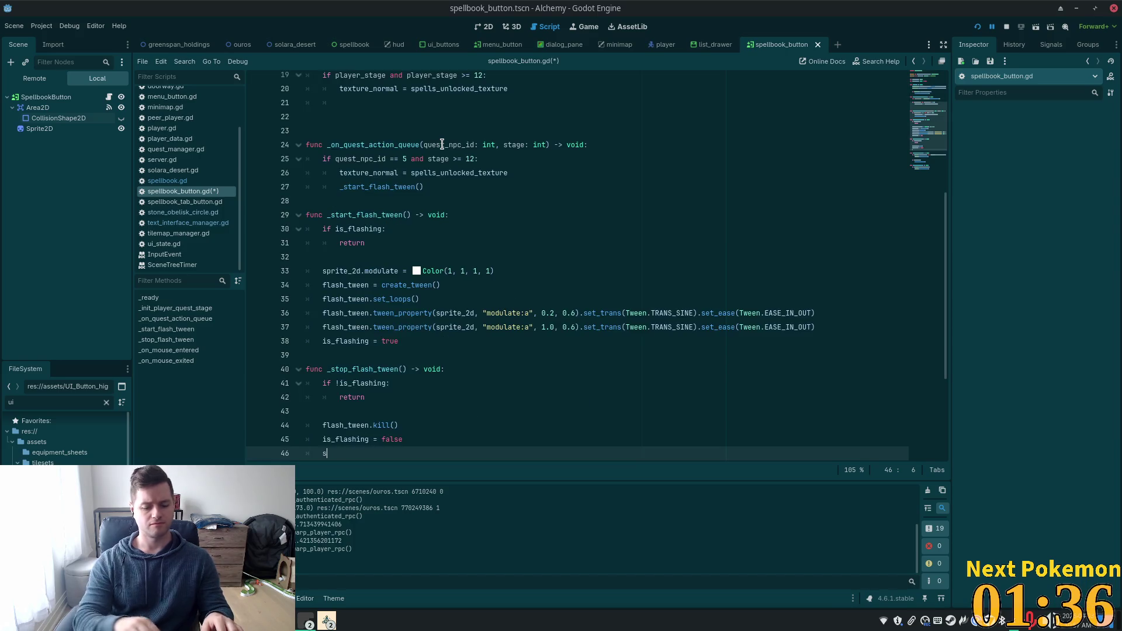
type("sprite_2d")
key("Return")
type(".")
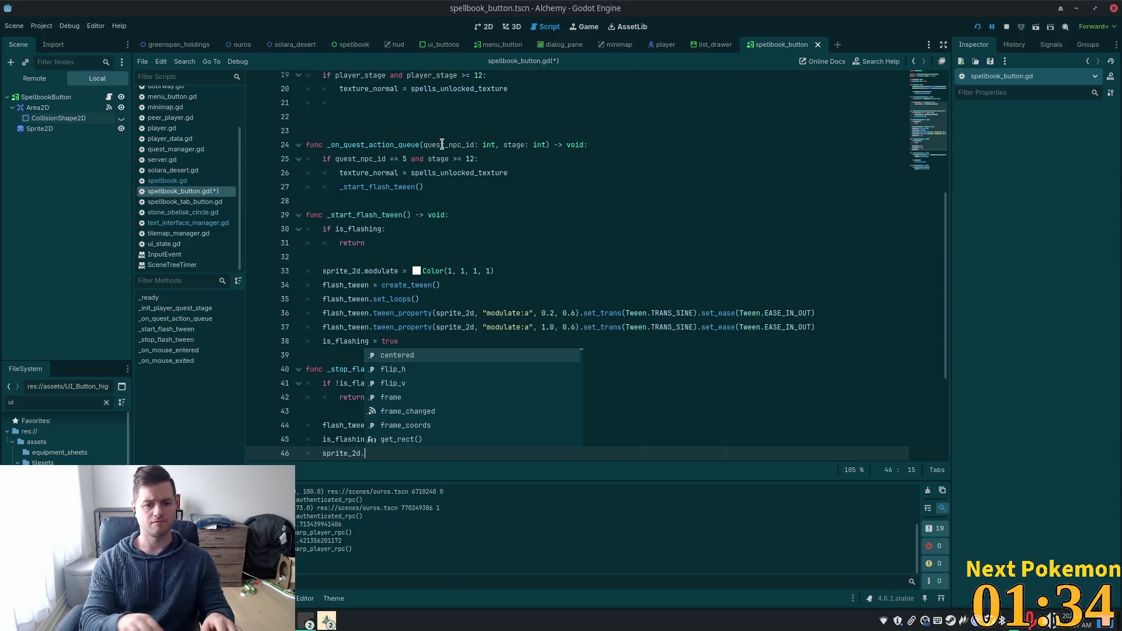
type("que")
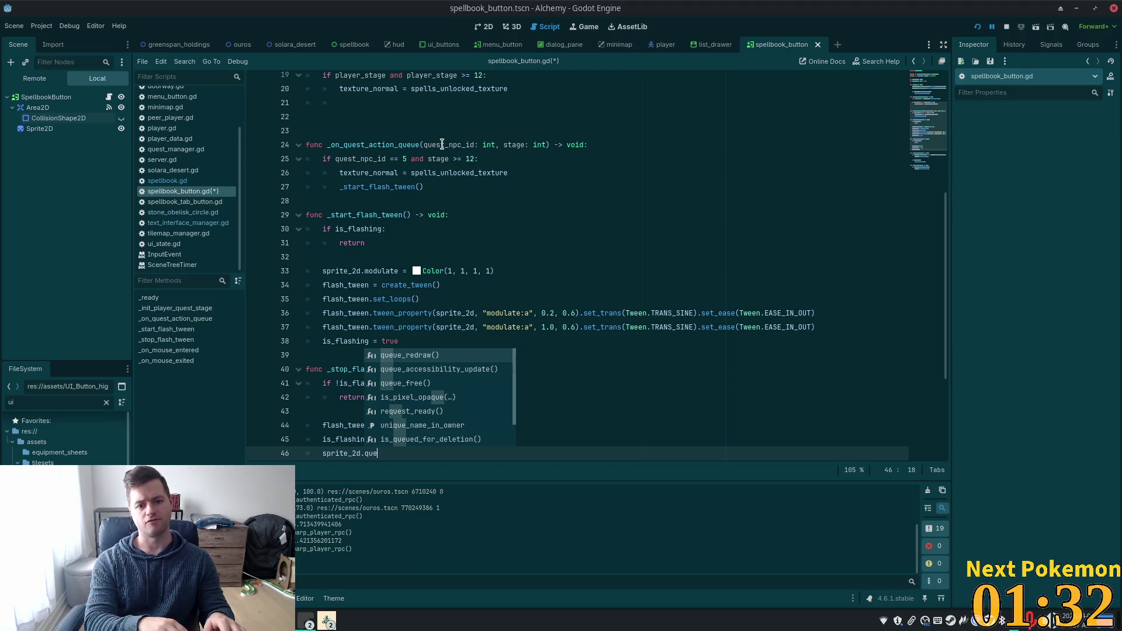
key("Down")
key("Down")
key("Return")
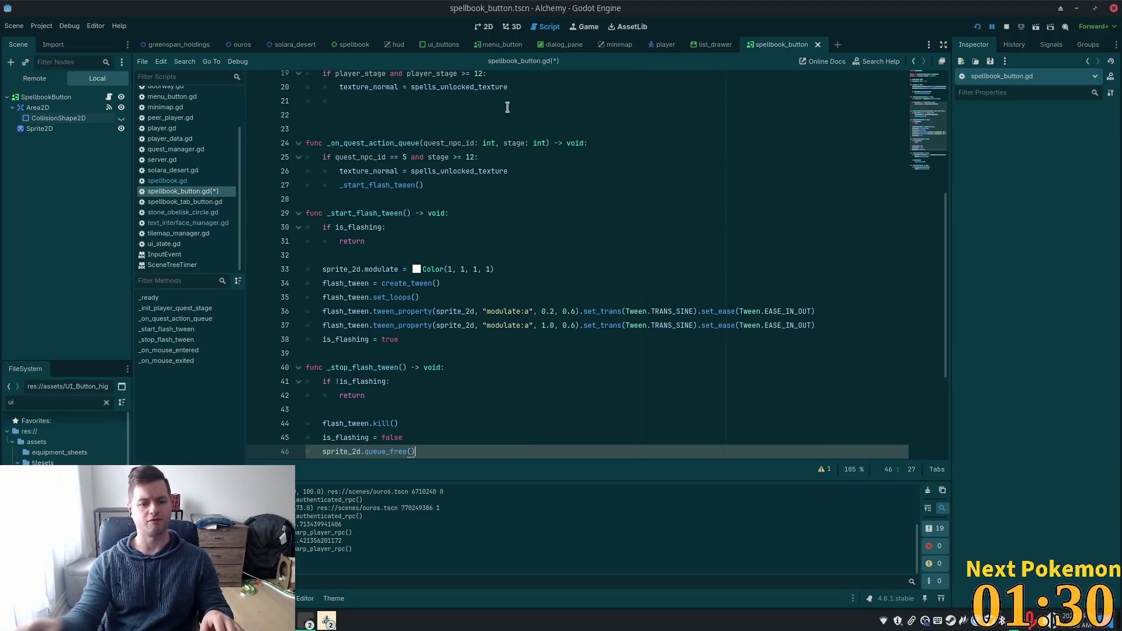
scroll(507, 108, "down", 4)
key("ctrl+s")
- Review the flash tween functions, placing the cursor on line 40 and then empty line 43
left_click(500, 220)
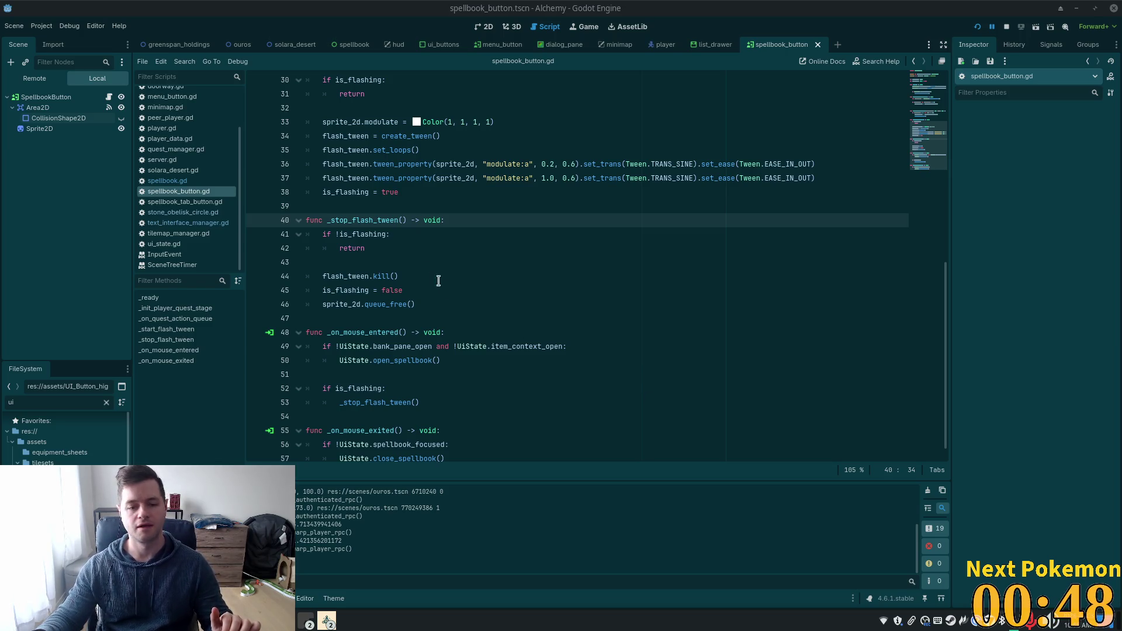
scroll(493, 230, "down", 1)
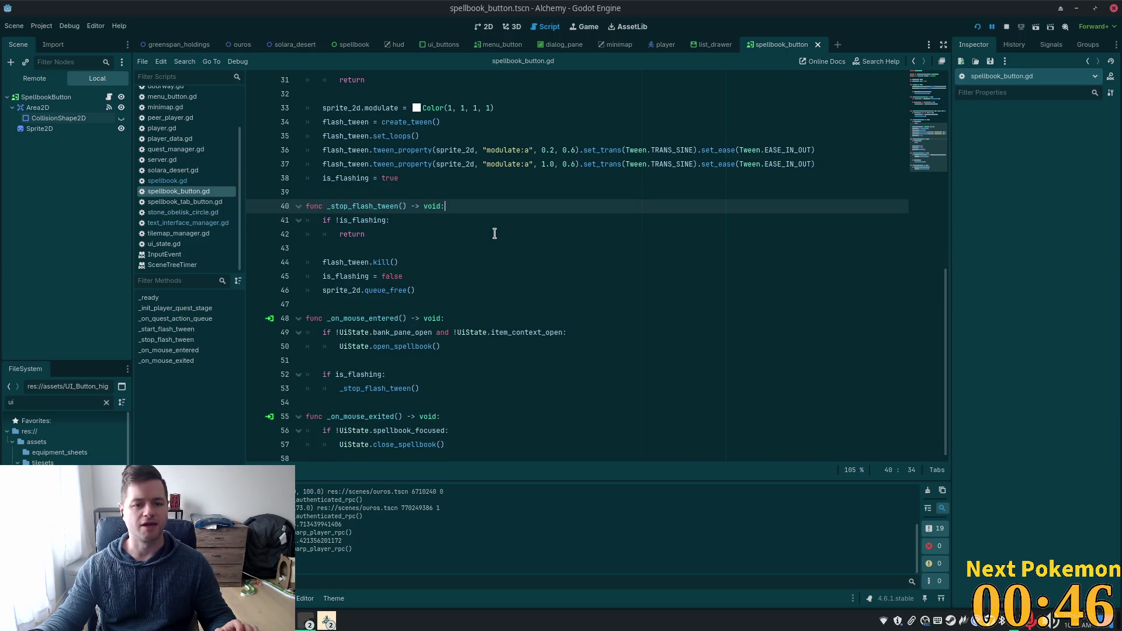
left_click(434, 249)
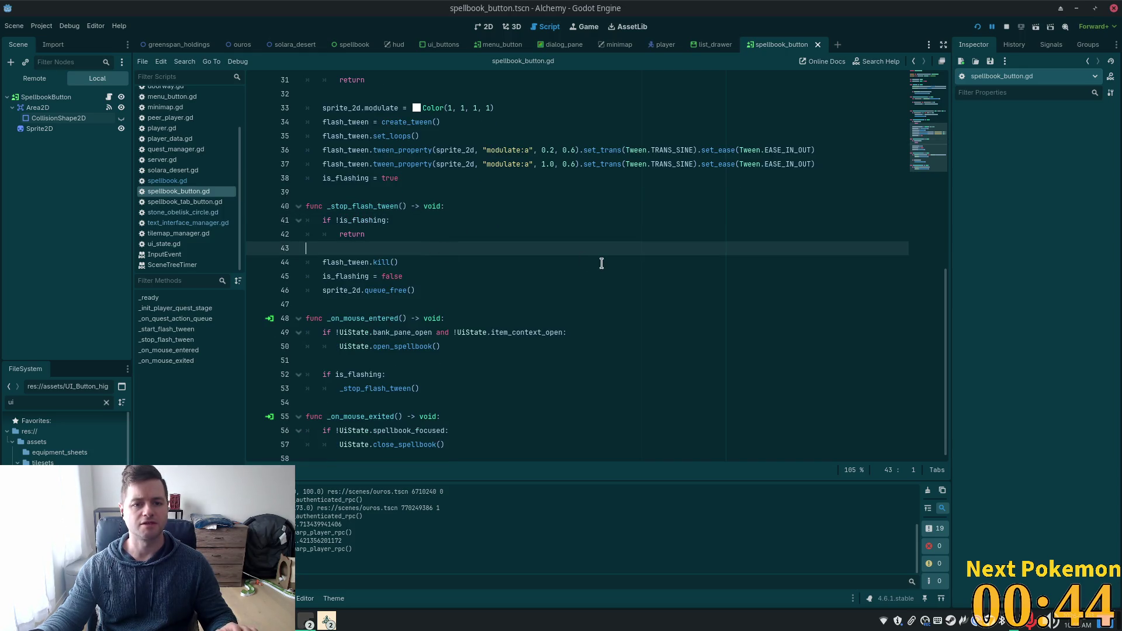
scroll(601, 261, "up", 10)
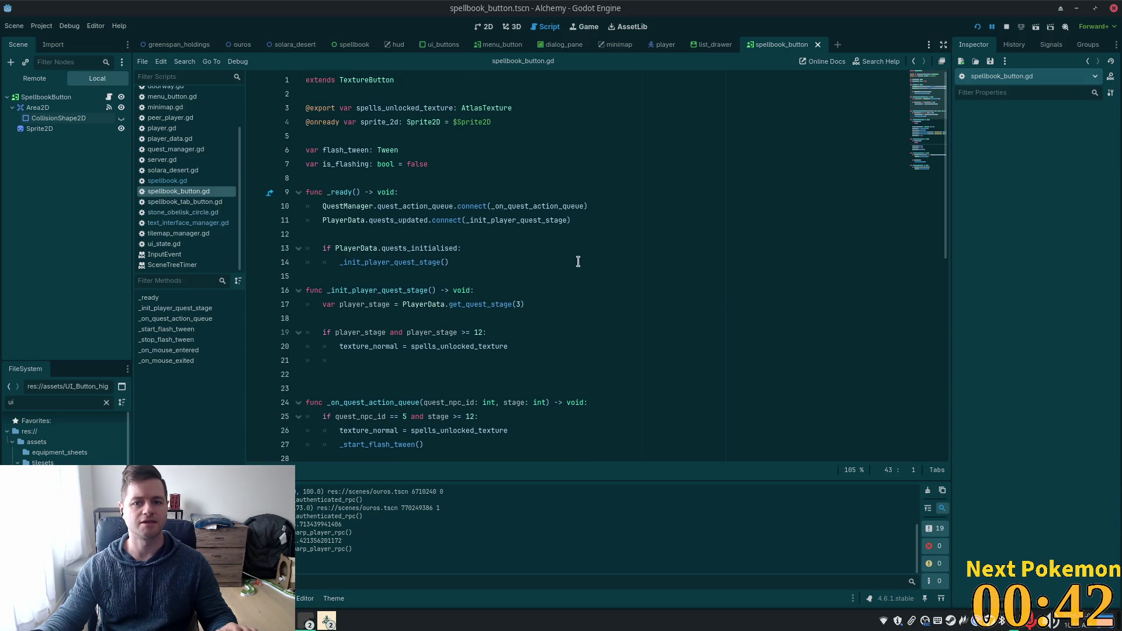
- In Cursor, inspect the spellbook unlock code on lines 18–26, including the stage check and textures
key("alt+Tab")
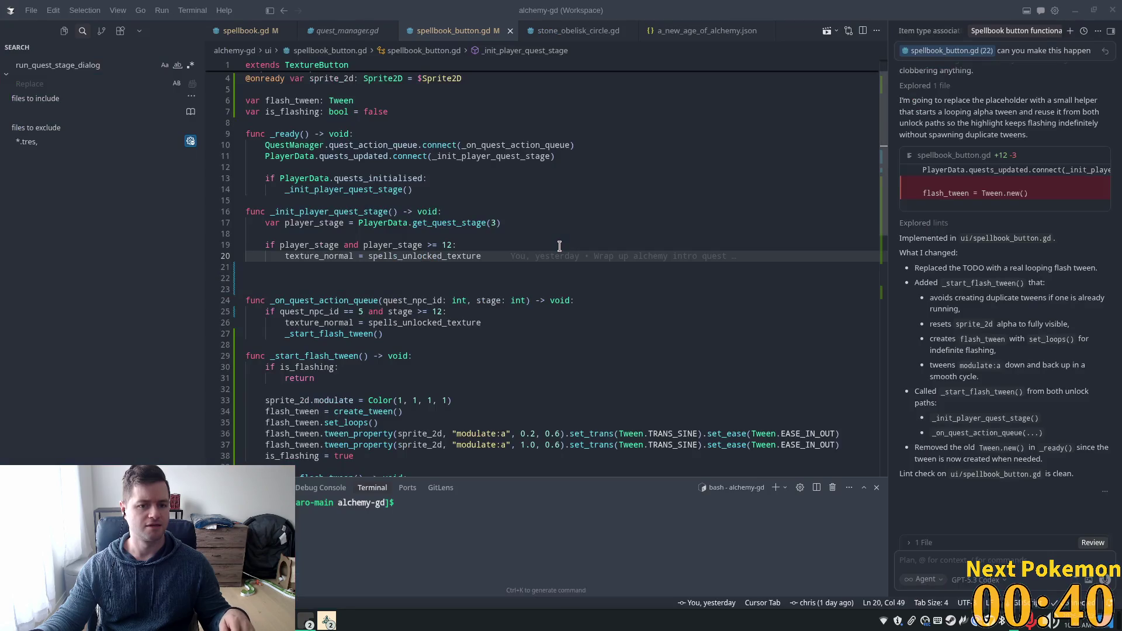
left_click(481, 257)
scroll(481, 259, "down", 2)
left_click(339, 264)
scroll(339, 257, "down", 3)
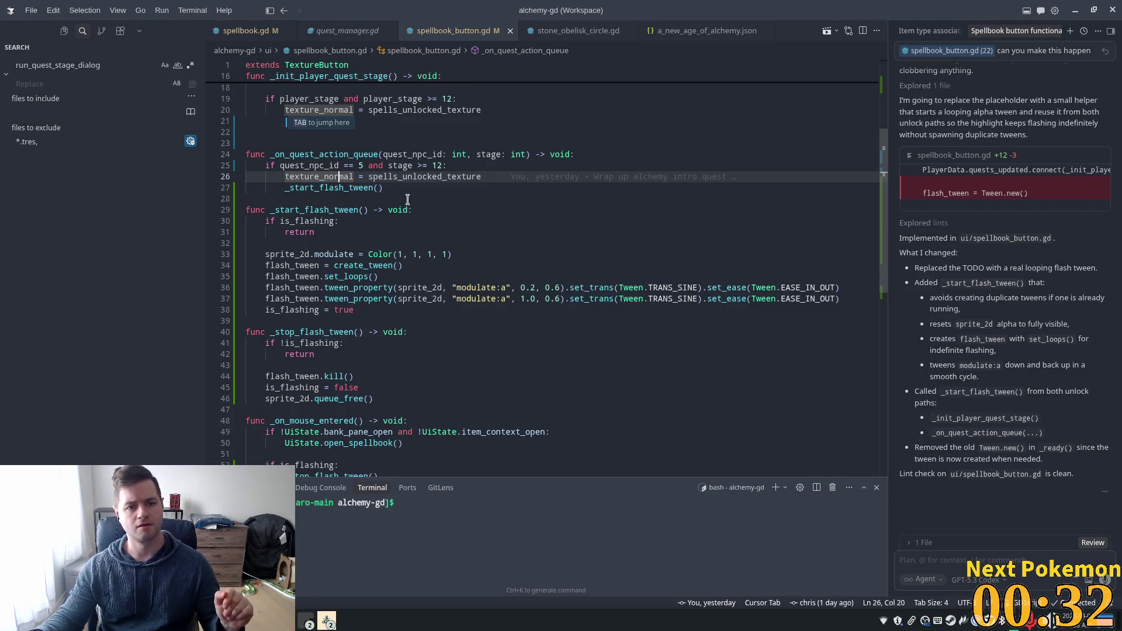
scroll(468, 216, "up", 3)
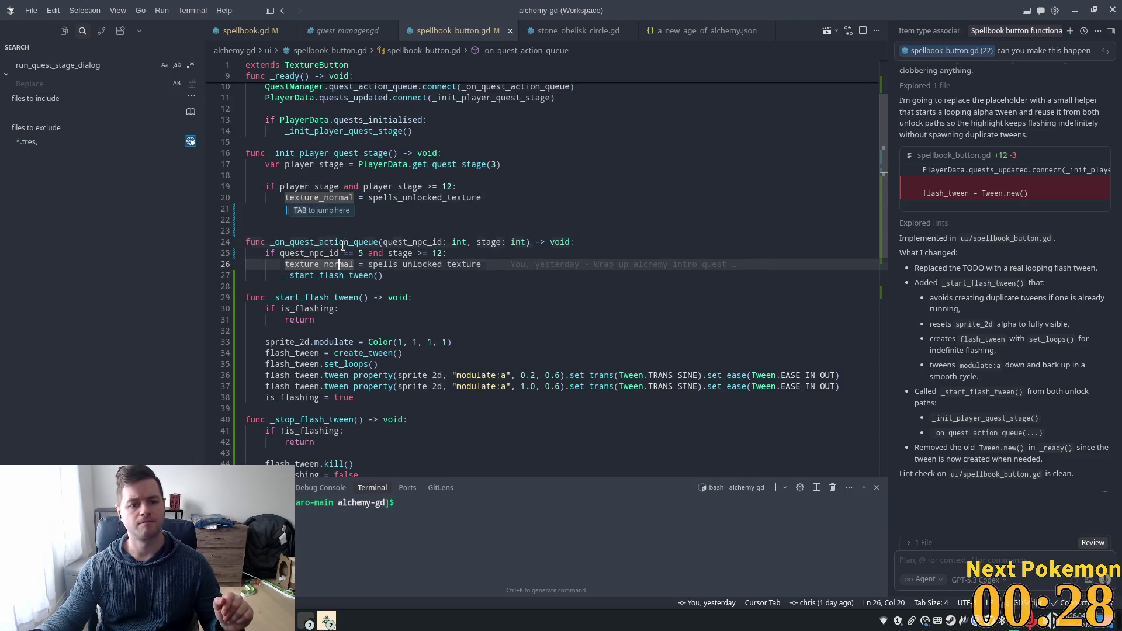
left_click(456, 197)
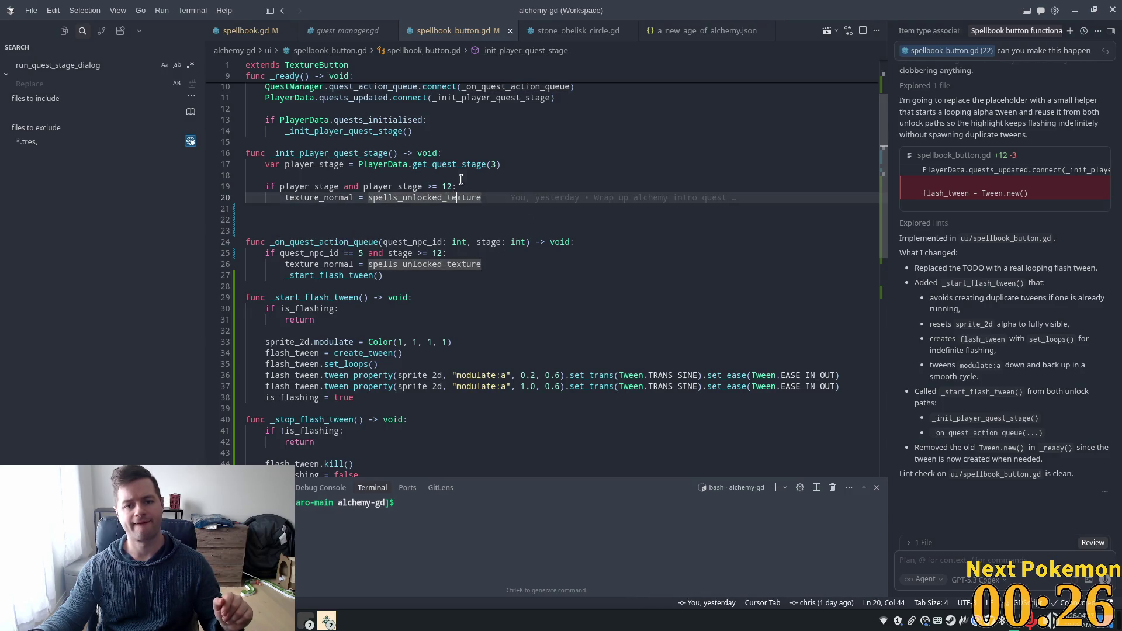
key("Up")
key("Up")
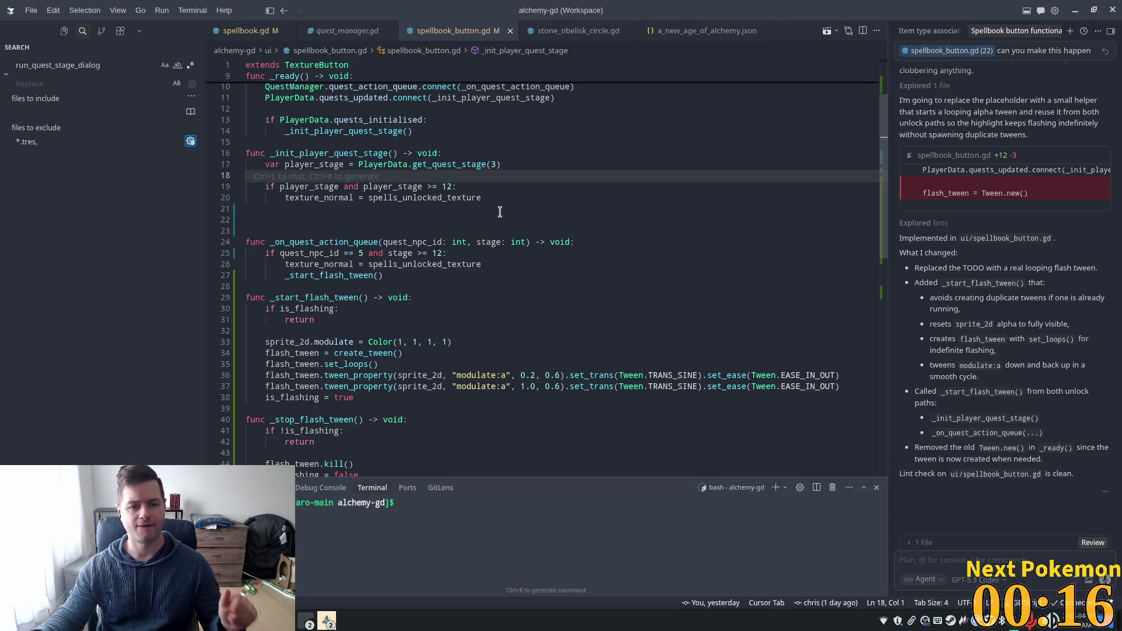
left_click(505, 211)
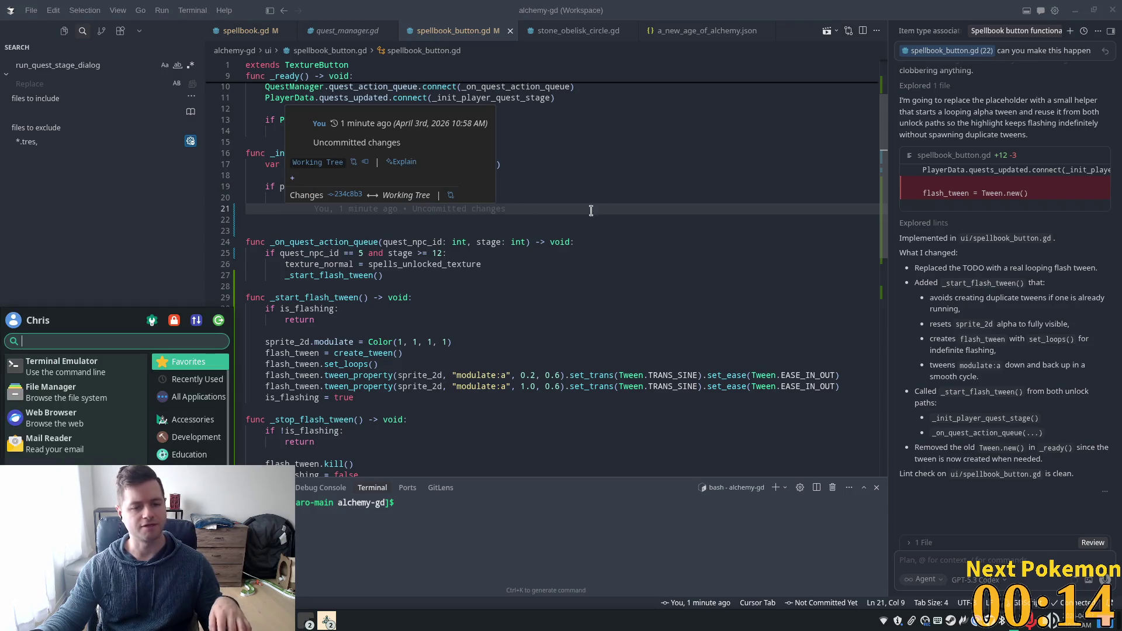
left_click(608, 187)
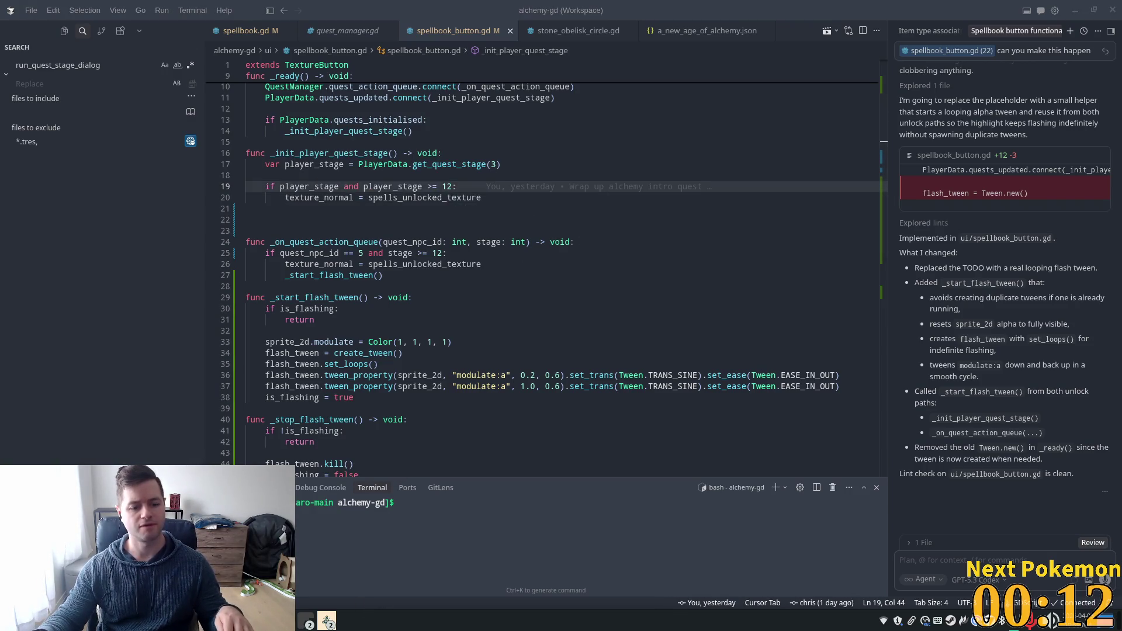
- In phpMyAdmin, refresh player_quests and set player 3's quest 3 stage back to 11
left_click(306, 620)
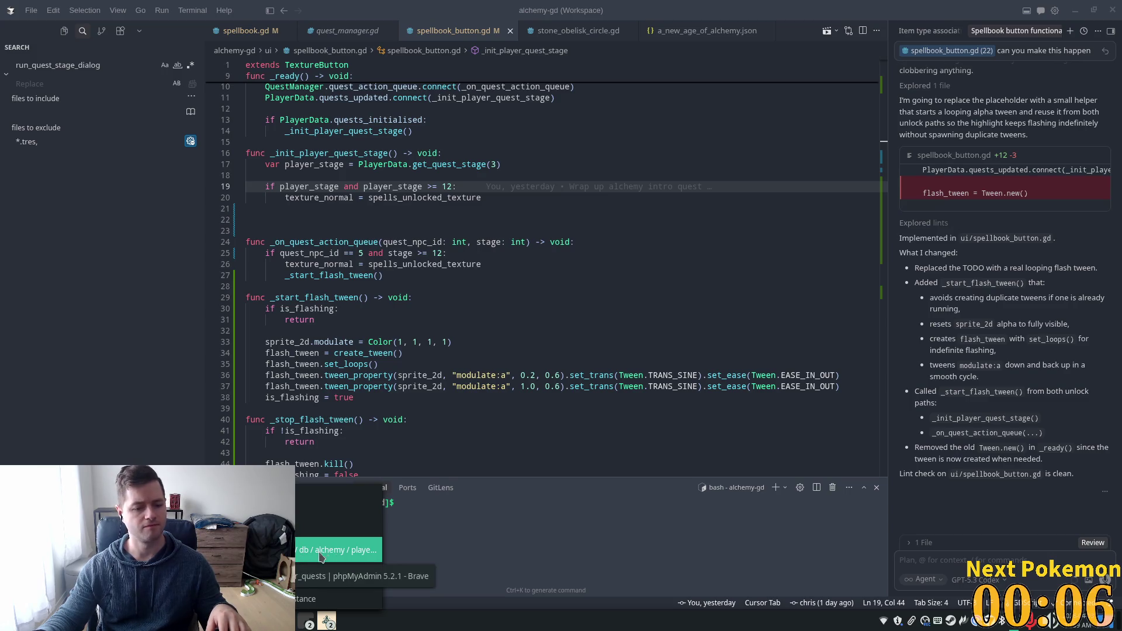
left_click(350, 551)
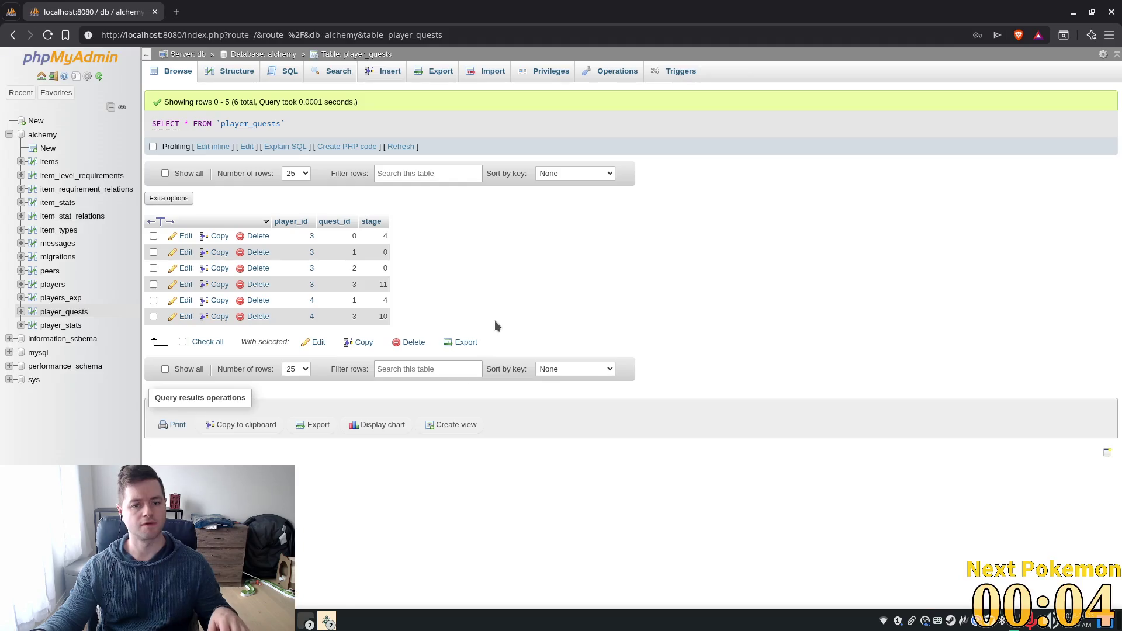
left_click(400, 146)
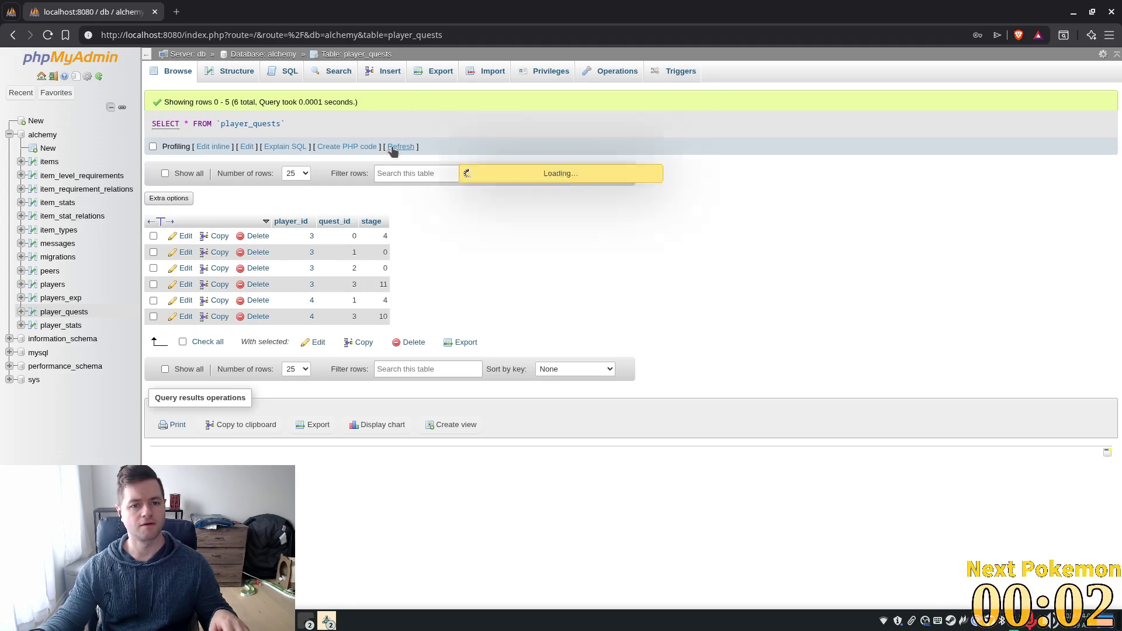
double_click(376, 283)
type("11")
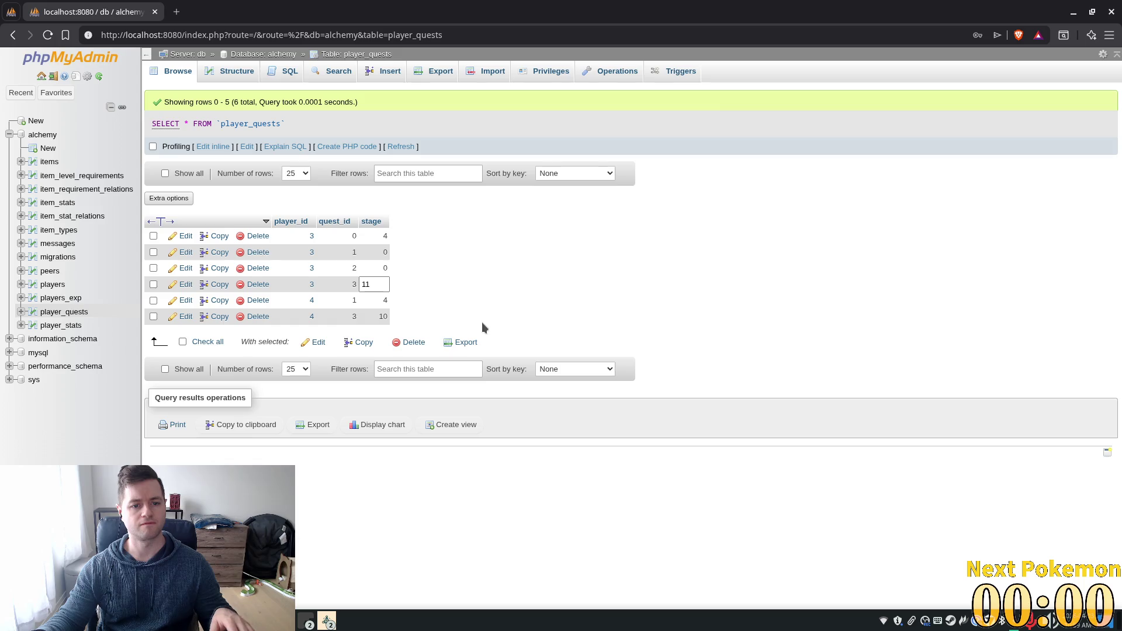
key("Return")
key("alt+Tab")
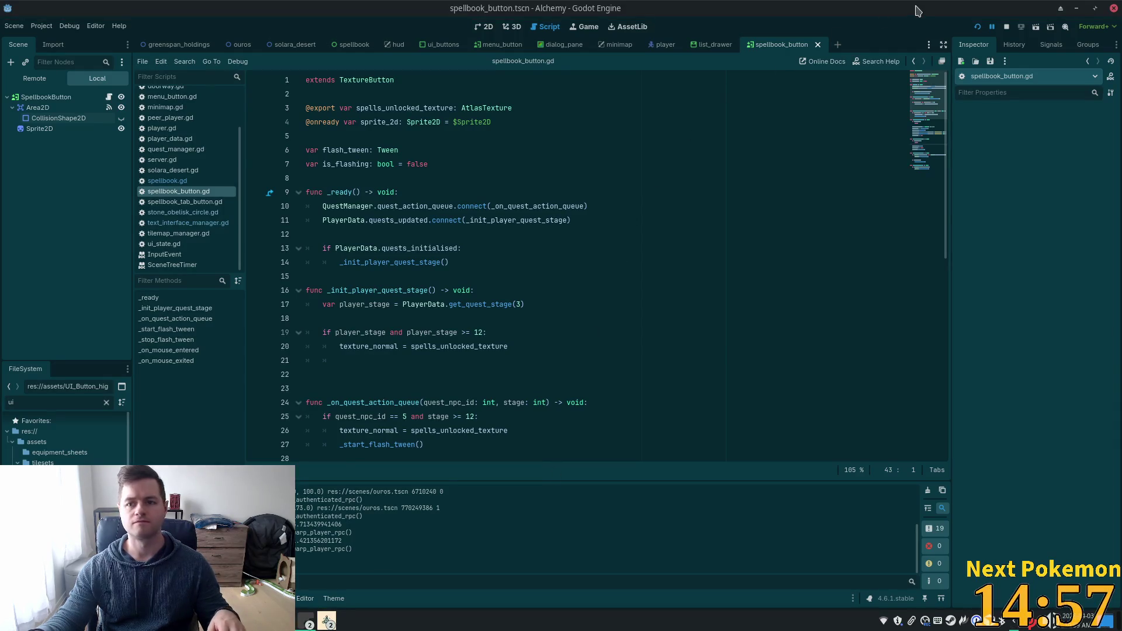
- Launch the Alchemy game in debug mode from Godot's Run Project button
left_click(977, 27)
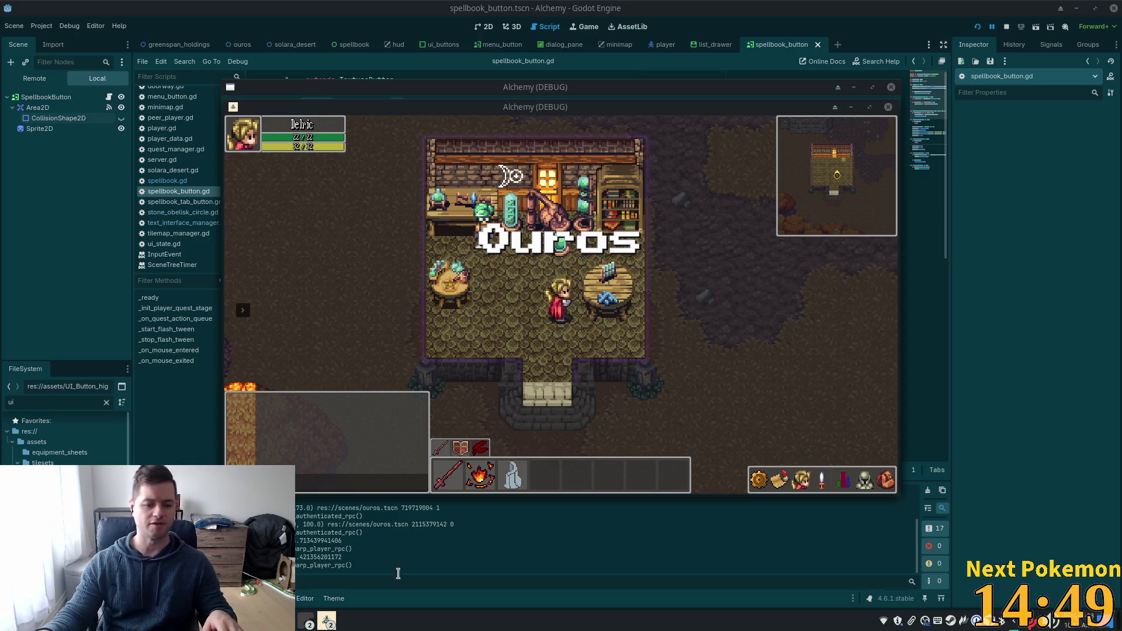
- Filter the PokemonCommunityGame Twitch collection down to the Cascoon, then return to Godot
mouse_move(306, 621)
left_click(342, 574)
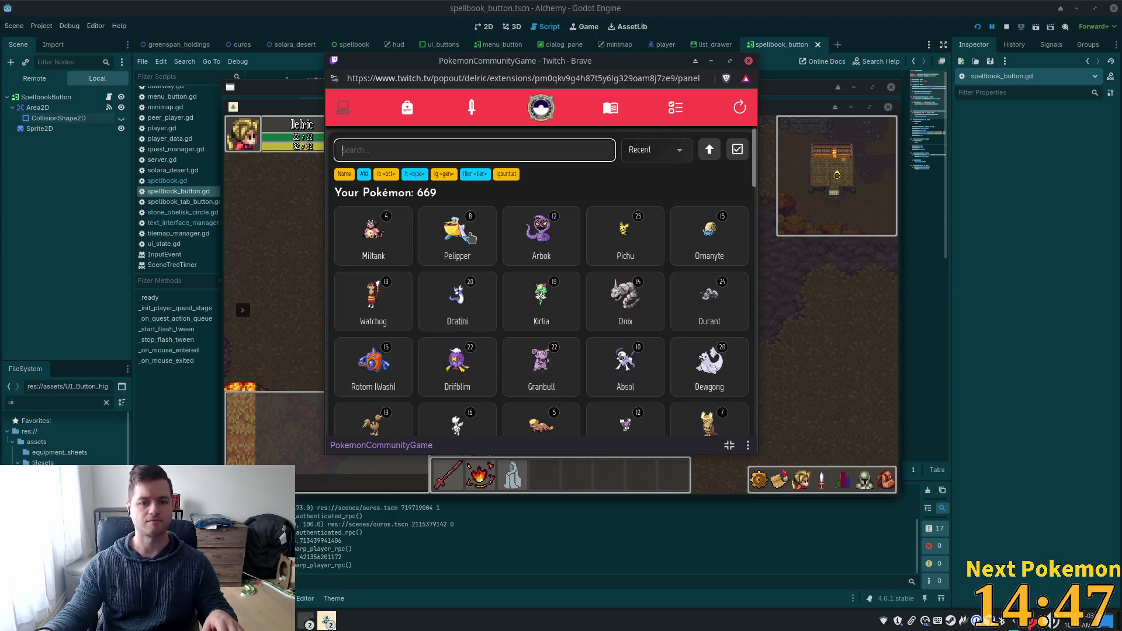
type("casc")
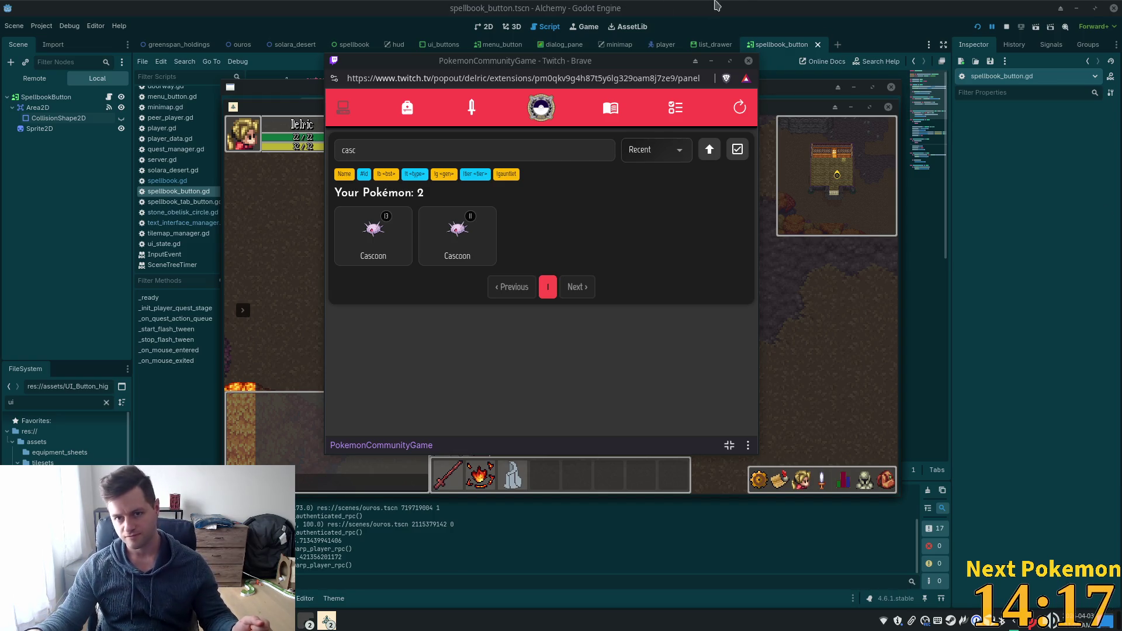
left_click(744, 5)
- Open player_data.gd via Quick Open by searching 'user_data' and scroll to its top
key("alt+shift+o")
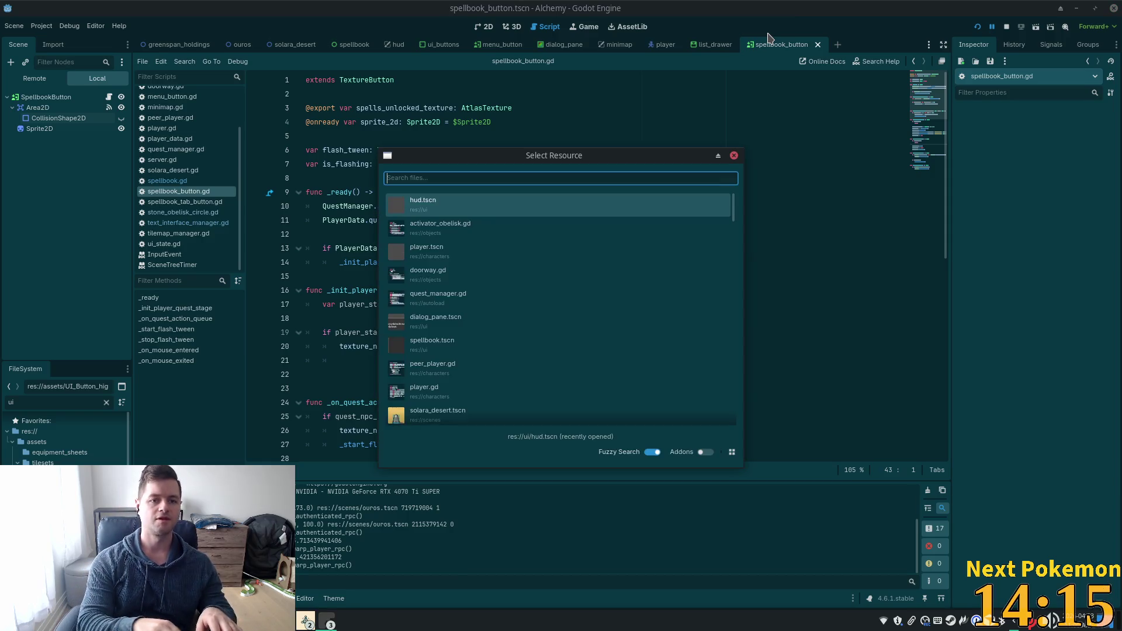
type("user")
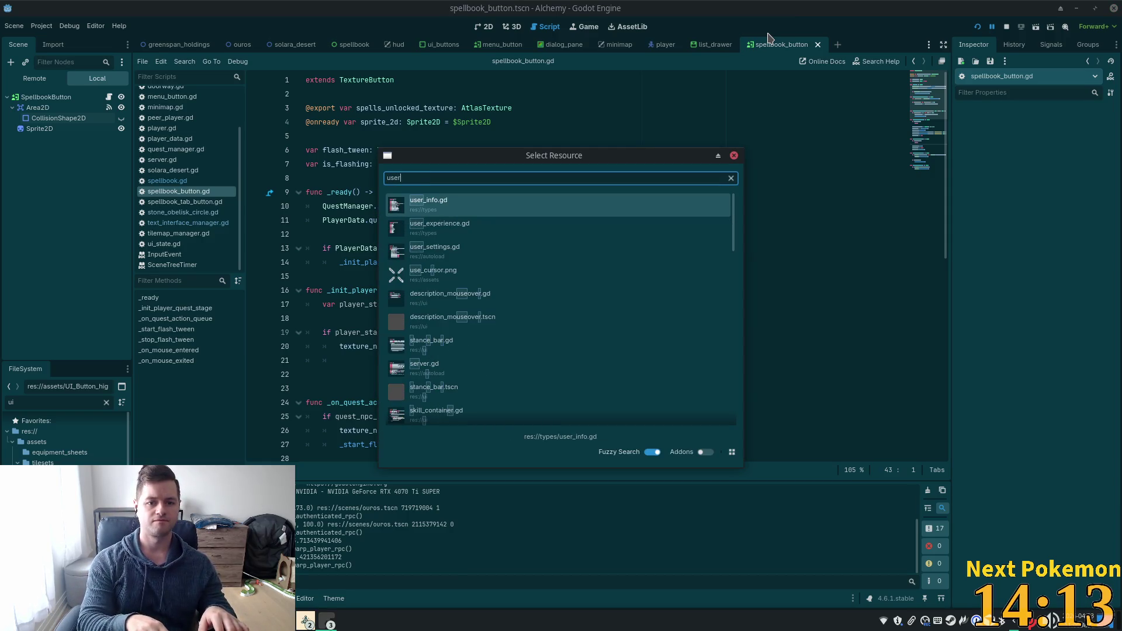
type("_data")
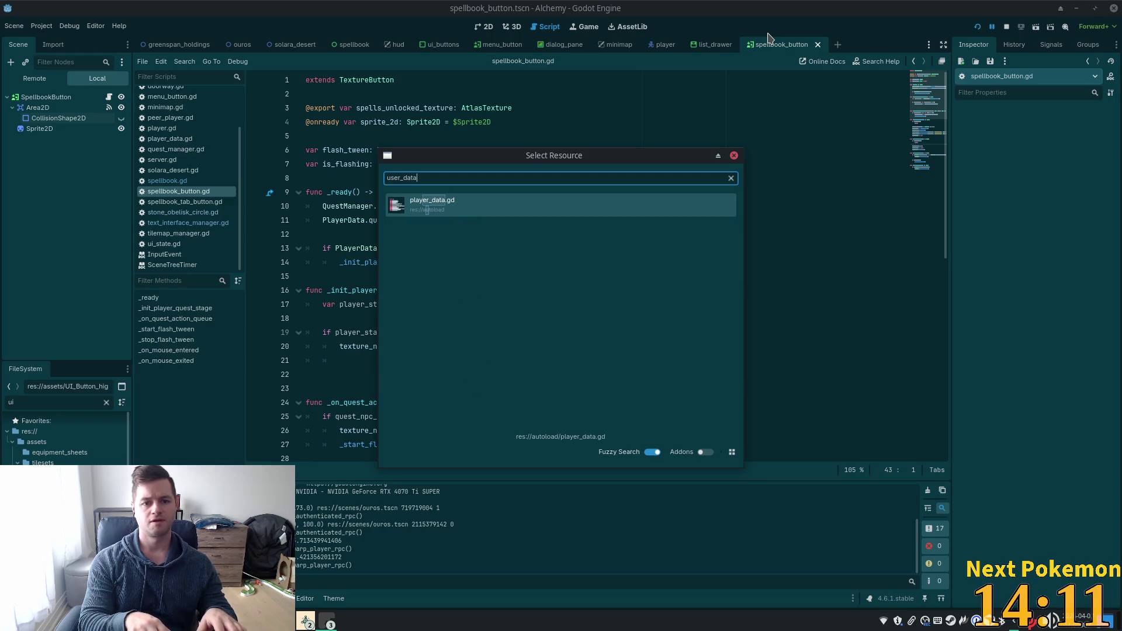
key("Return")
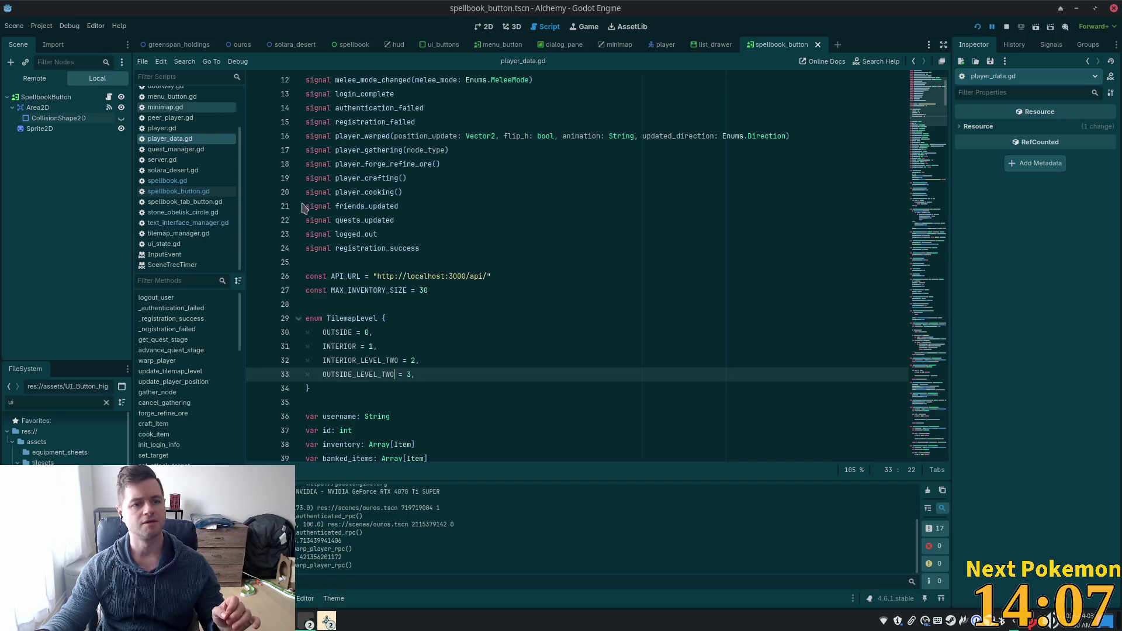
scroll(238, 170, "up", 1)
scroll(237, 170, "up", 2)
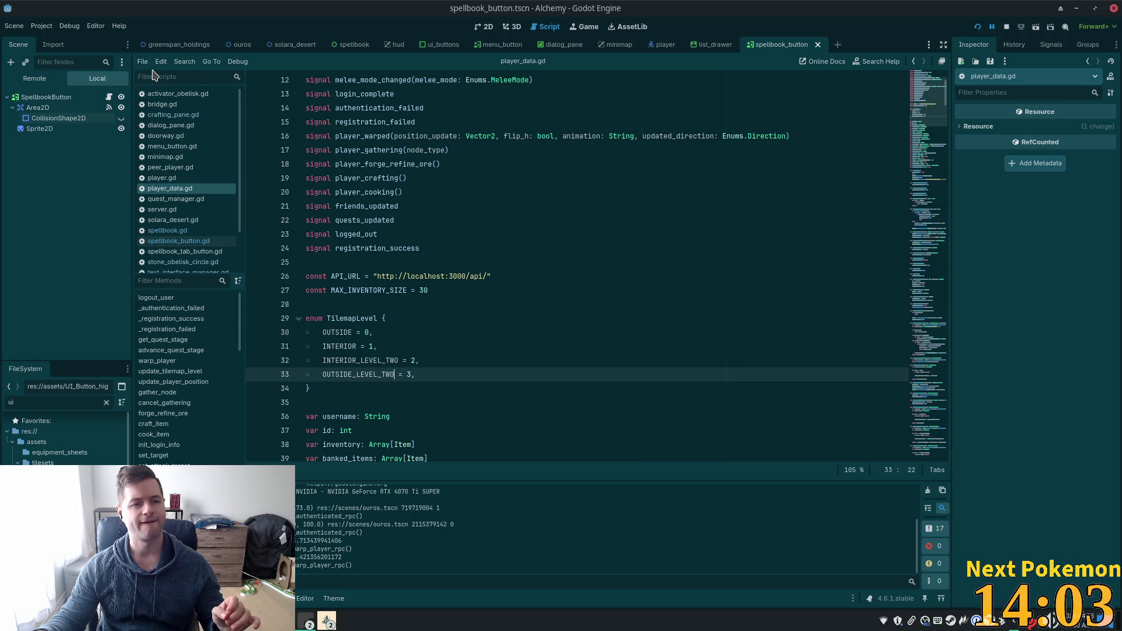
- Show the running game's Remote scene tree, check the quests_updated signal, and open hud.tscn
left_click(59, 29)
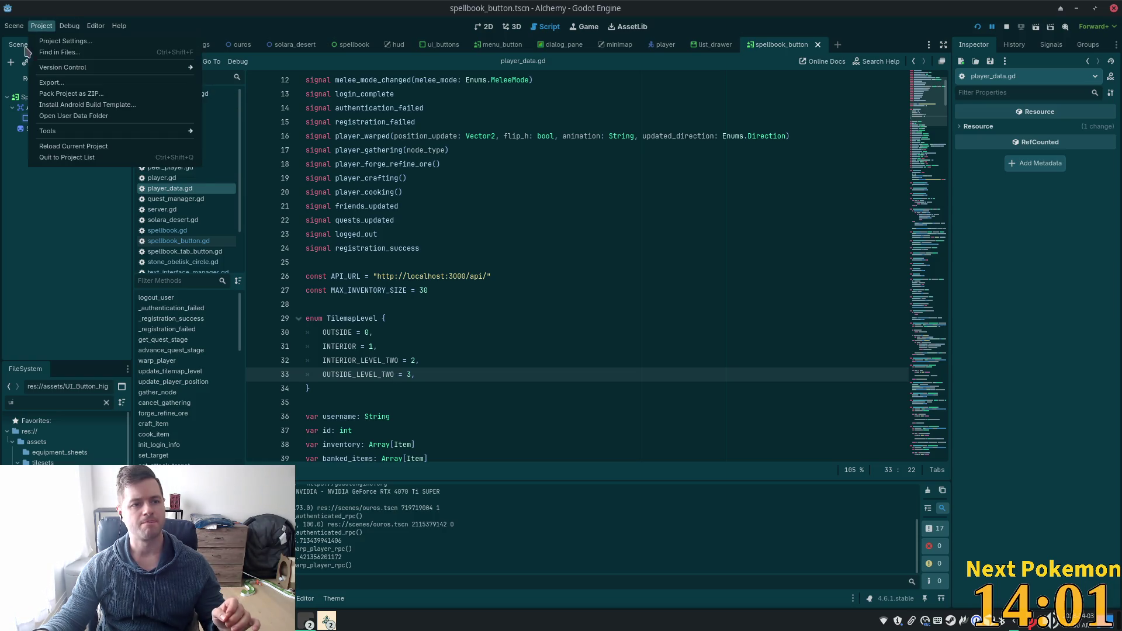
left_click(35, 78)
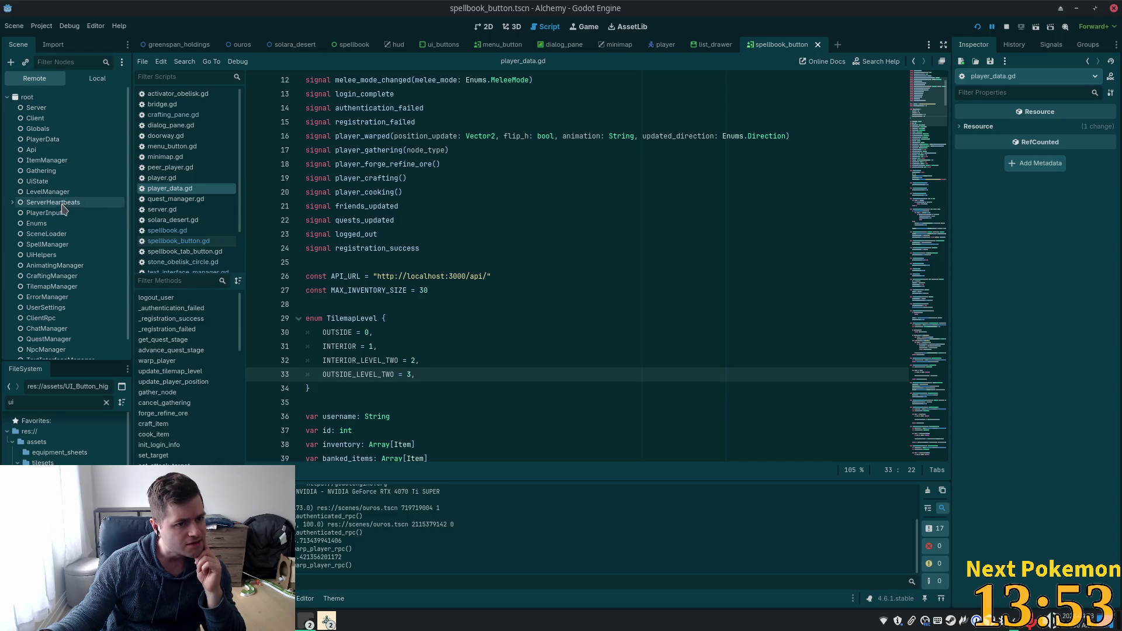
scroll(62, 230, "down", 1)
left_click(530, 219)
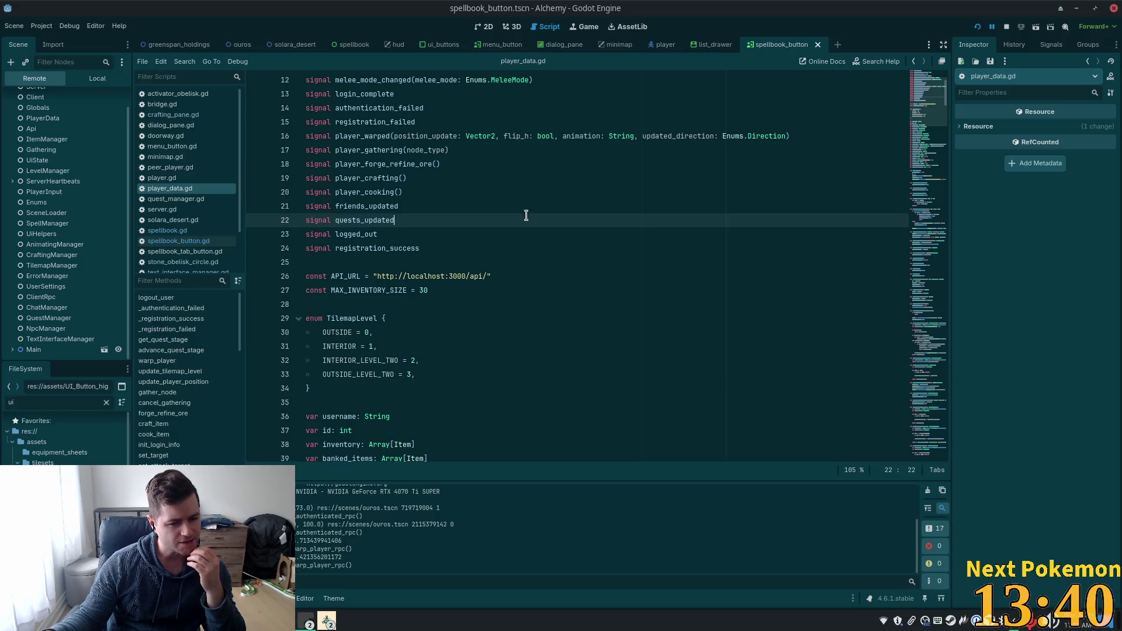
scroll(525, 218, "down", 3)
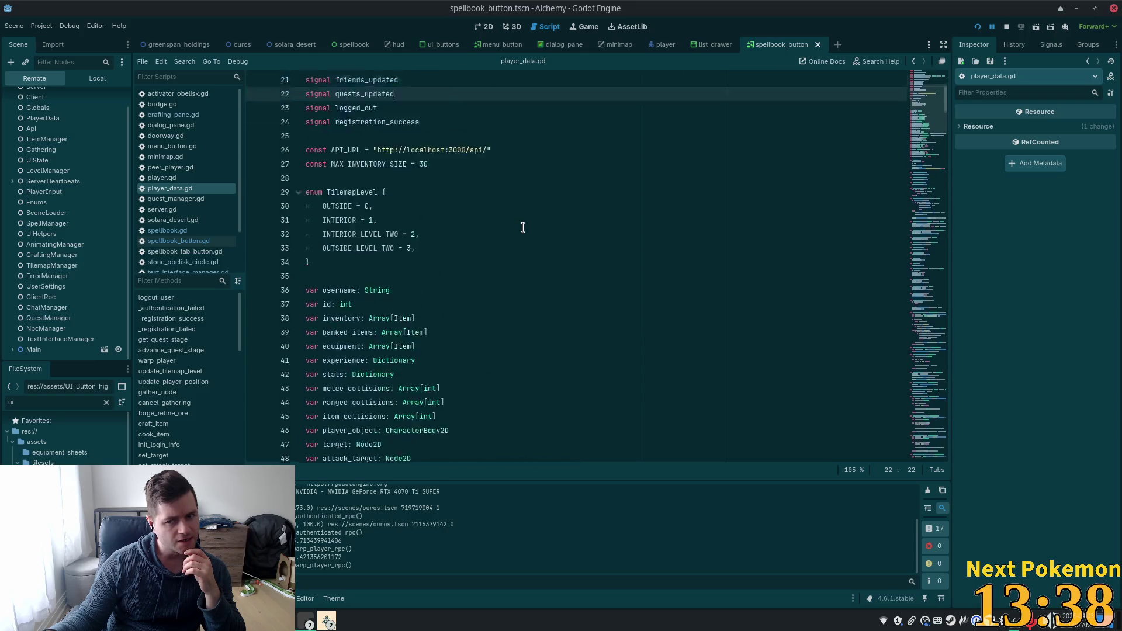
scroll(523, 227, "up", 7)
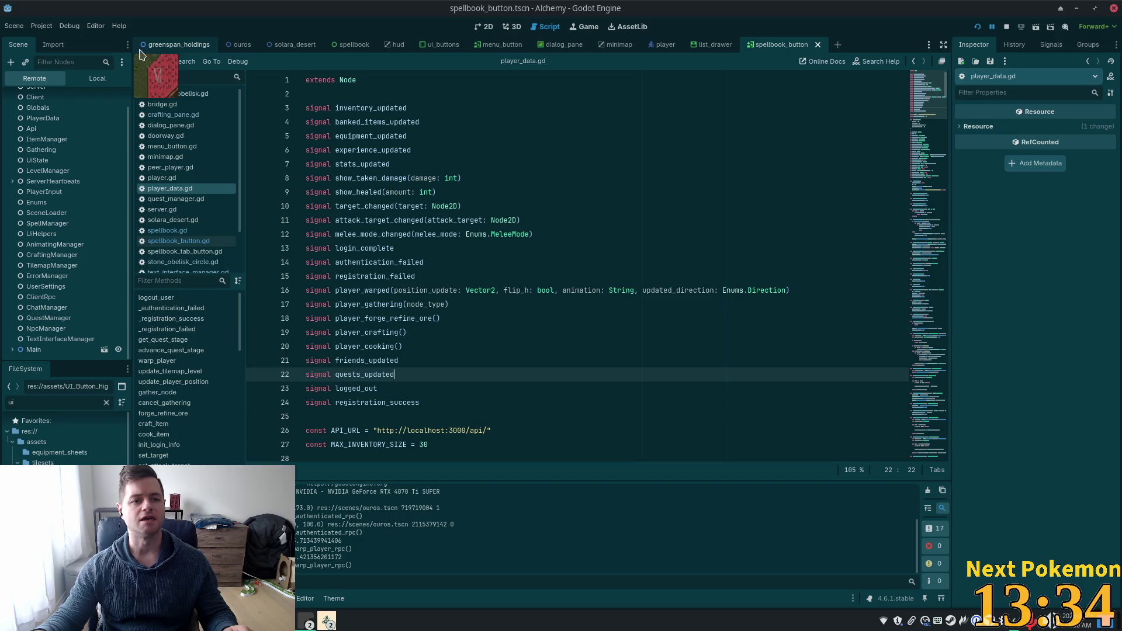
left_click(393, 46)
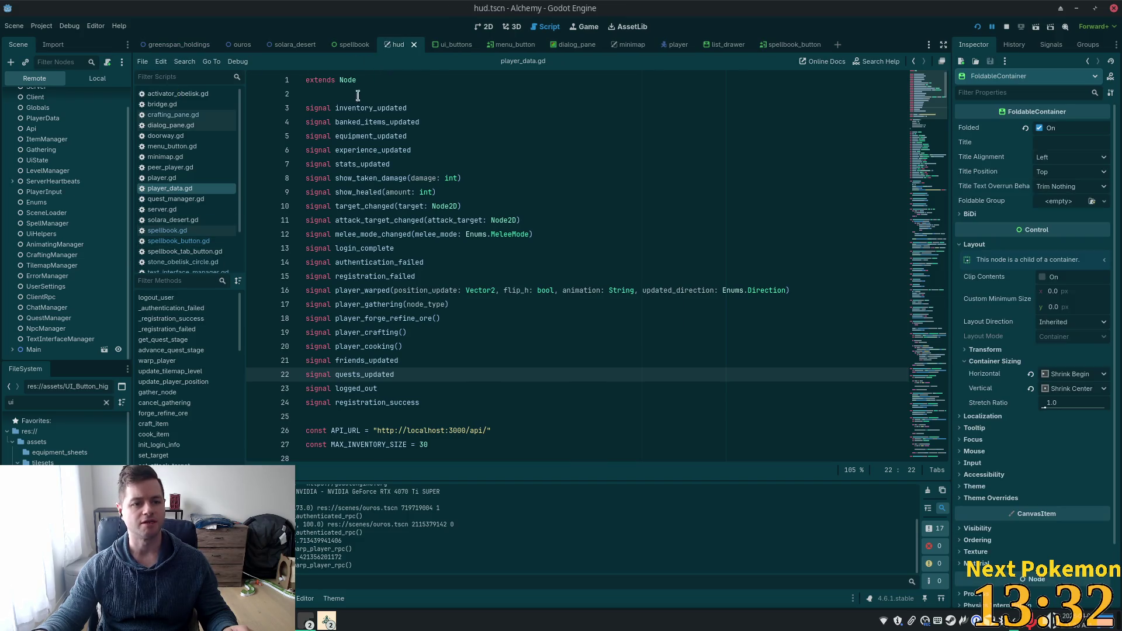
- Search the project files for spell_icon and open spell_icon.tscn
key("shift+alt+o")
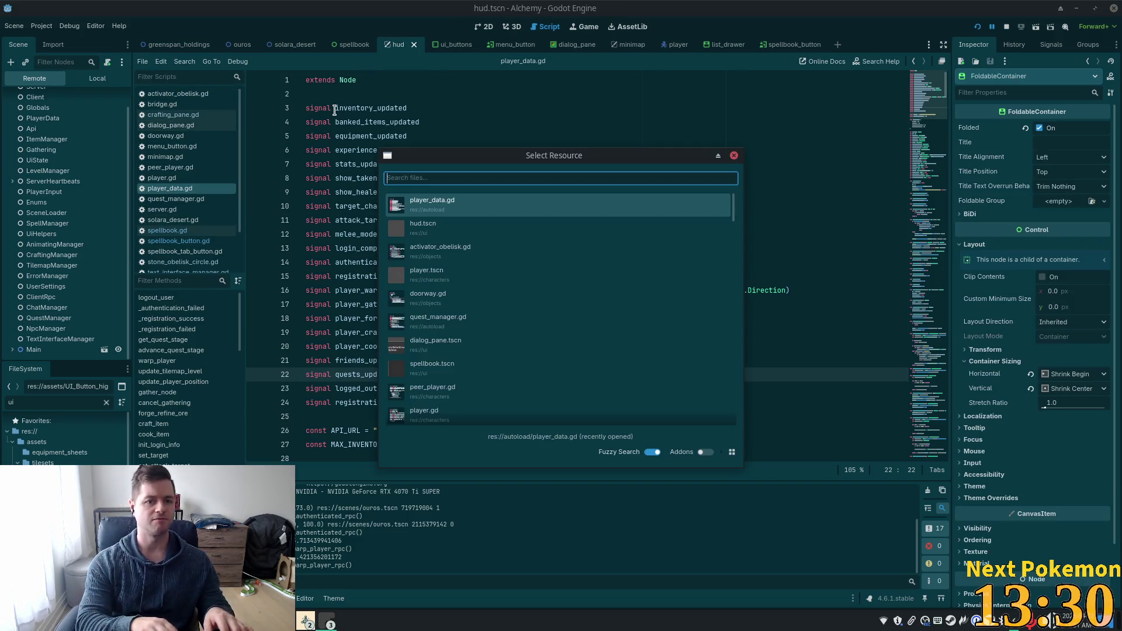
type("action")
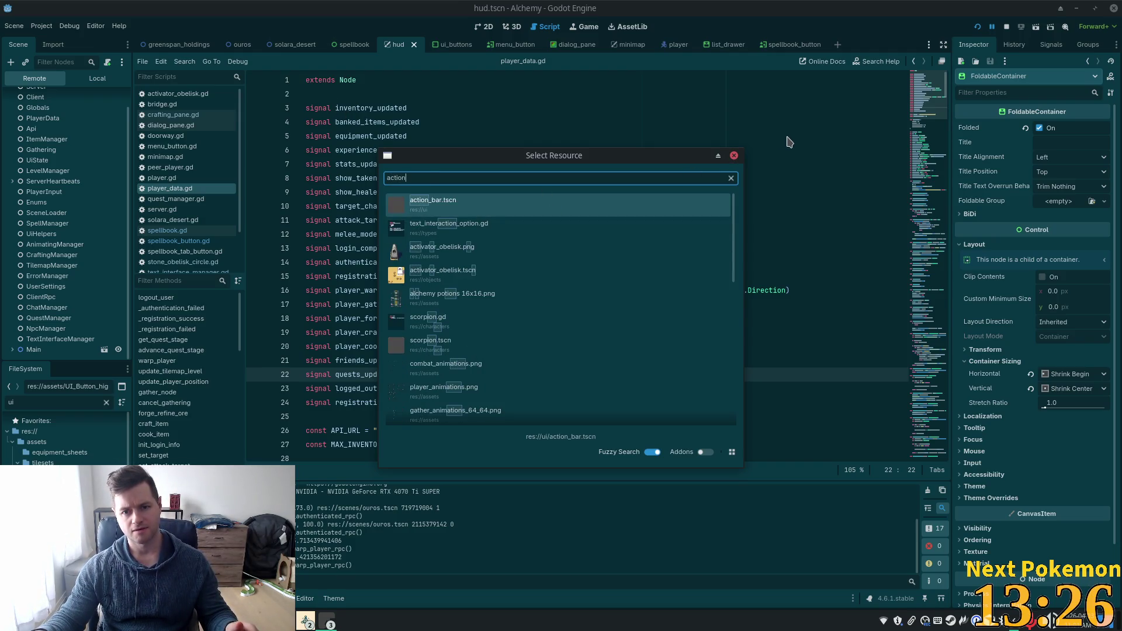
left_click(649, 138)
key("alt+shift+o")
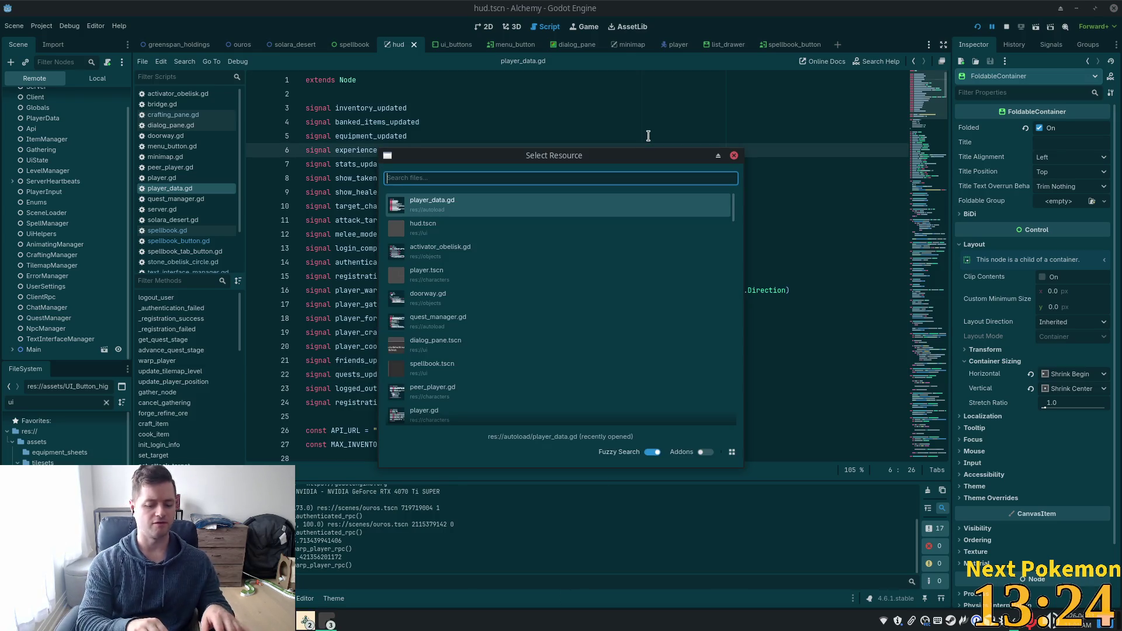
type("i")
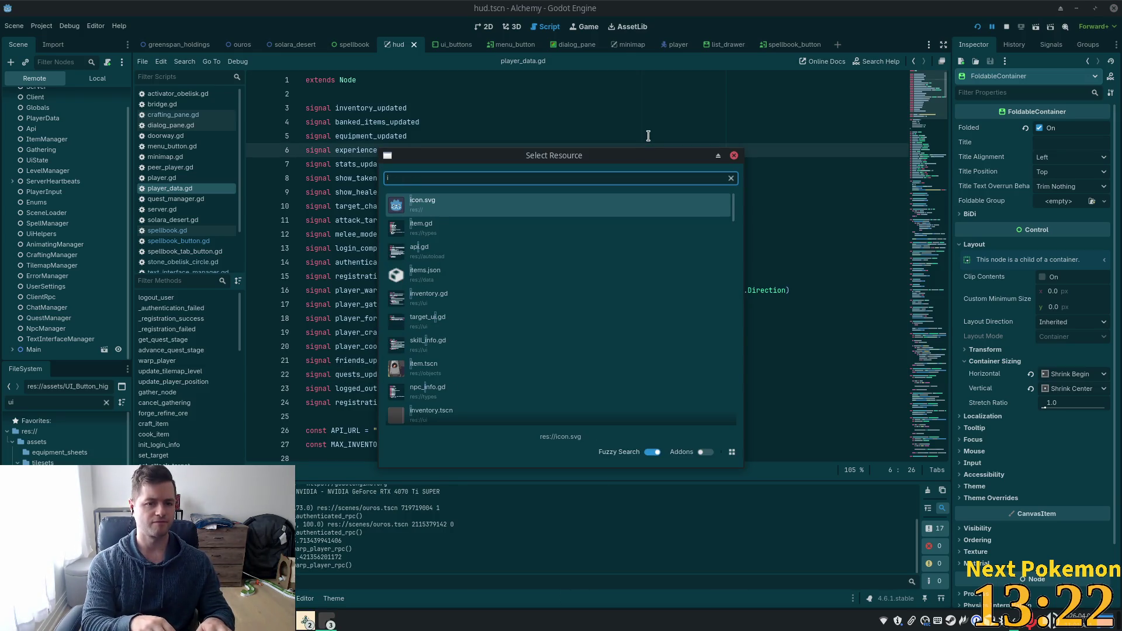
key("BackSpace")
type("ac")
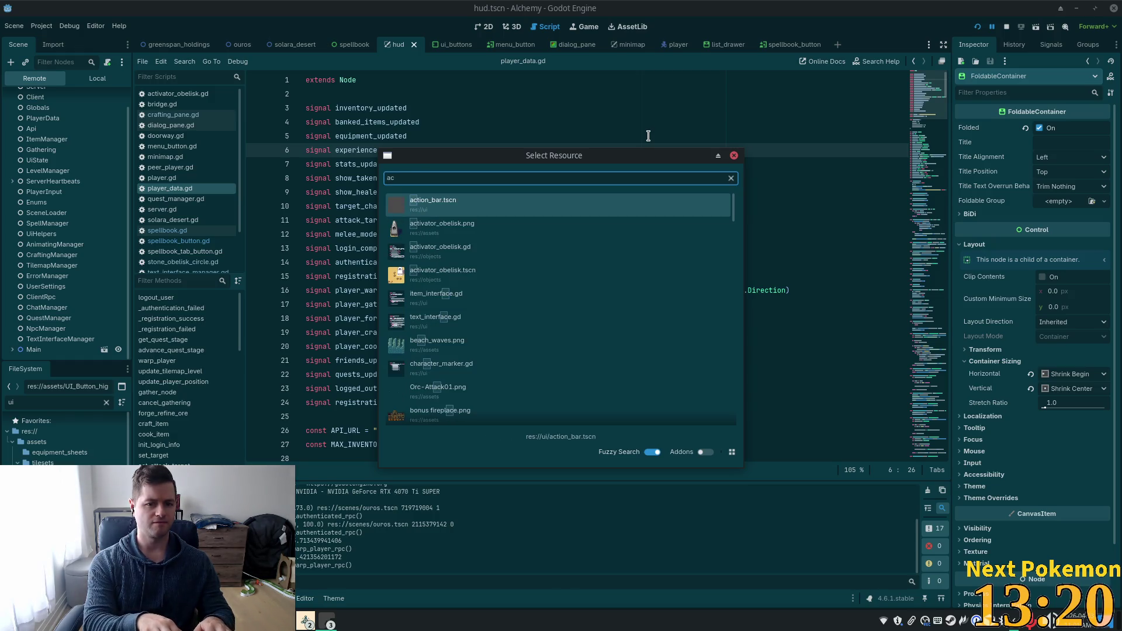
type("t")
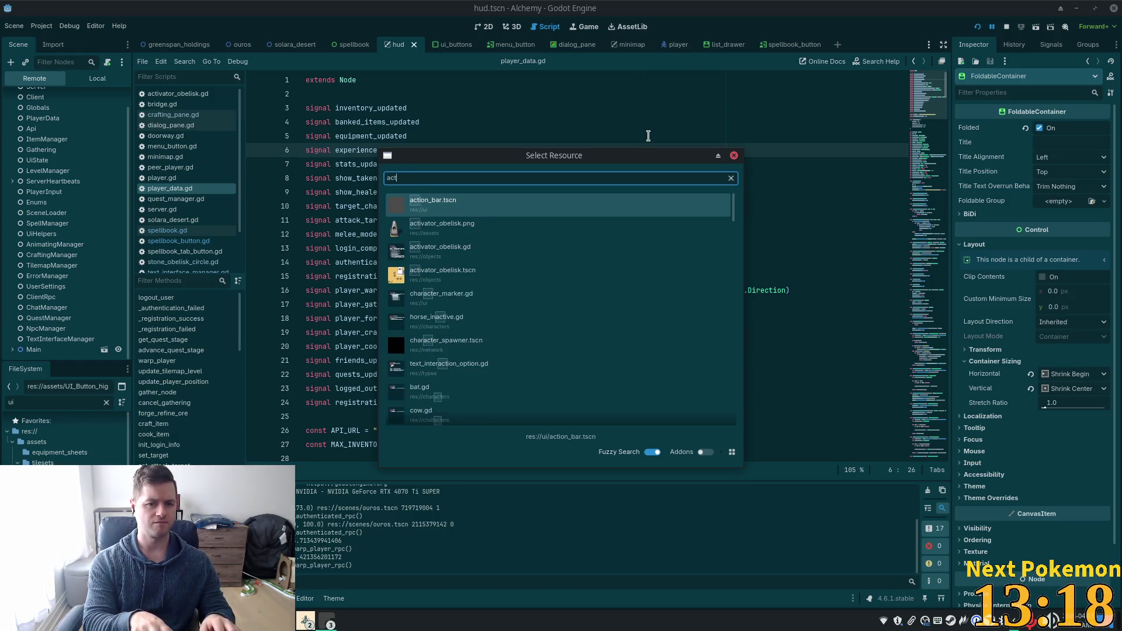
key("BackSpace")
key("BackSpace")
key("BackSpace")
type("spell_icon")
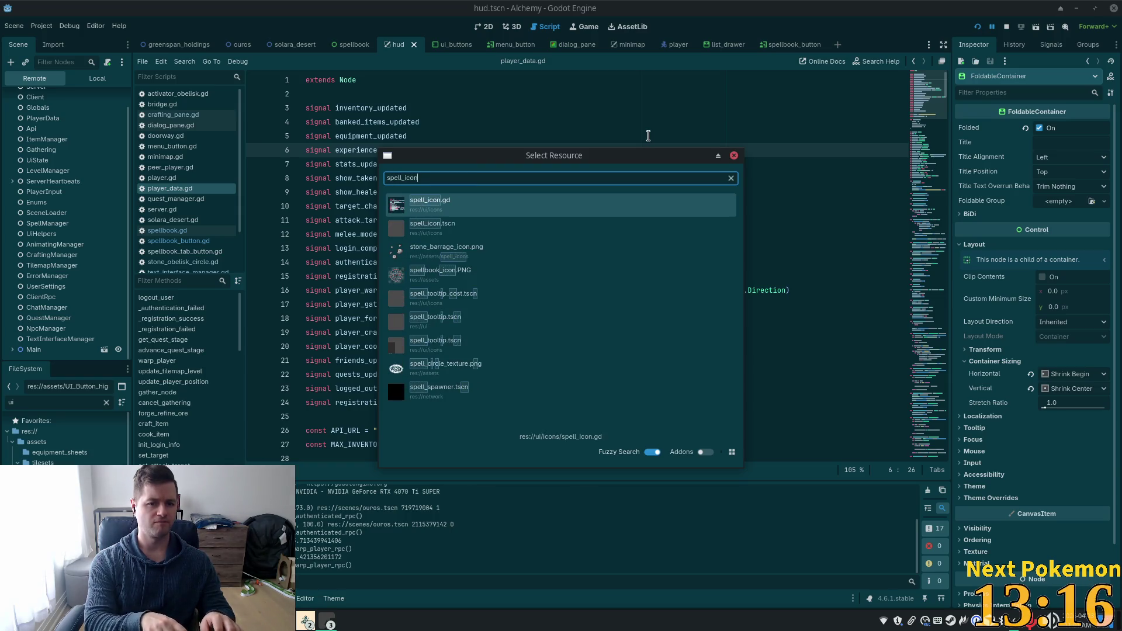
double_click(489, 229)
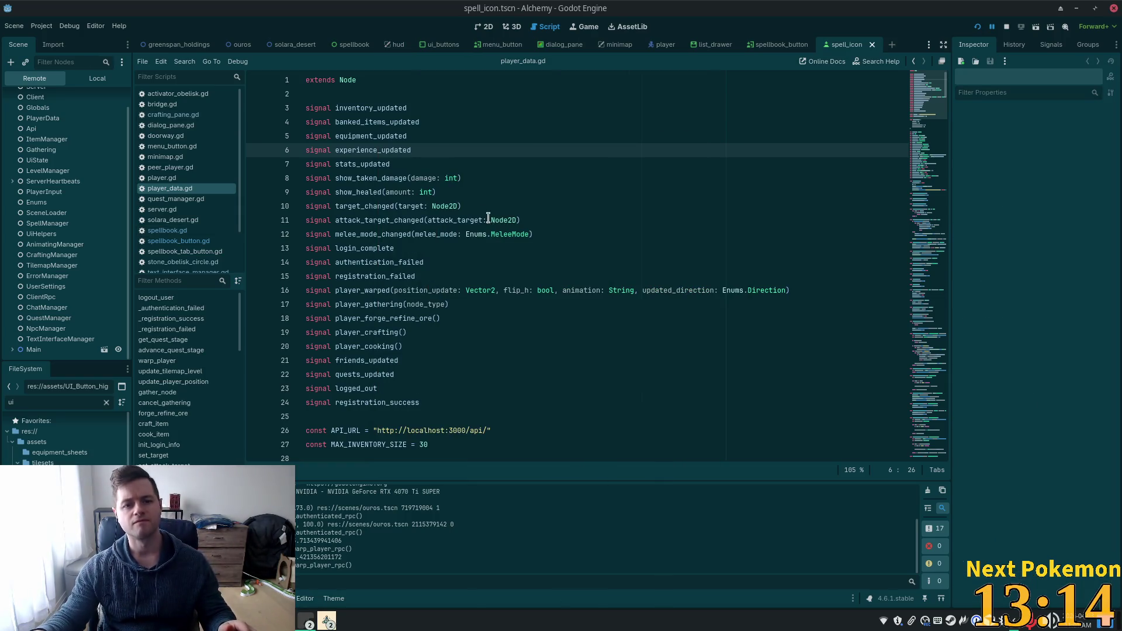
- Open the SpellIcon node's script and jump to the UserSettings definition in user_settings.gd
left_click(482, 27)
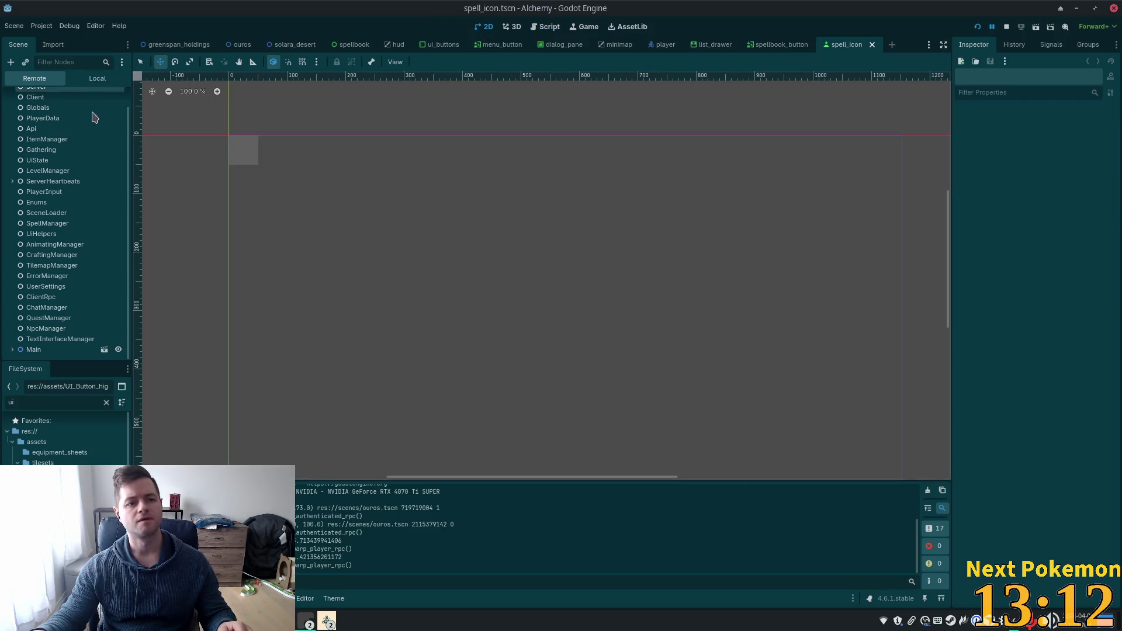
left_click(97, 79)
left_click(97, 97)
left_click(110, 97)
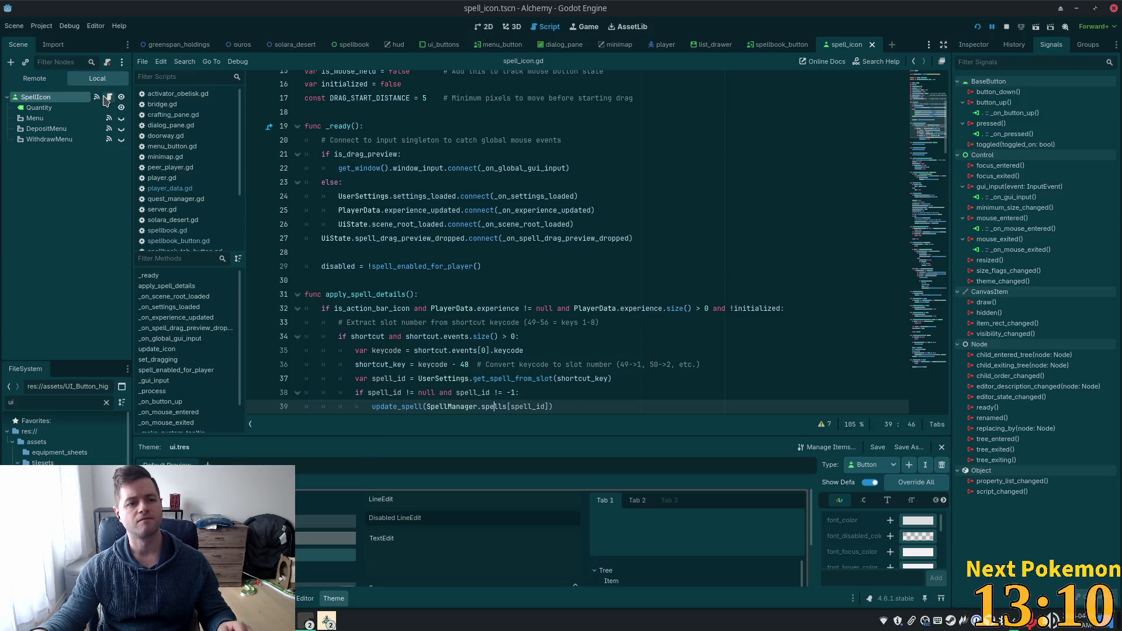
double_click(372, 196)
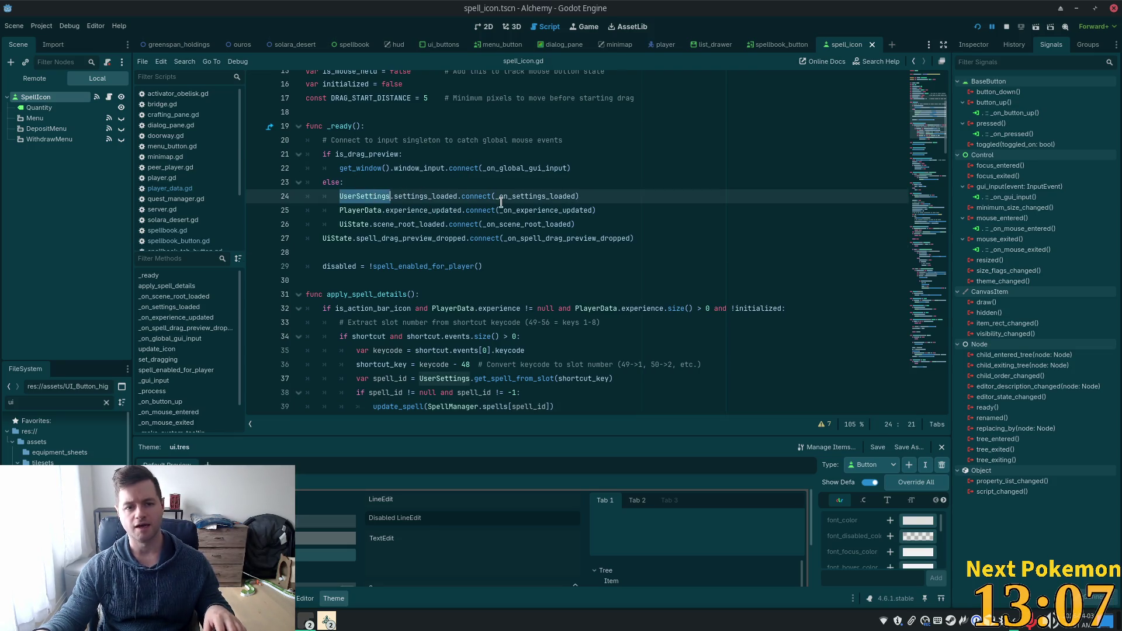
left_click(362, 196, "ctrl")
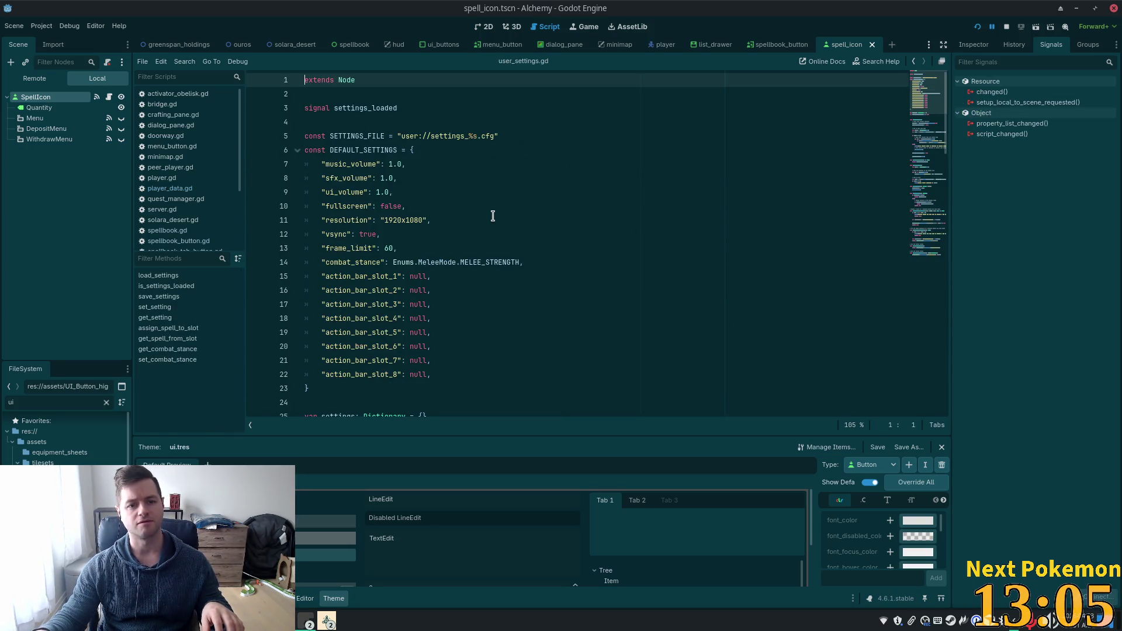
left_click(519, 154)
scroll(582, 180, "down", 4)
scroll(543, 187, "up", 3)
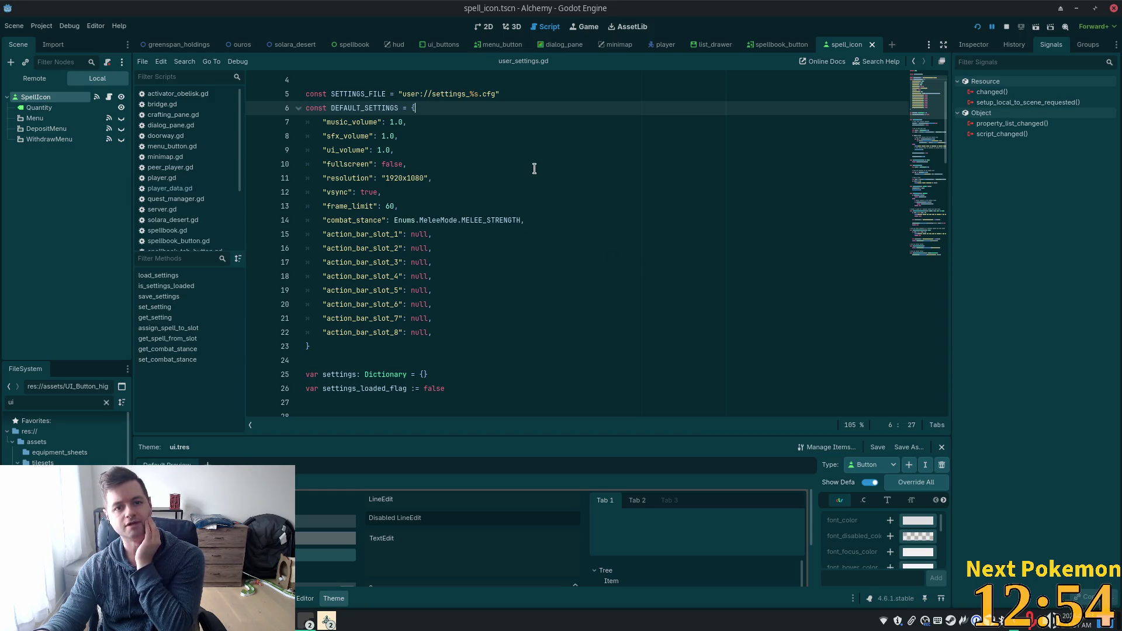
double_click(330, 92)
double_click(450, 95)
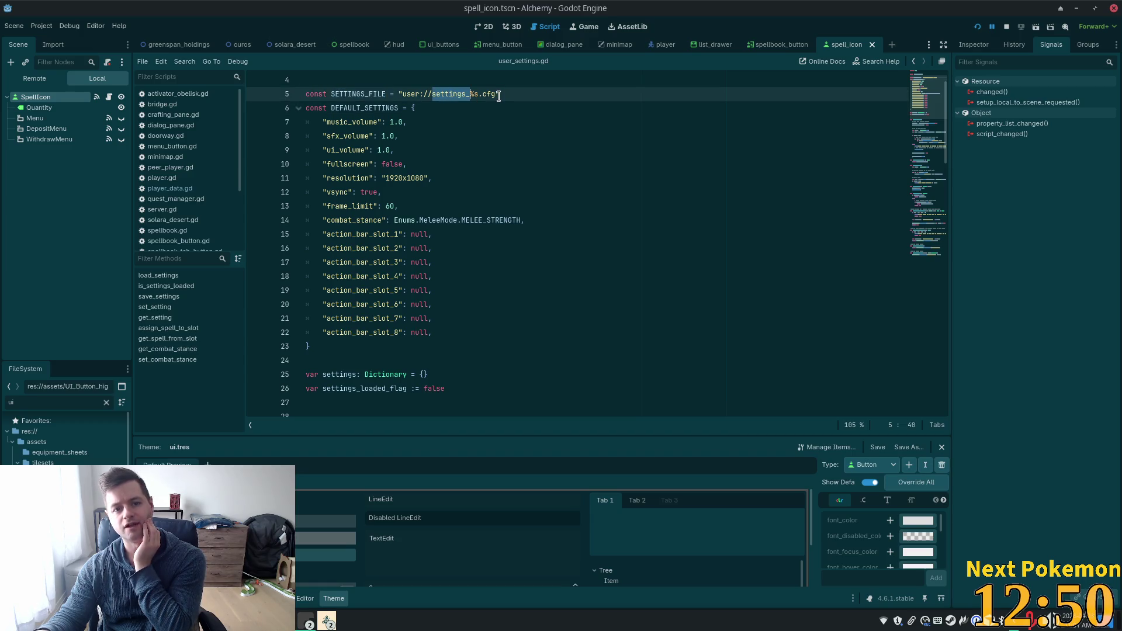
mouse_move(499, 95)
left_mouse_down()
mouse_move(403, 96)
mouse_move(474, 307)
left_mouse_up()
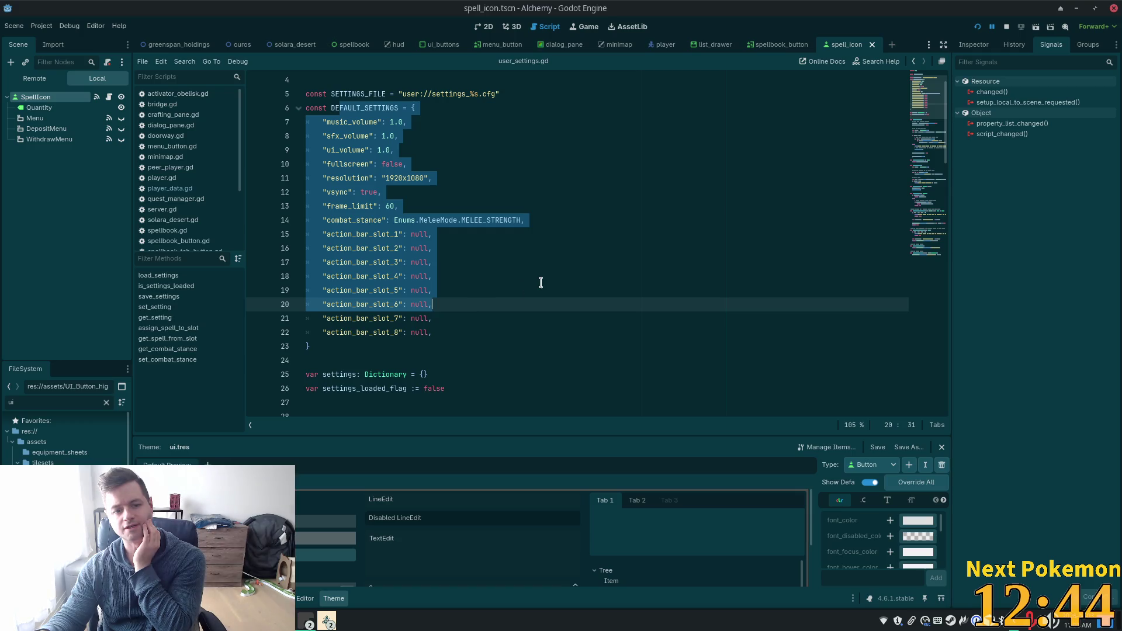
scroll(514, 292, "down", 3)
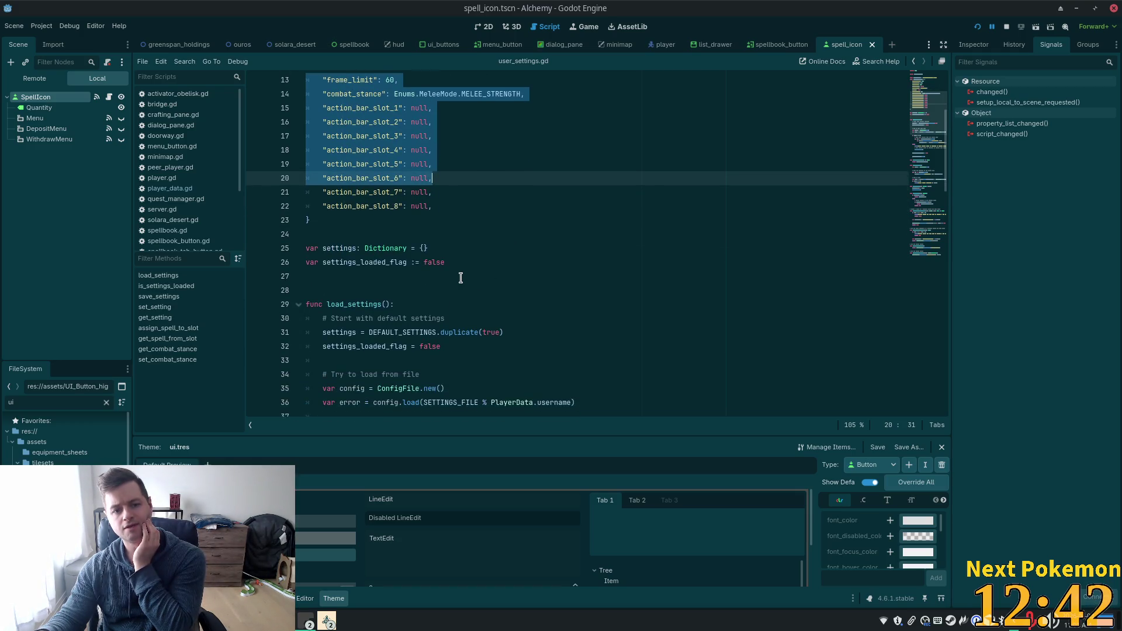
scroll(460, 278, "down", 5)
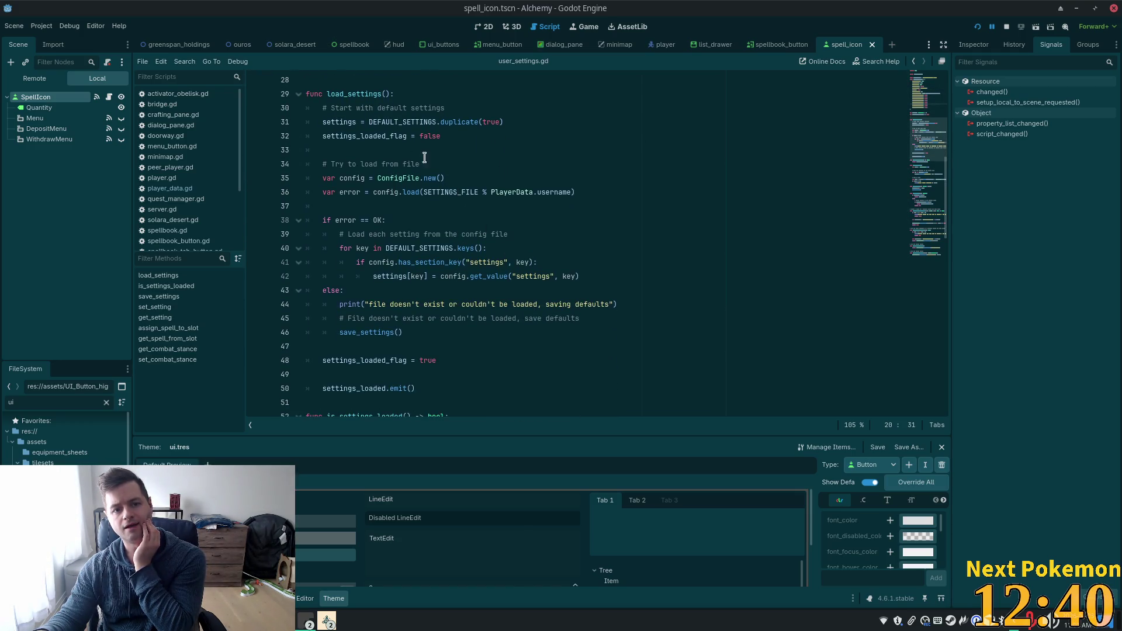
scroll(433, 228, "down", 7)
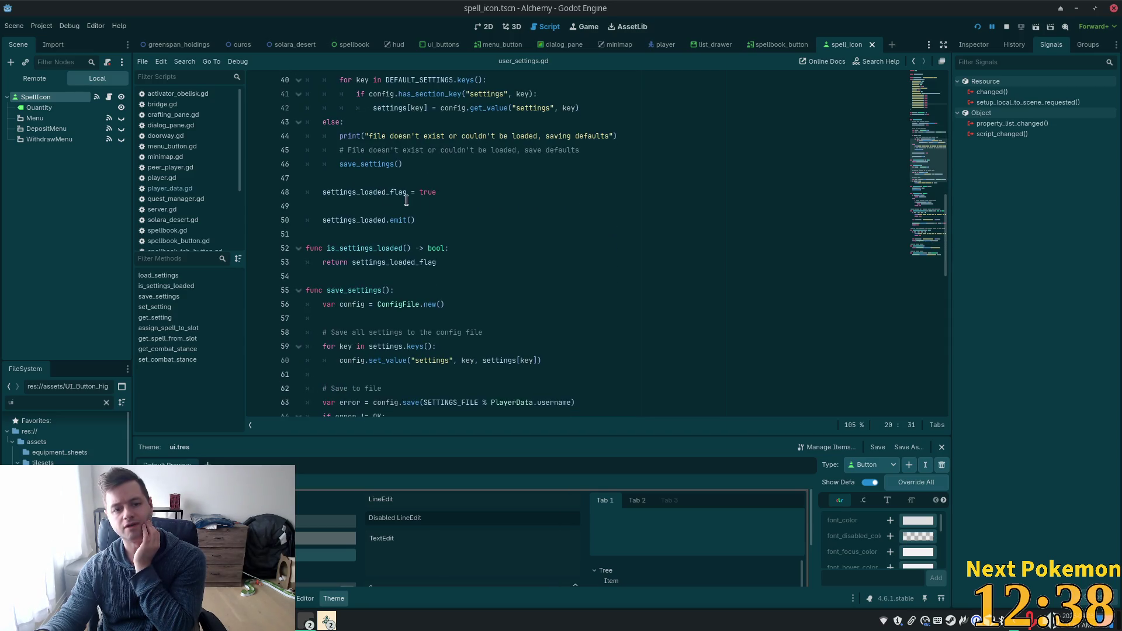
left_click(320, 178)
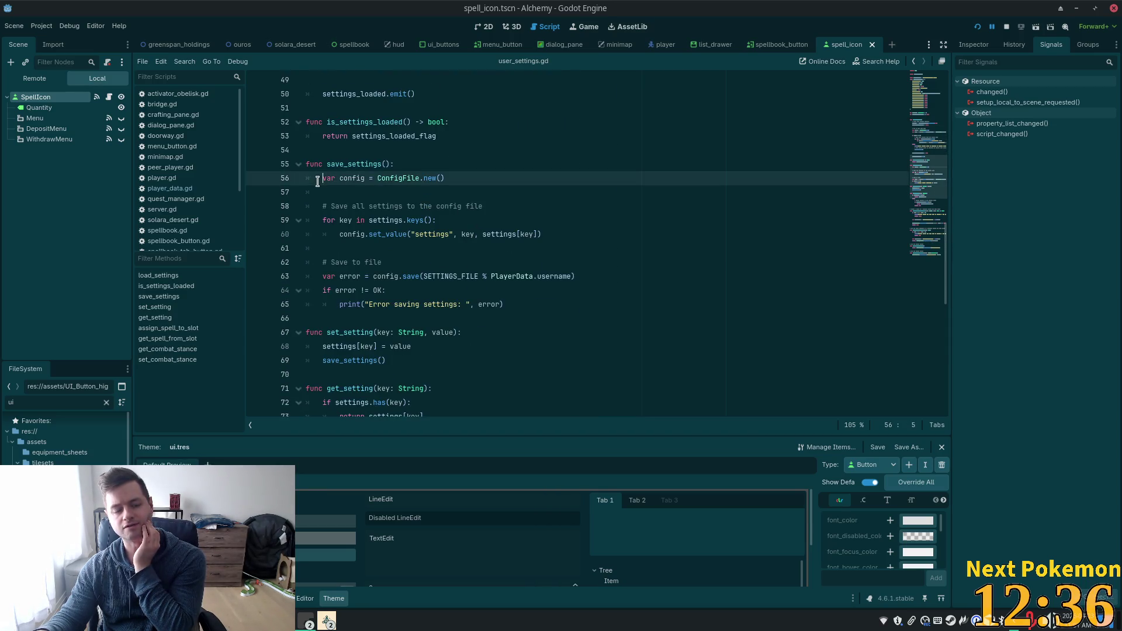
double_click(398, 179)
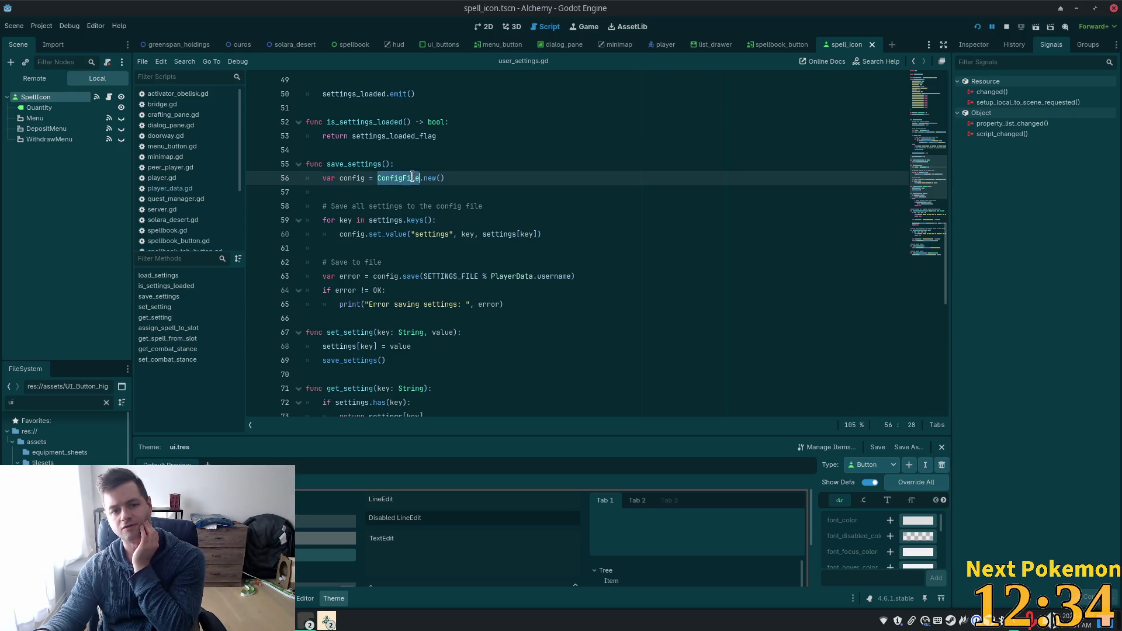
mouse_move(395, 180)
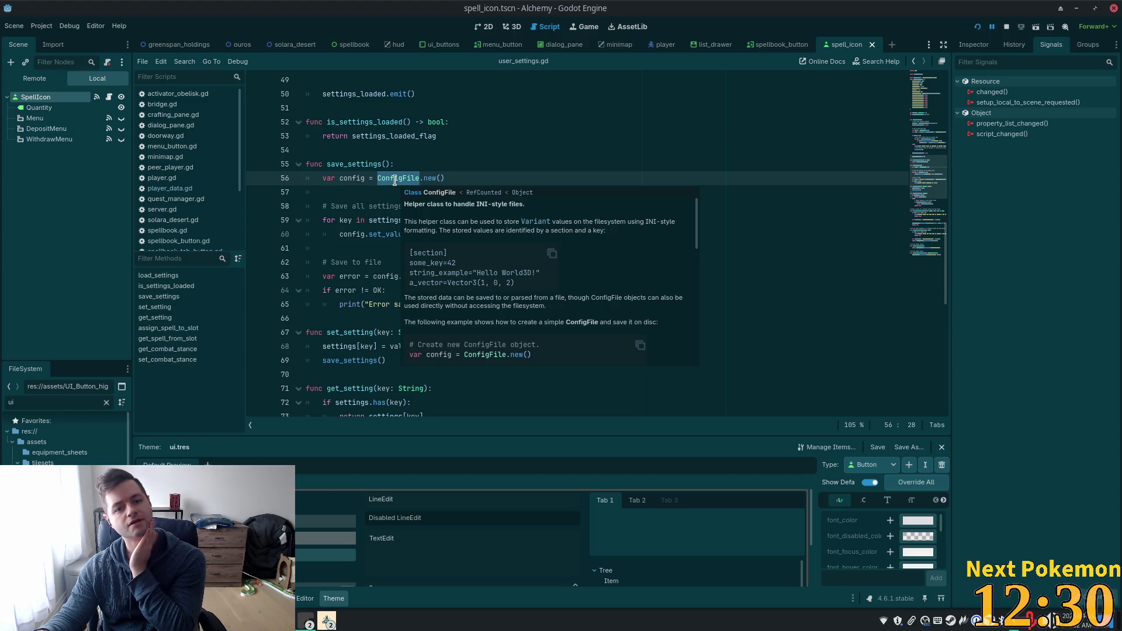
left_click(438, 180)
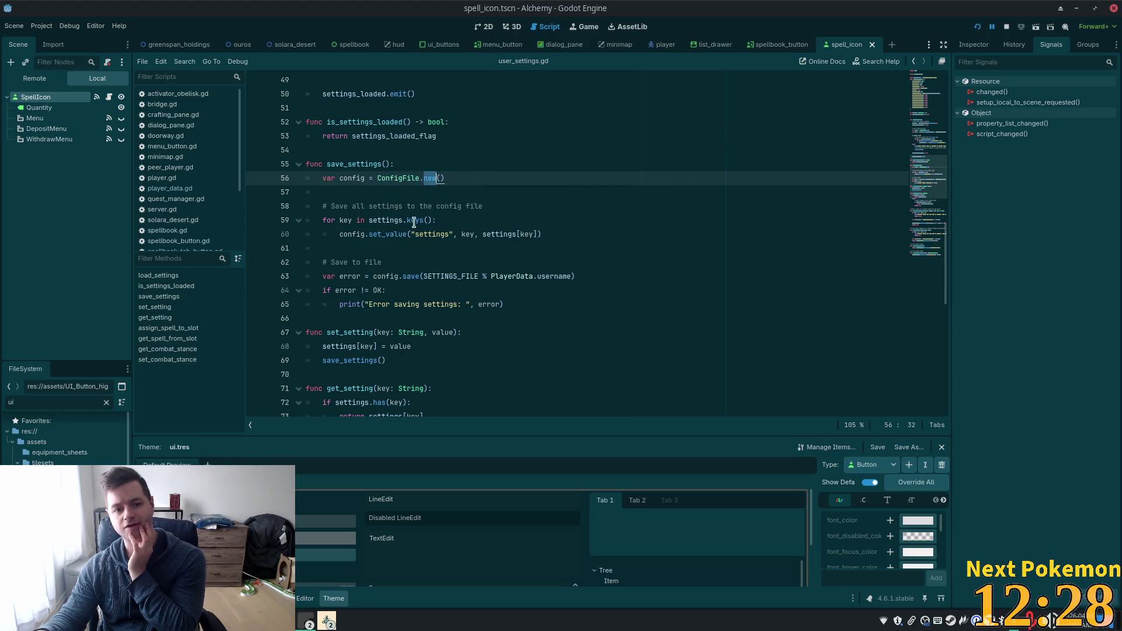
left_click(357, 236)
left_click(404, 234)
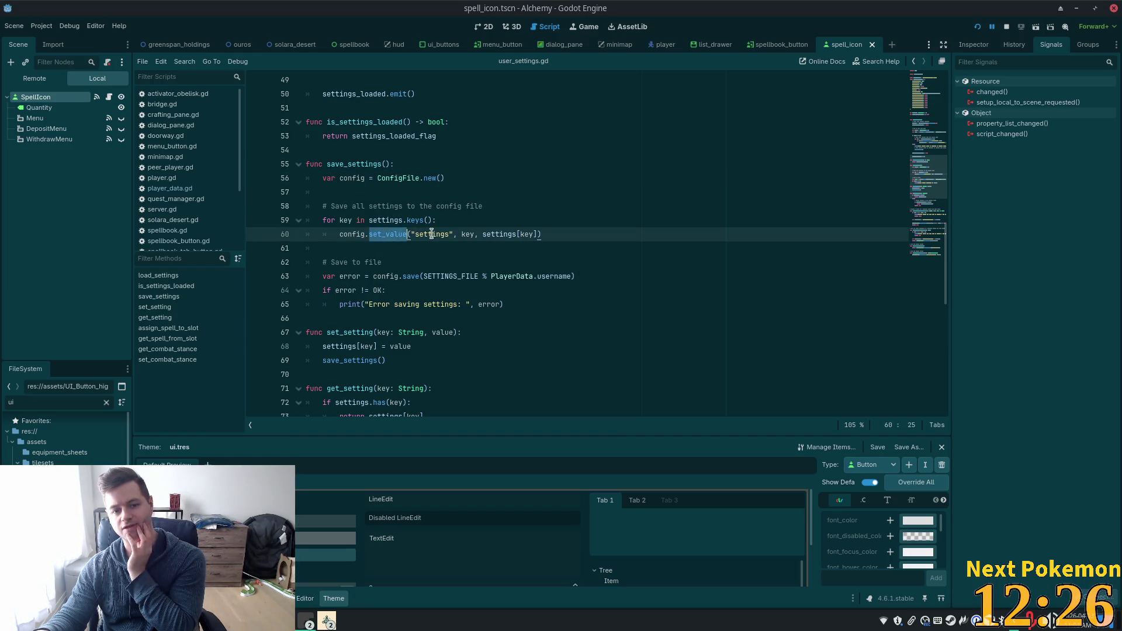
double_click(431, 234)
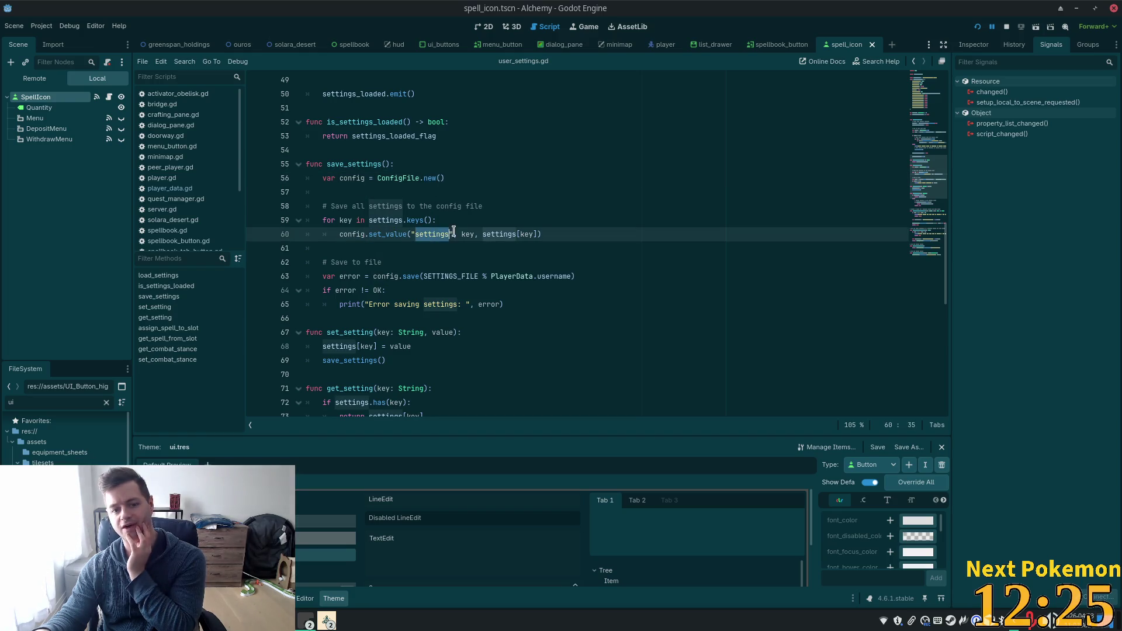
left_click(390, 276)
left_click_drag(400, 276, 437, 277)
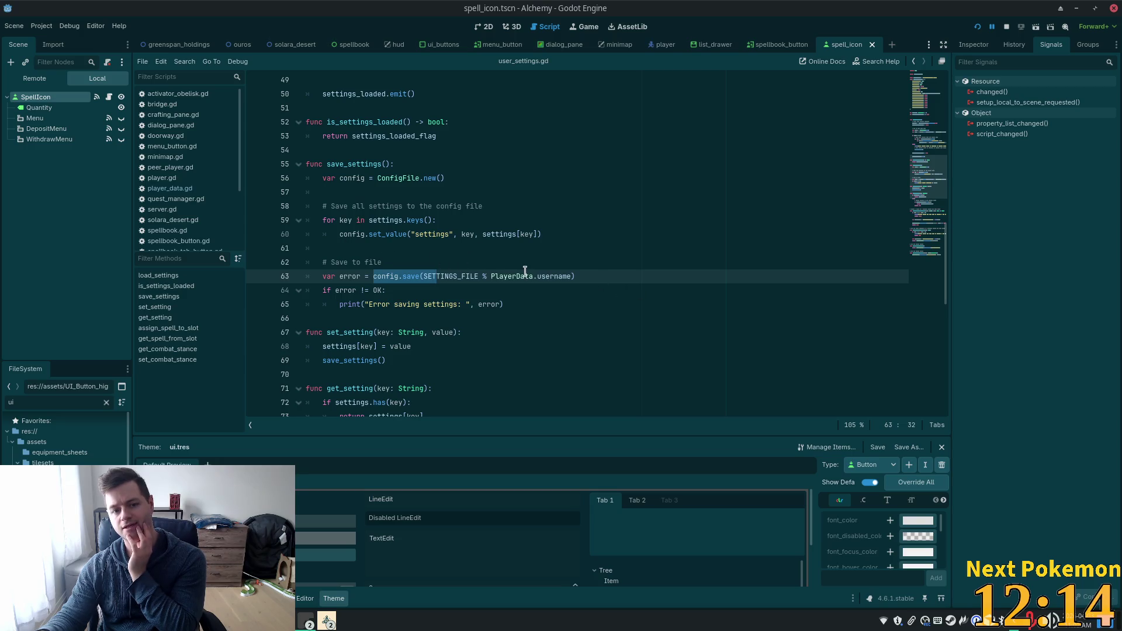
scroll(437, 222, "up", 2)
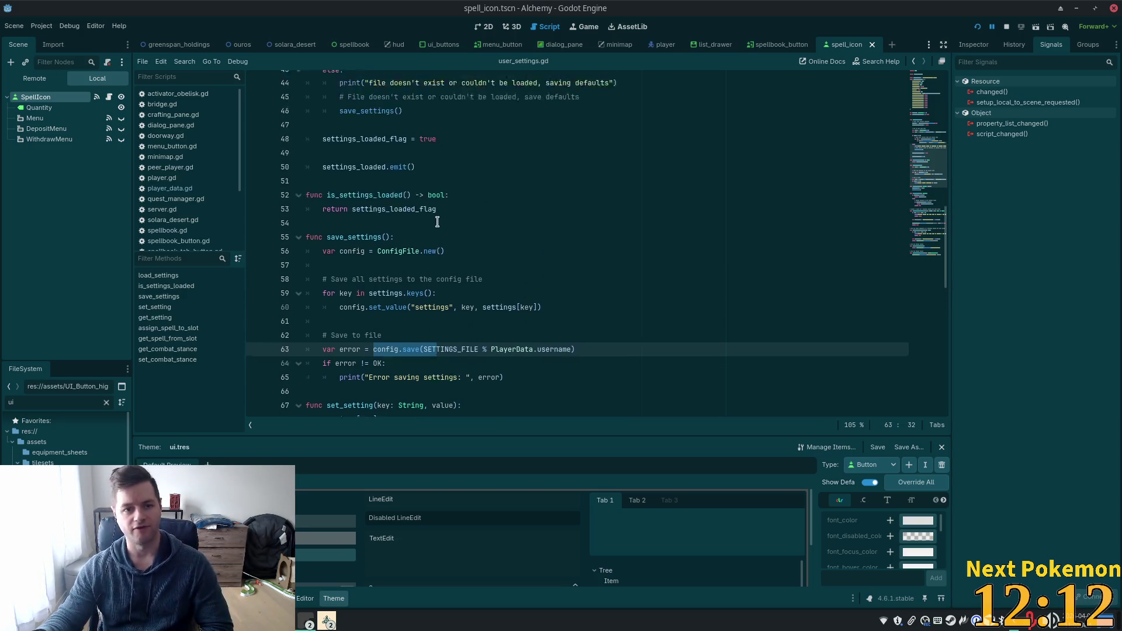
scroll(437, 222, "up", 6)
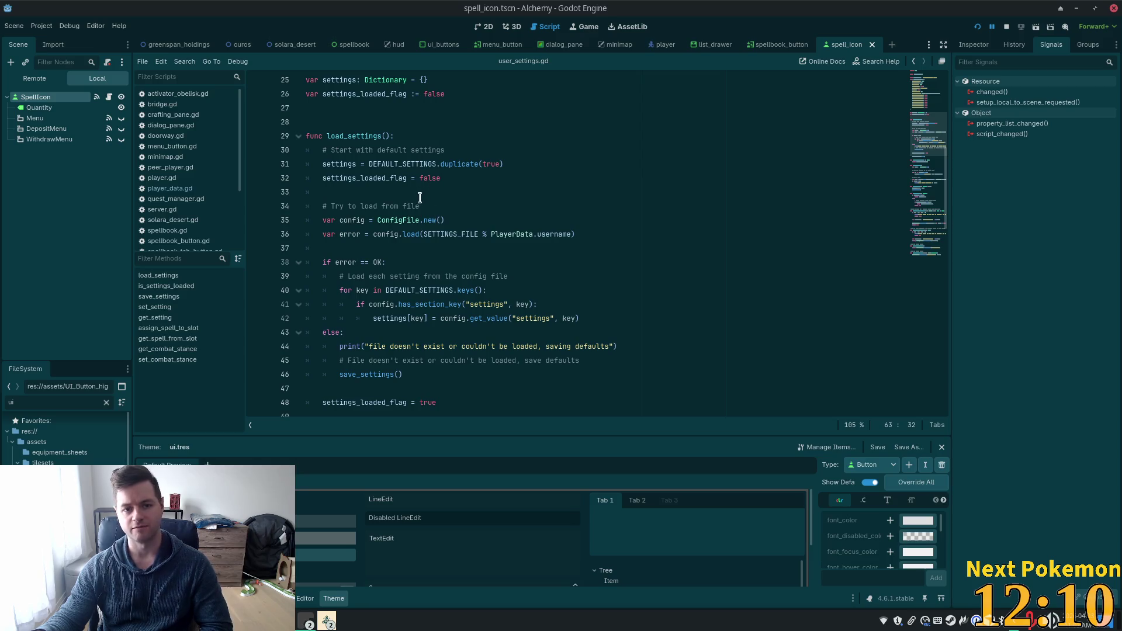
left_click(351, 125)
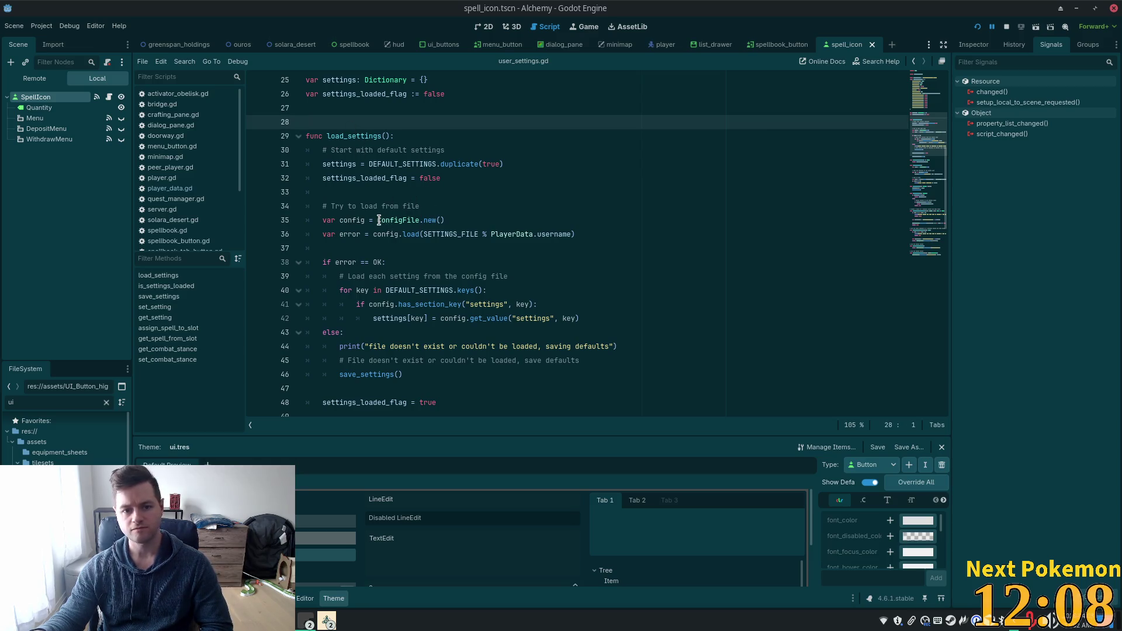
left_click_drag(378, 219, 462, 223)
scroll(425, 265, "down", 1)
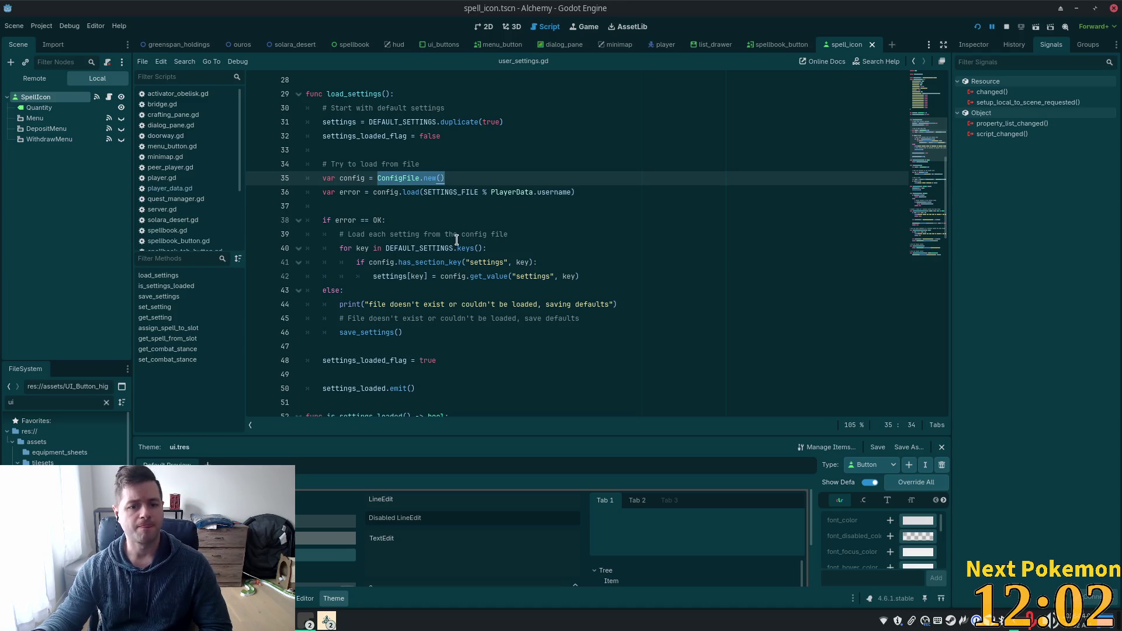
scroll(456, 240, "down", 1)
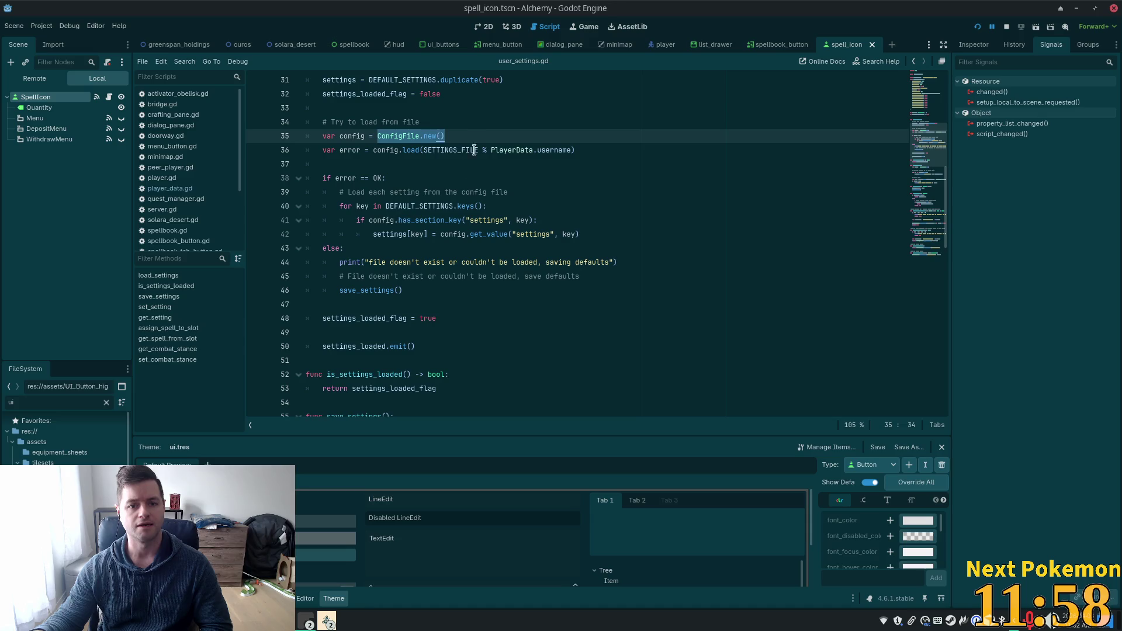
left_click_drag(374, 150, 612, 153)
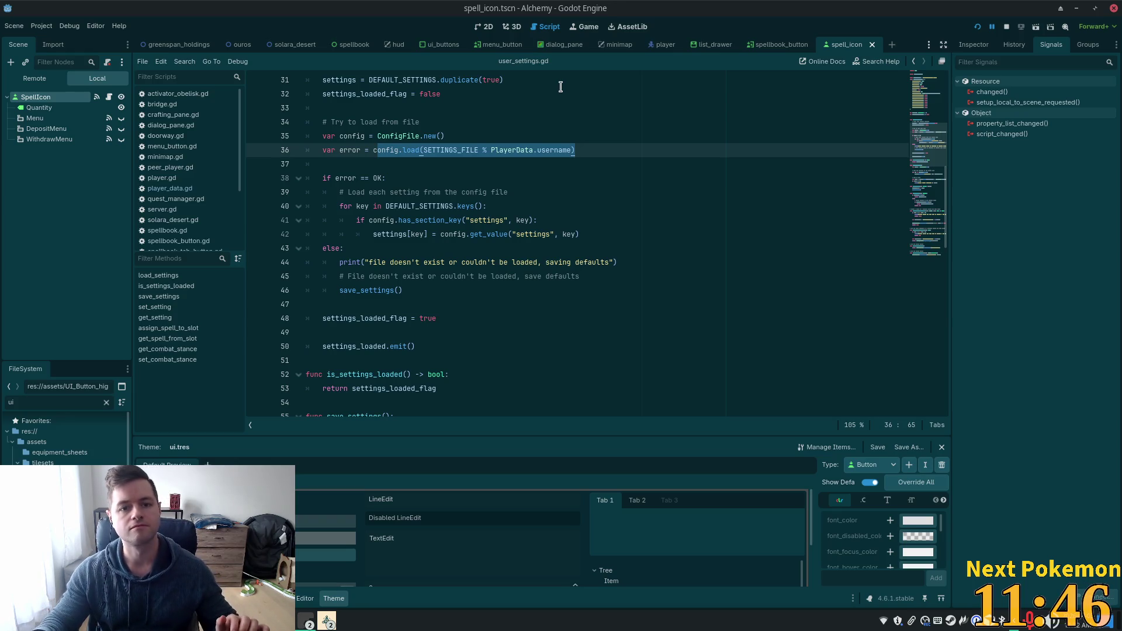
scroll(538, 176, "up", 4)
scroll(529, 211, "up", 5)
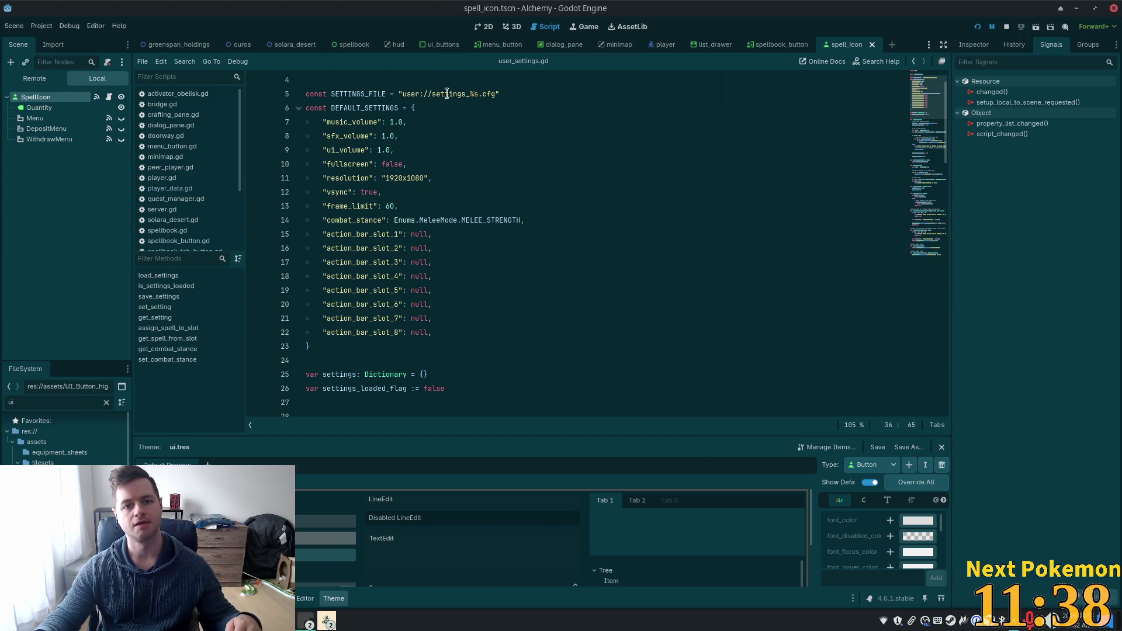
- Launch the Alchemy game, adjust the system volume and arrange the two game windows
left_click(979, 27)
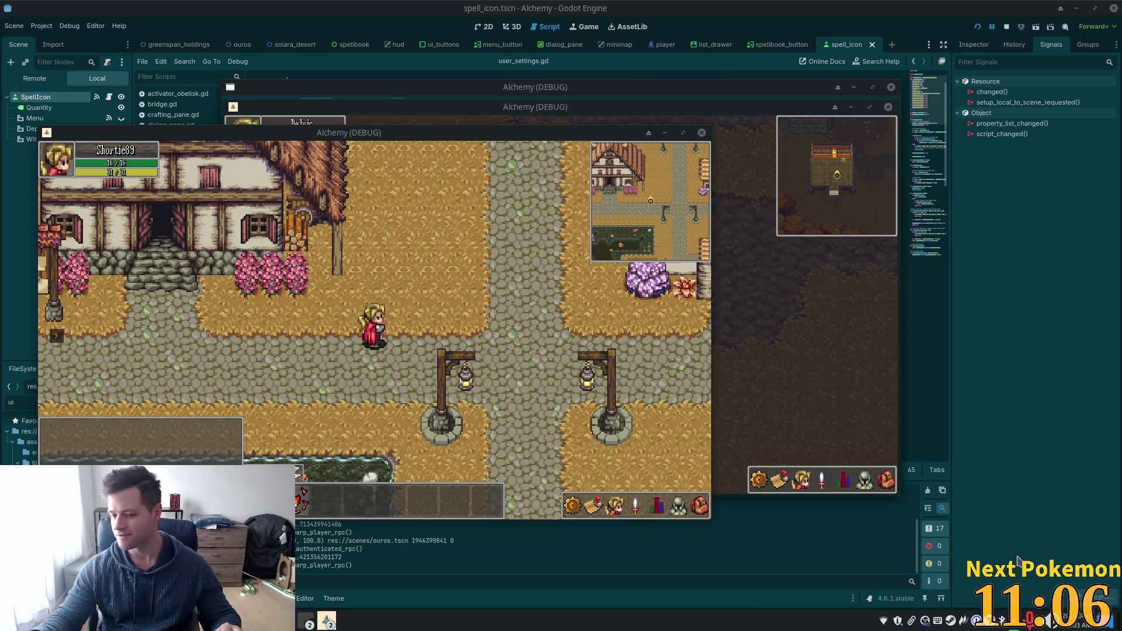
left_click(1049, 620)
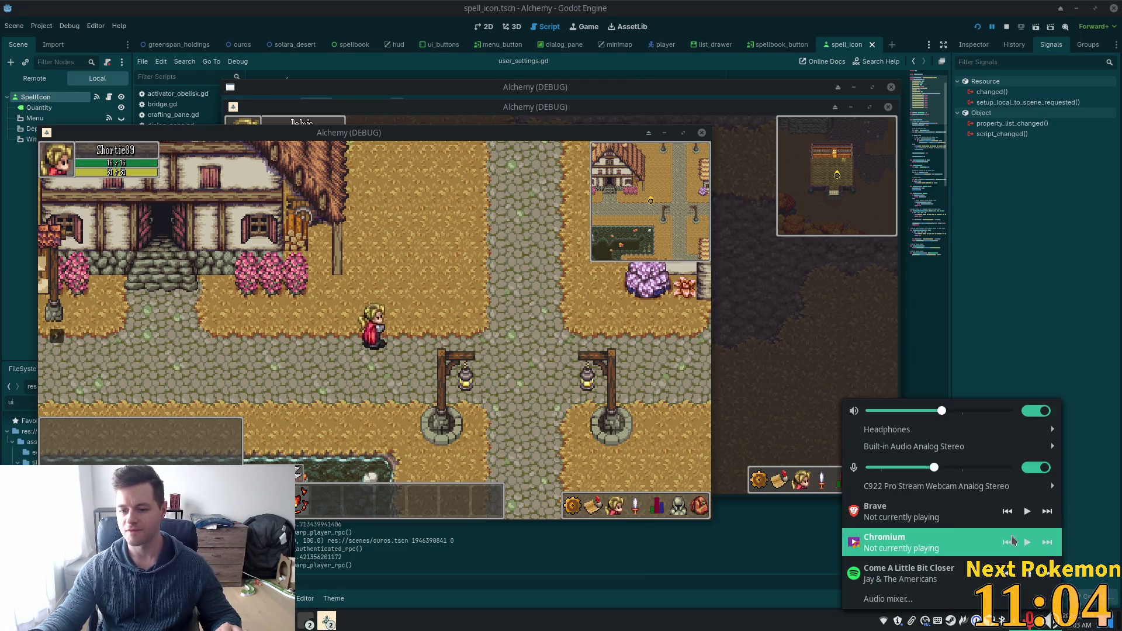
left_click(962, 410)
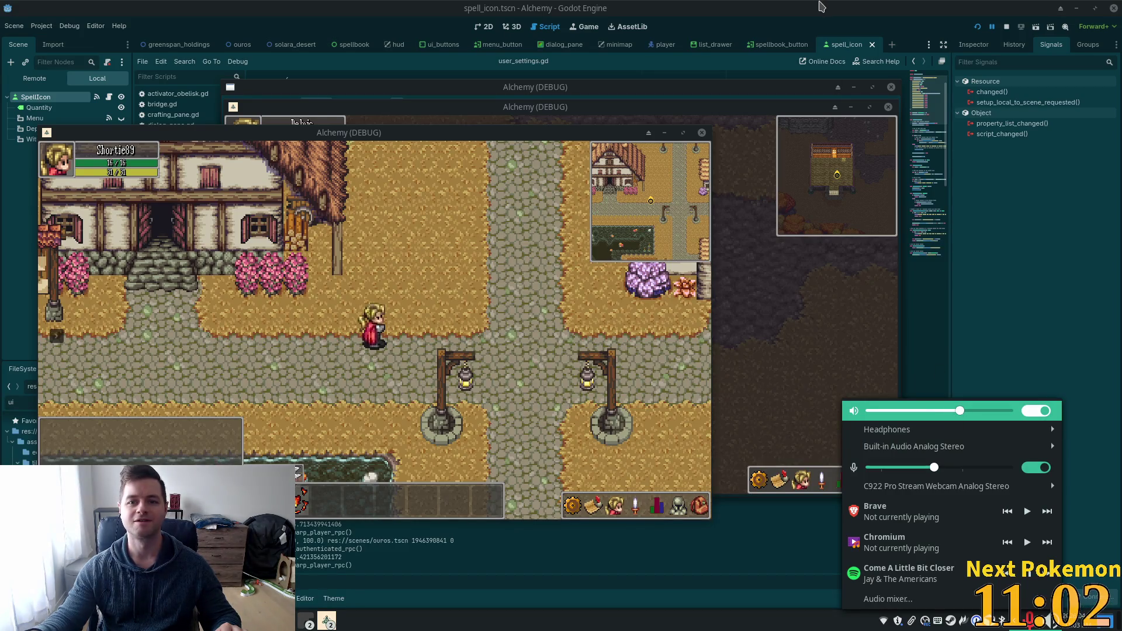
left_click(802, 48)
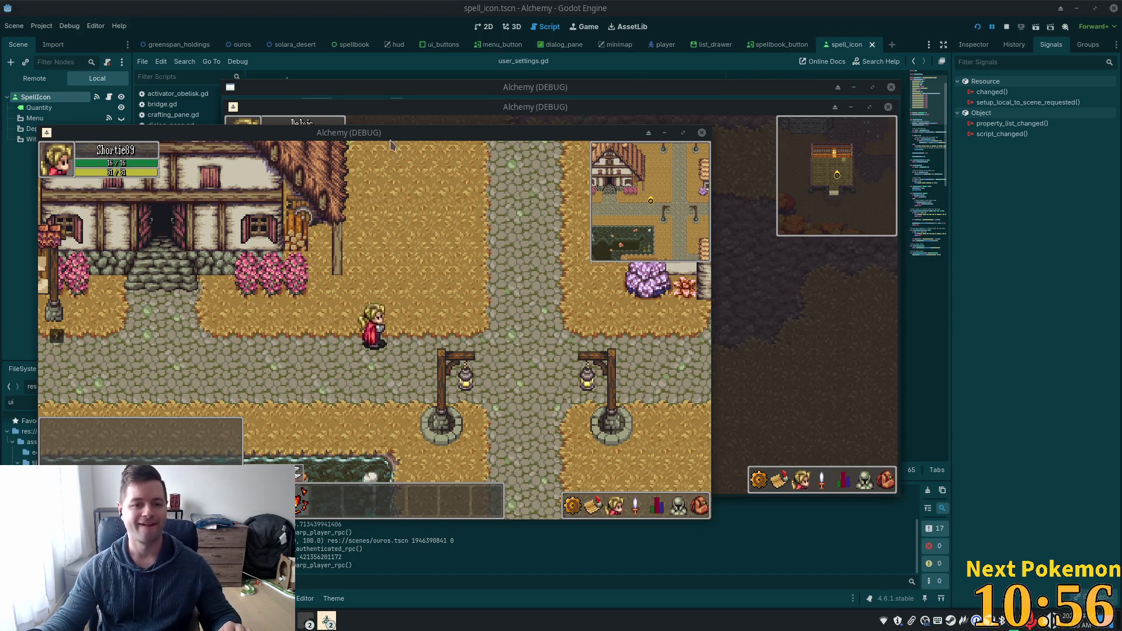
mouse_move(392, 145)
left_mouse_down()
mouse_move(622, 223)
mouse_move(645, 244)
left_mouse_up()
left_click(593, 261)
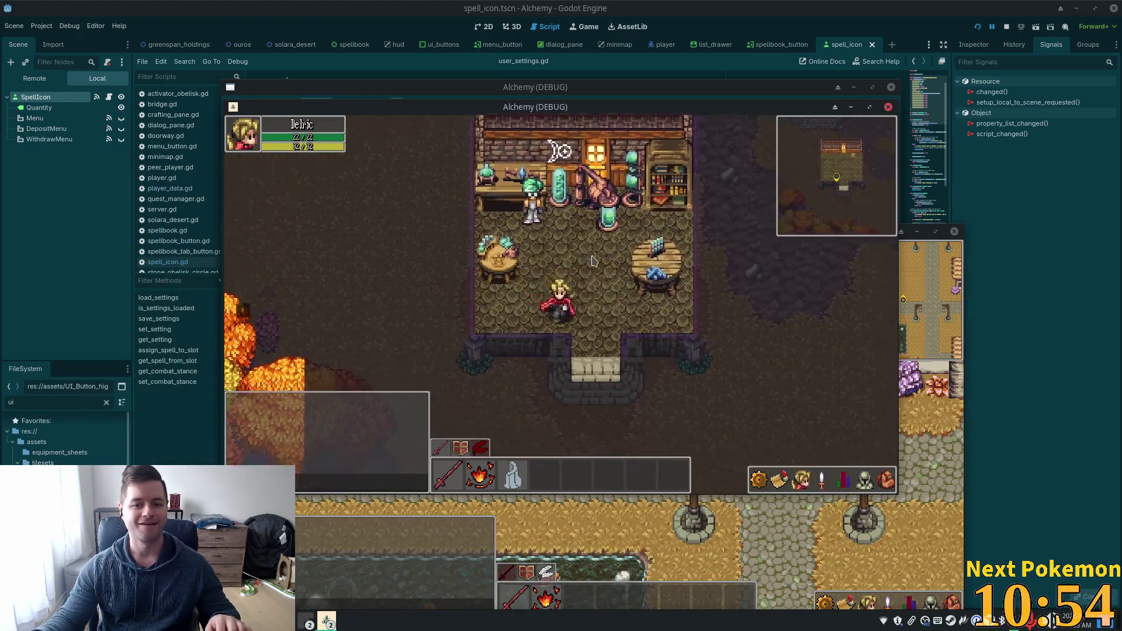
- Walk into the alchemist's house and advance the Master Alchemist's dialogue to the spellbook
key("s")
key("w")
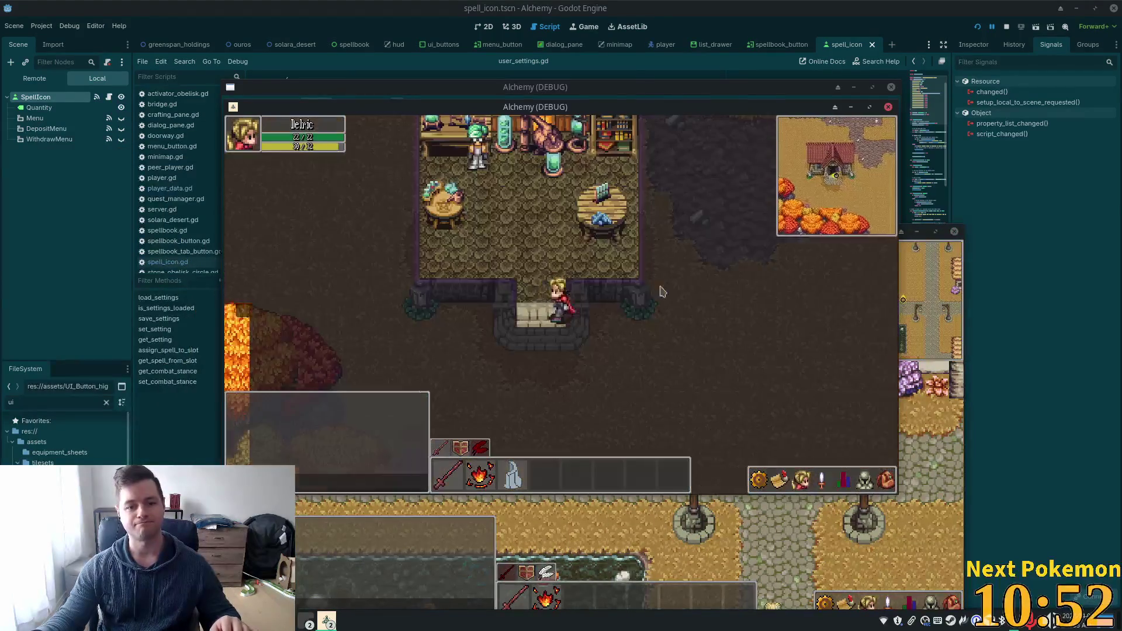
key("w")
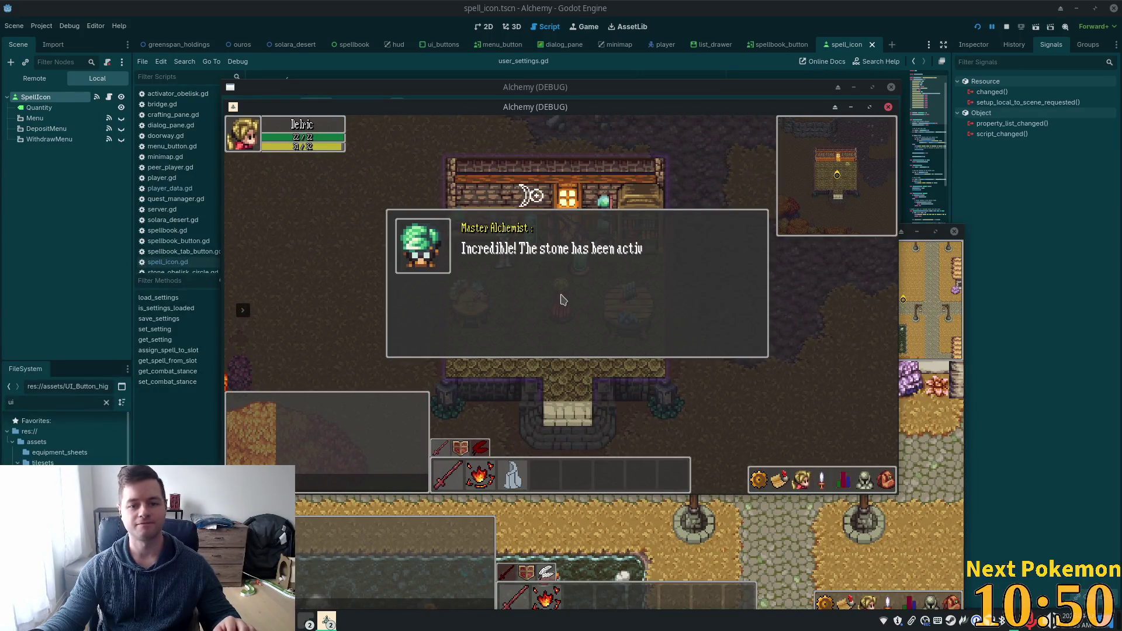
left_click(621, 321)
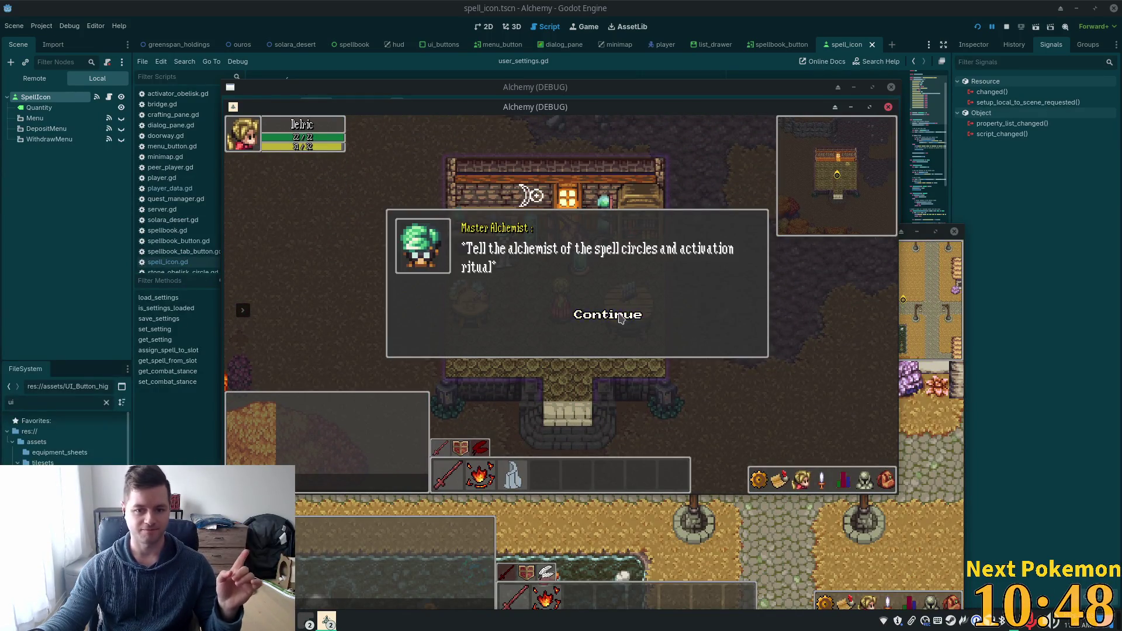
left_click(621, 320)
left_click(622, 319)
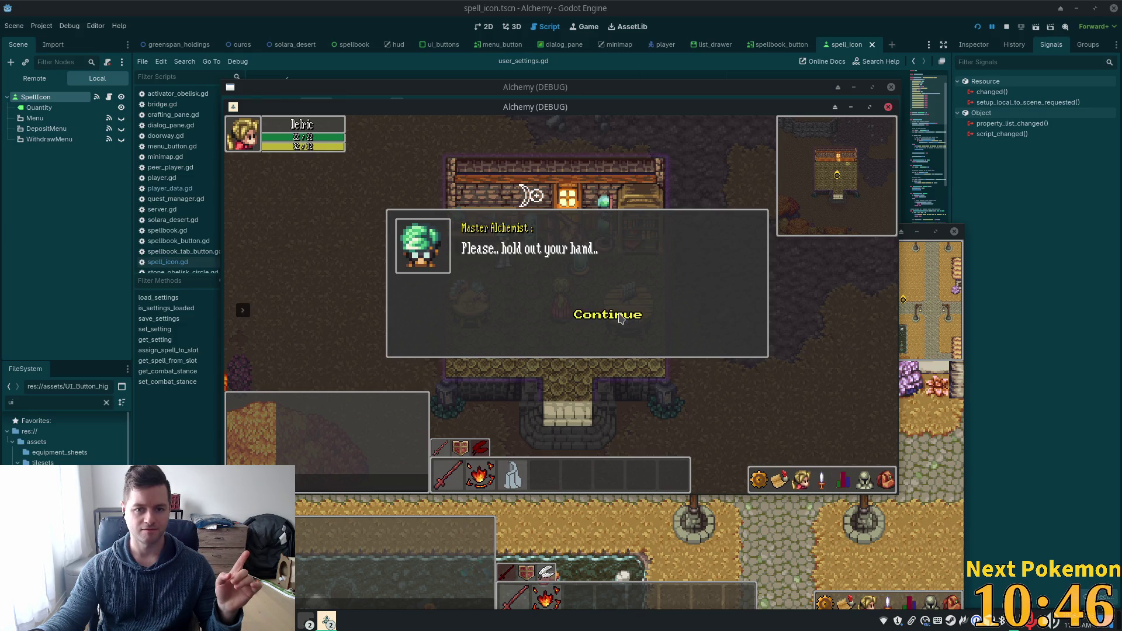
left_click(621, 319)
left_click(621, 319)
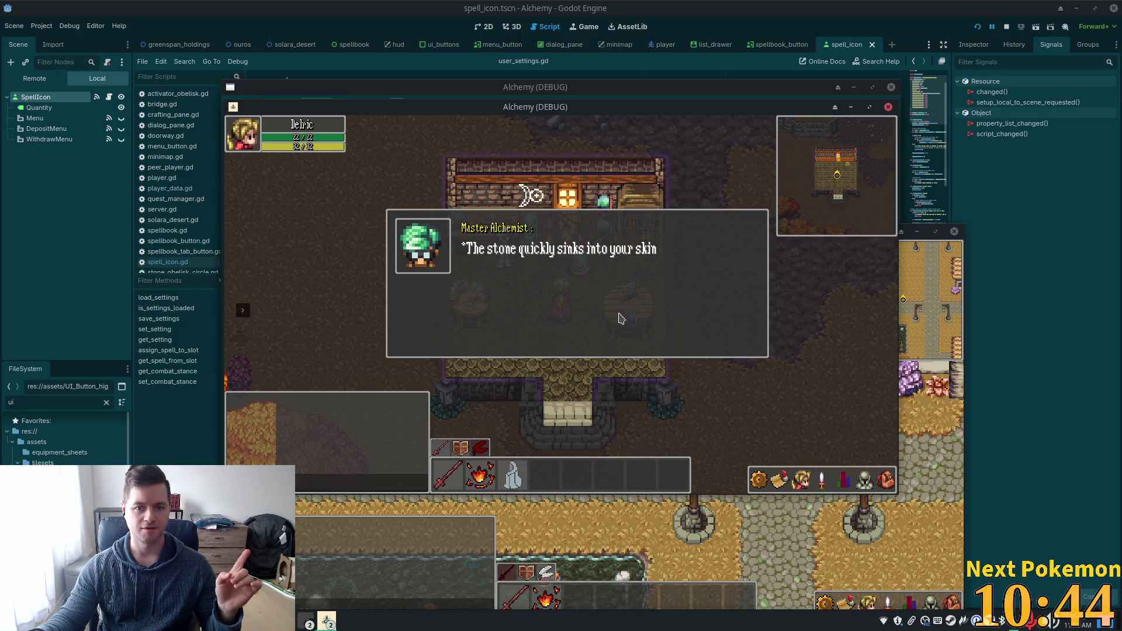
left_click(622, 319)
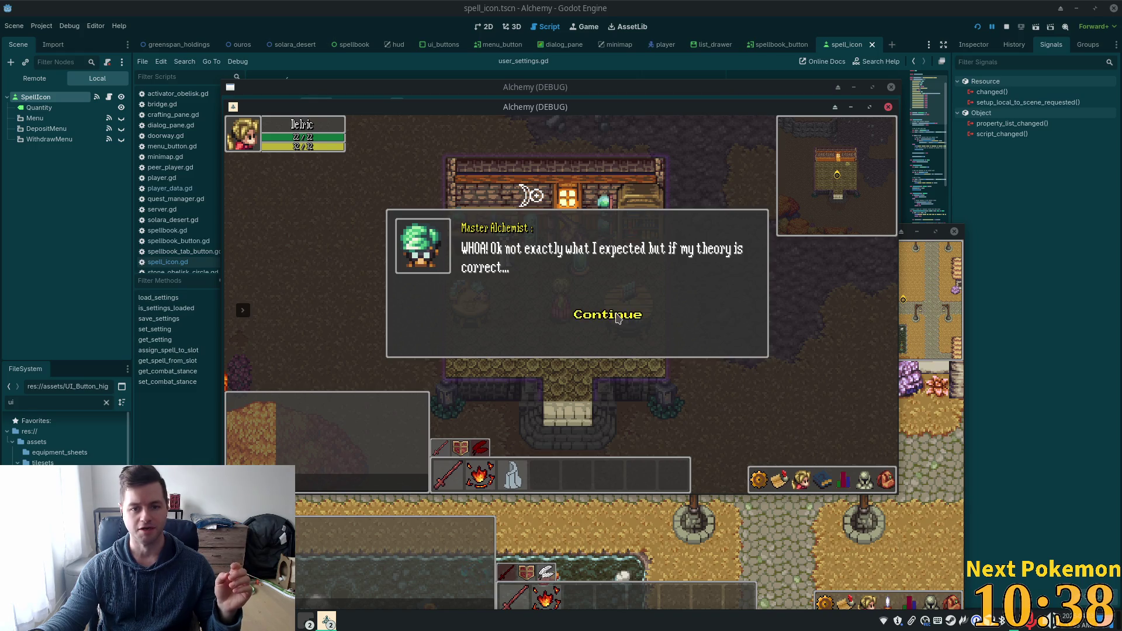
left_click(616, 317)
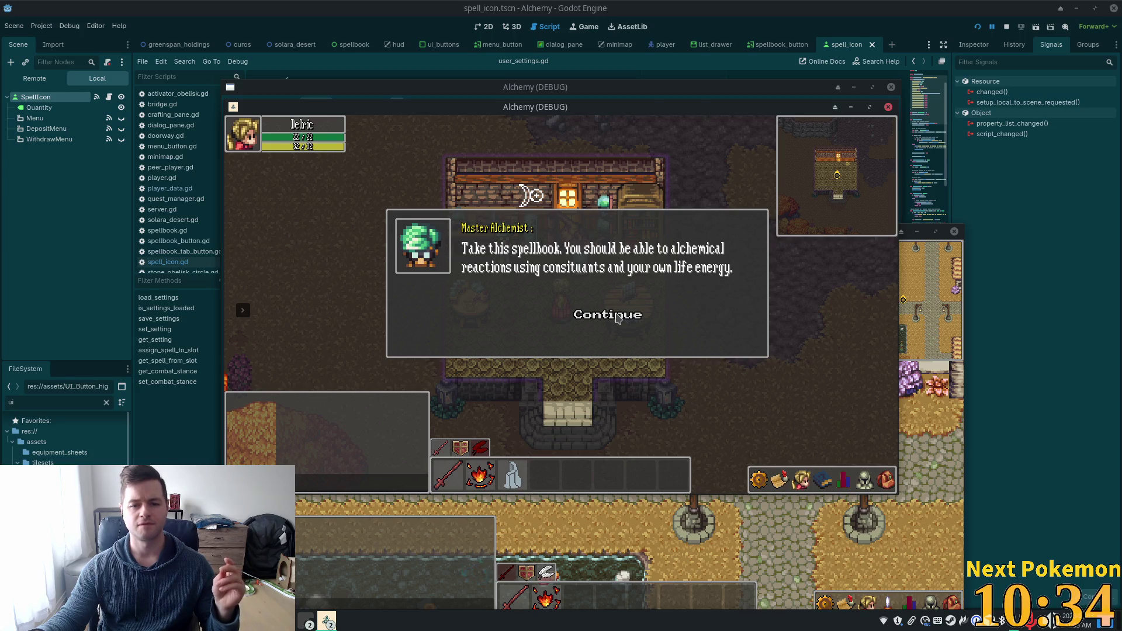
left_click(617, 317)
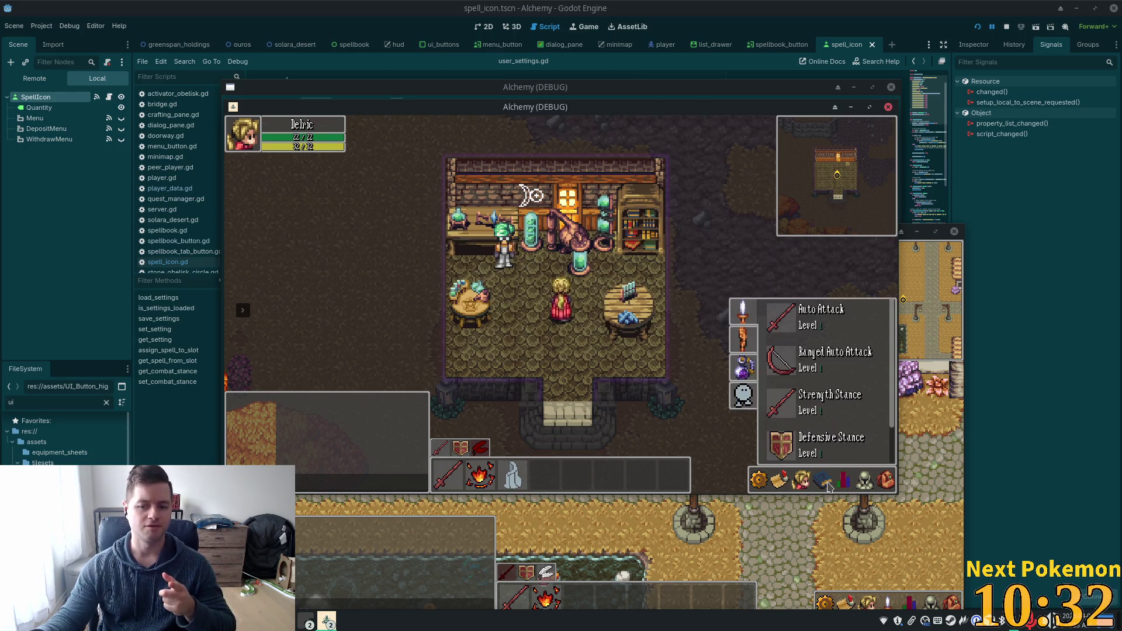
- Close the spellbook list, talk to the alchemist again, then stop the game
left_click(828, 487)
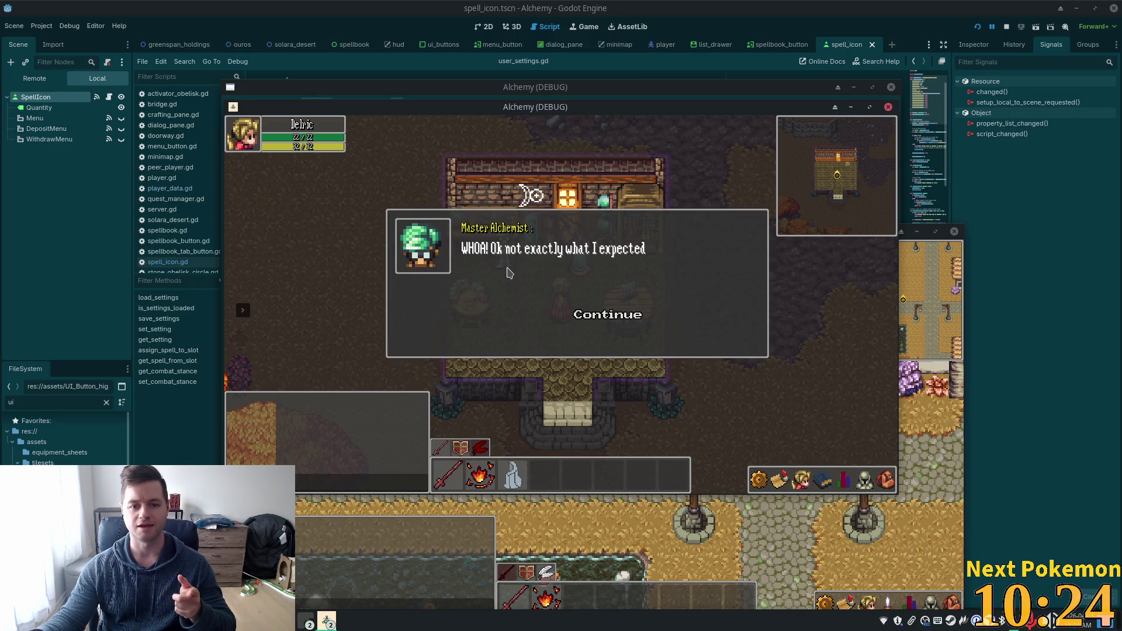
left_click(621, 316)
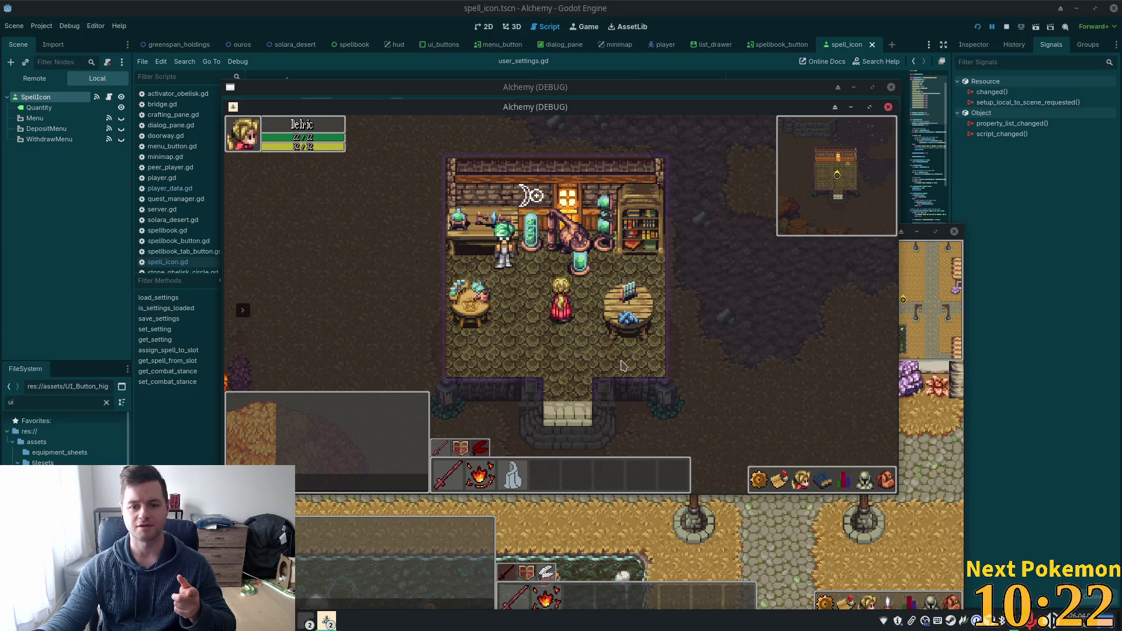
left_click(522, 253)
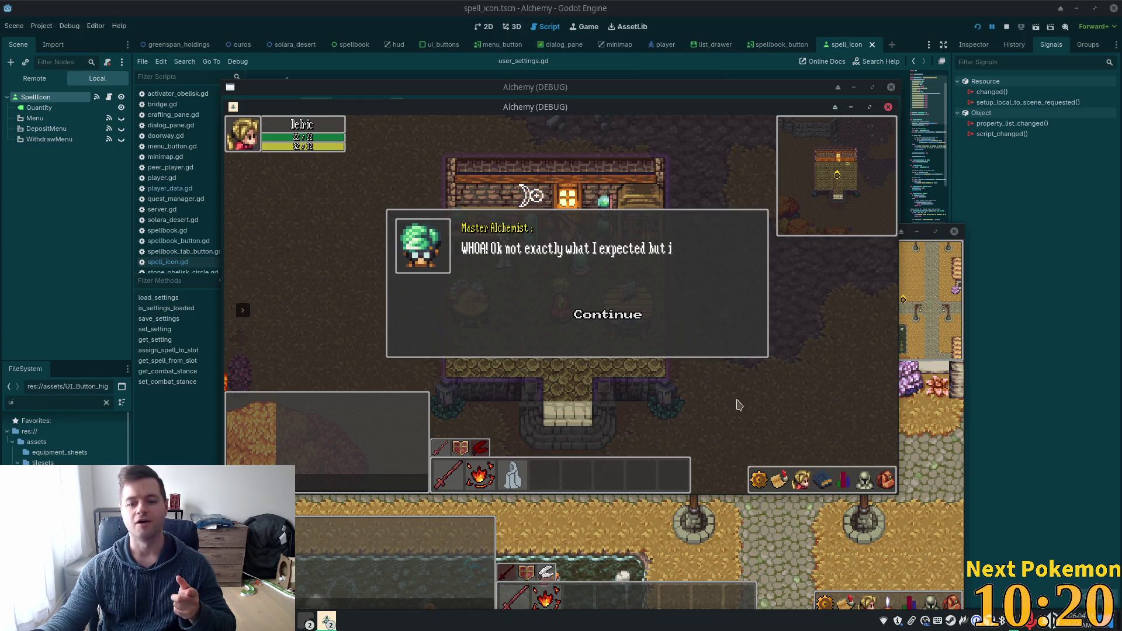
left_click(718, 379)
left_click(691, 348)
left_click(528, 260)
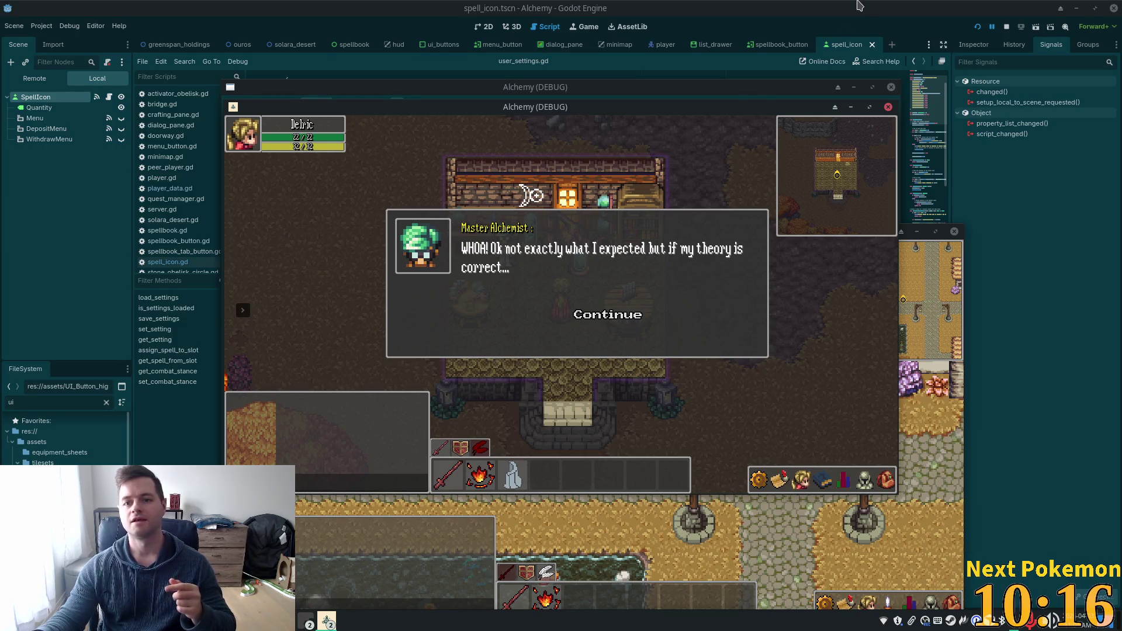
left_click(859, 6)
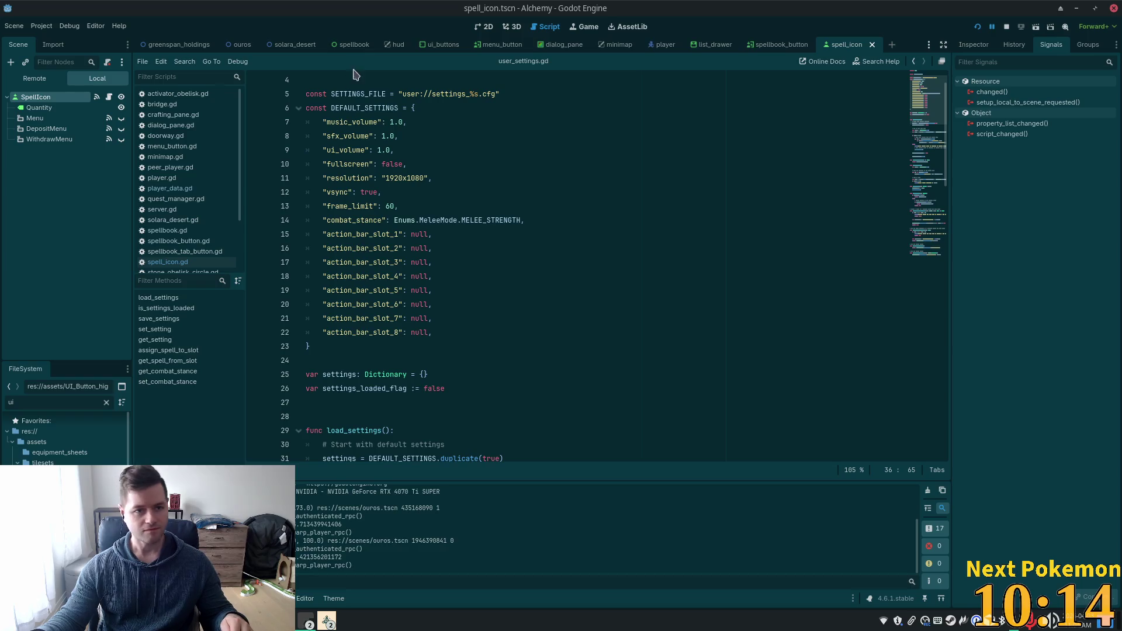
- Open ui_state.gd in Cursor through the quick file search
key("alt+Tab")
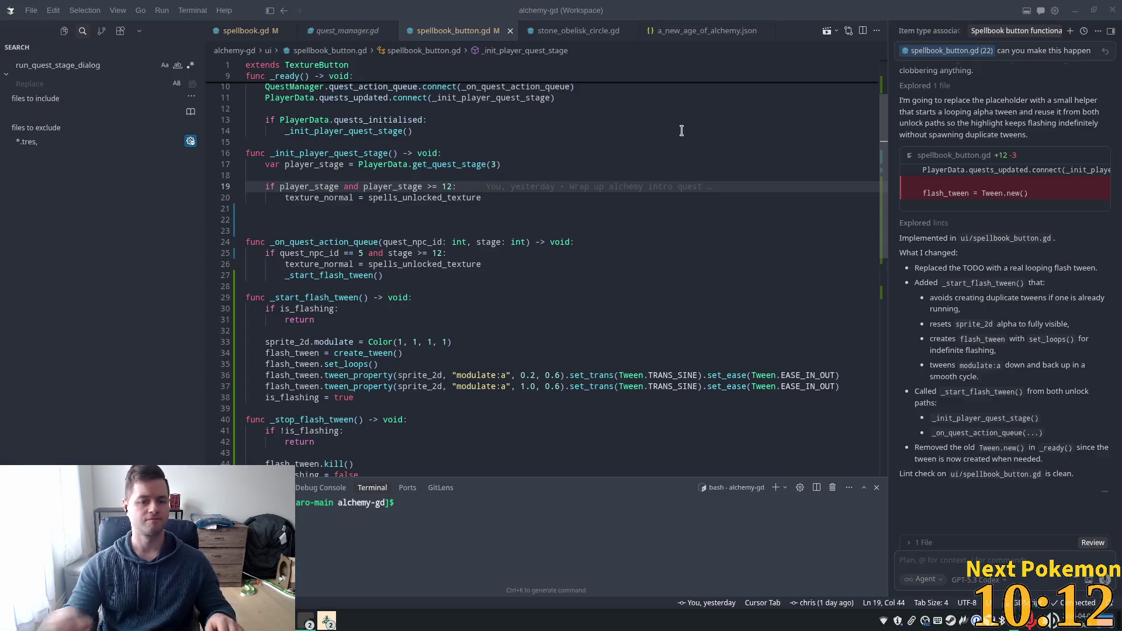
key("alt+Tab")
key("shift+alt+o")
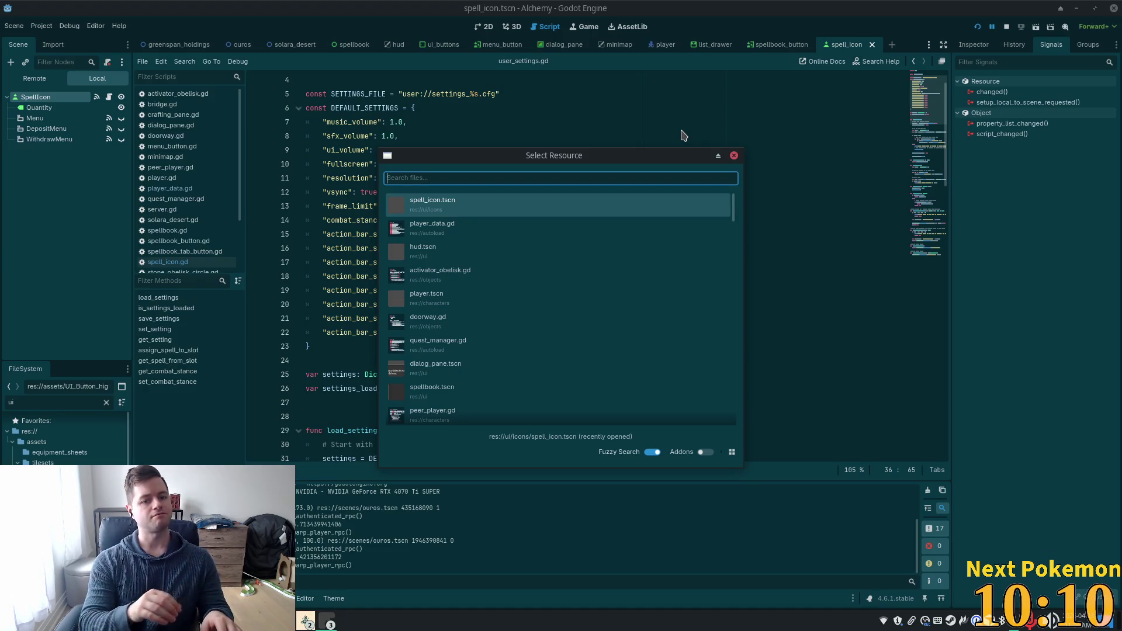
left_click(733, 156)
key("alt+Tab")
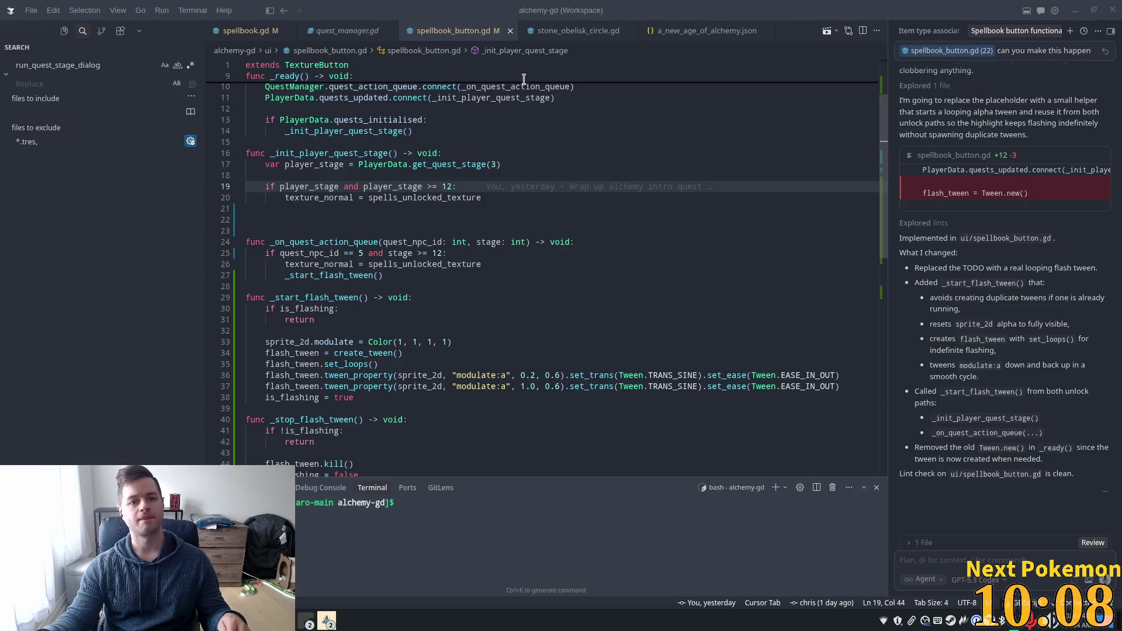
key("ctrl+p")
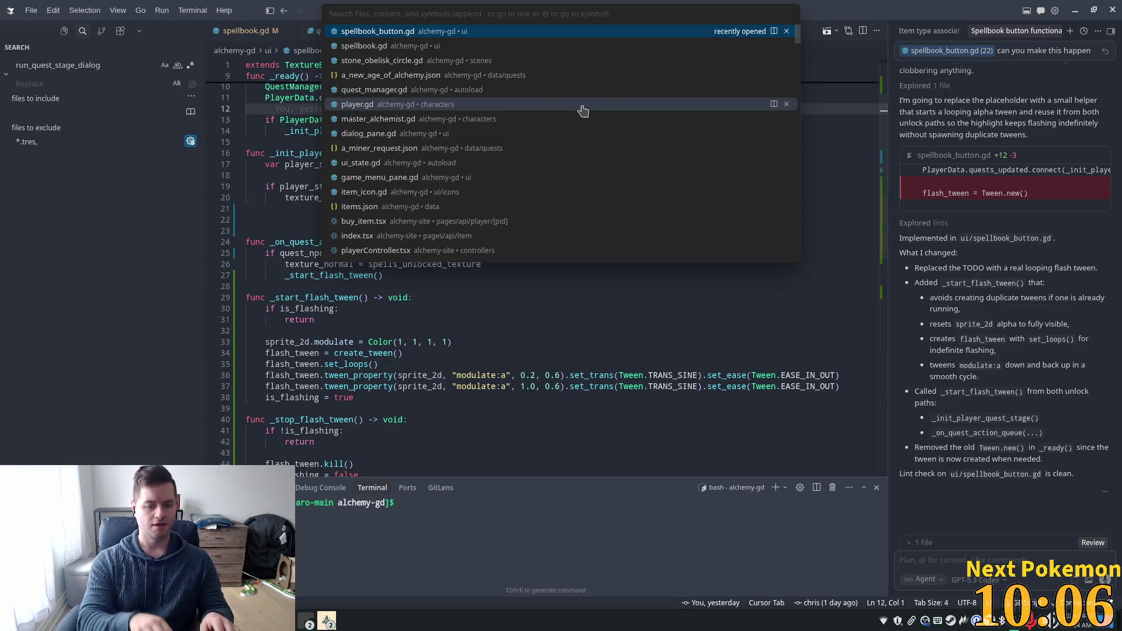
type("uiss")
key("BackSpace")
type("tate")
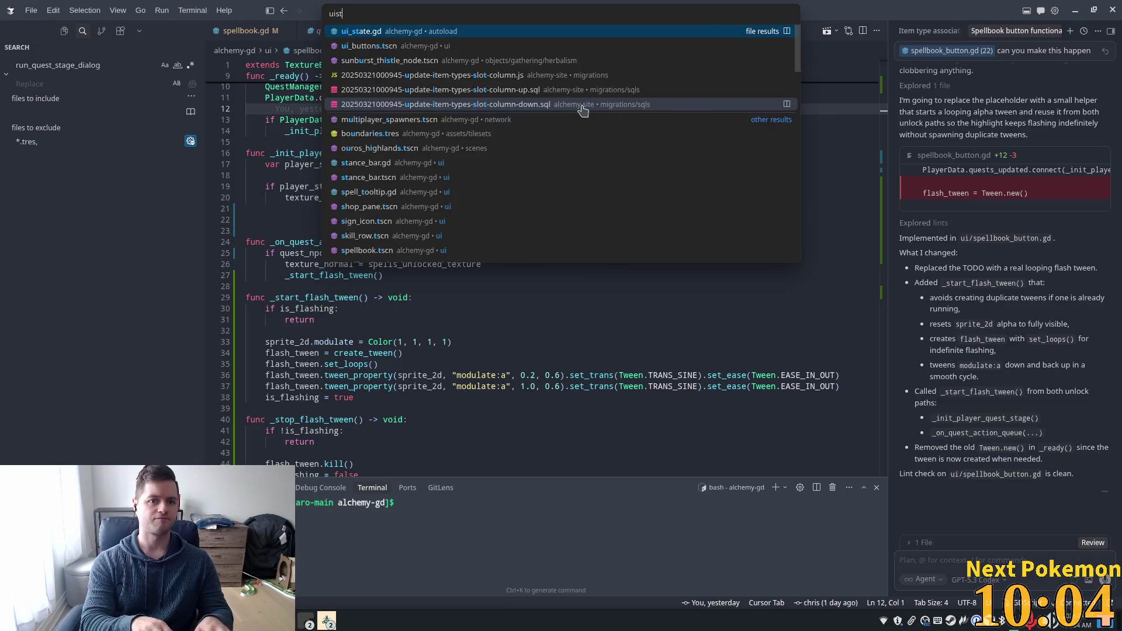
key("Return")
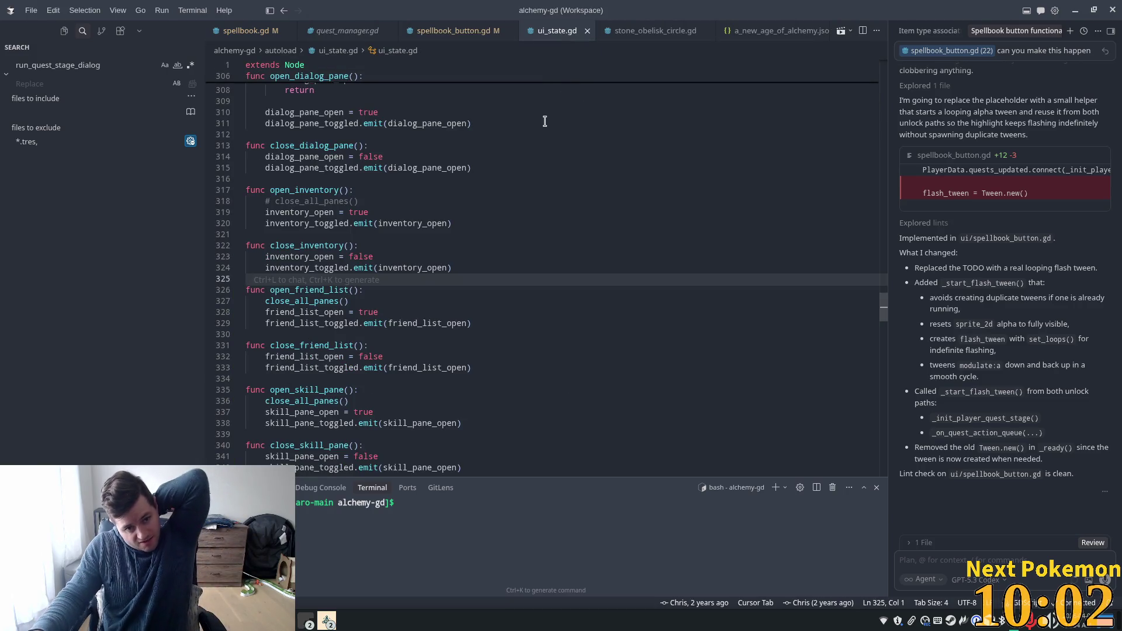
- Search ui_state.gd for 'close_al' and inspect the close_all_panes definition
left_click(585, 154)
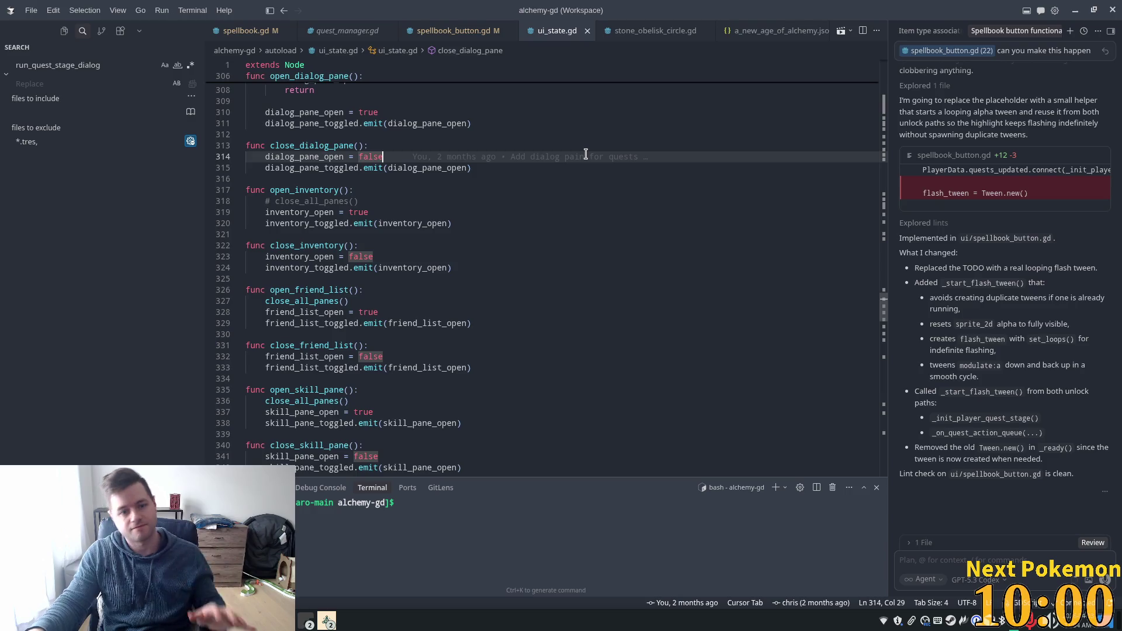
key("ctrl+f")
type("close_")
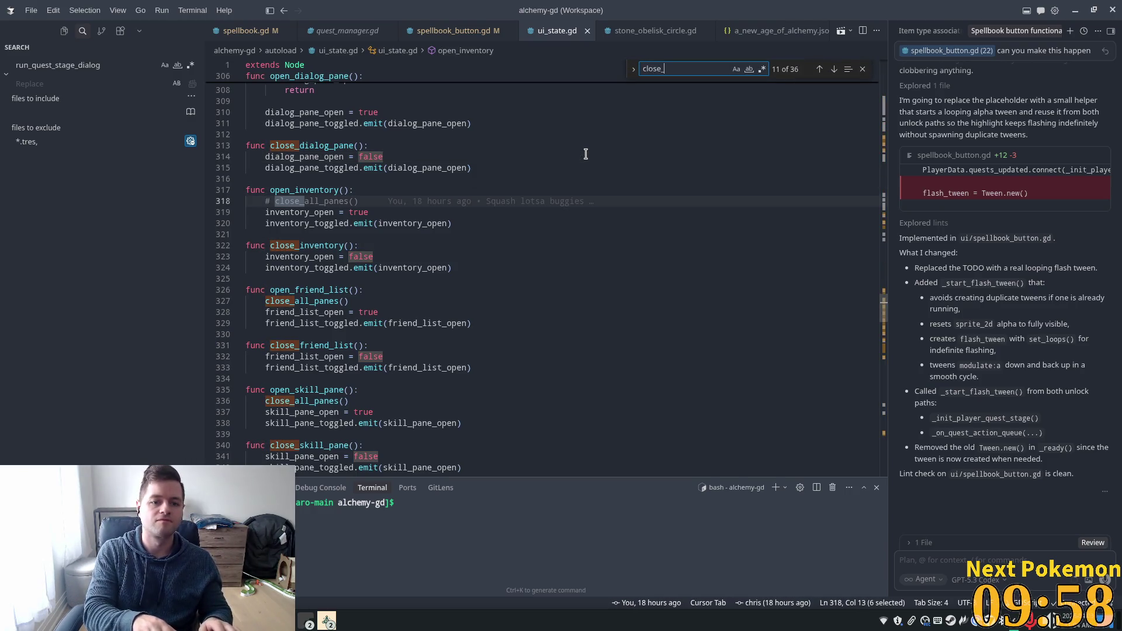
type("all")
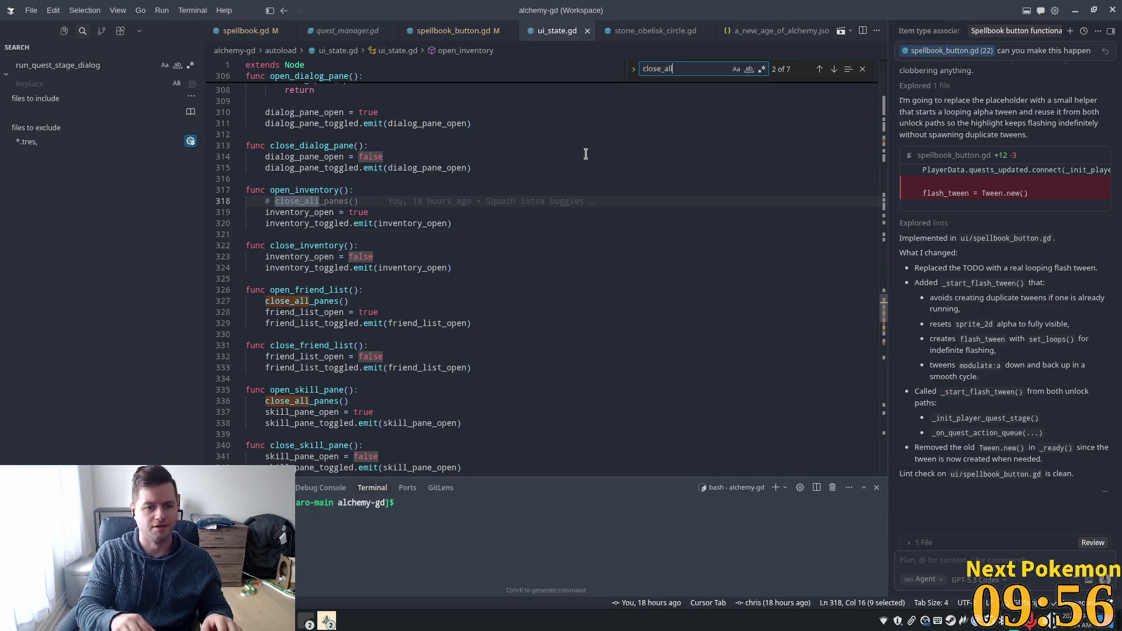
left_click(299, 303, "ctrl")
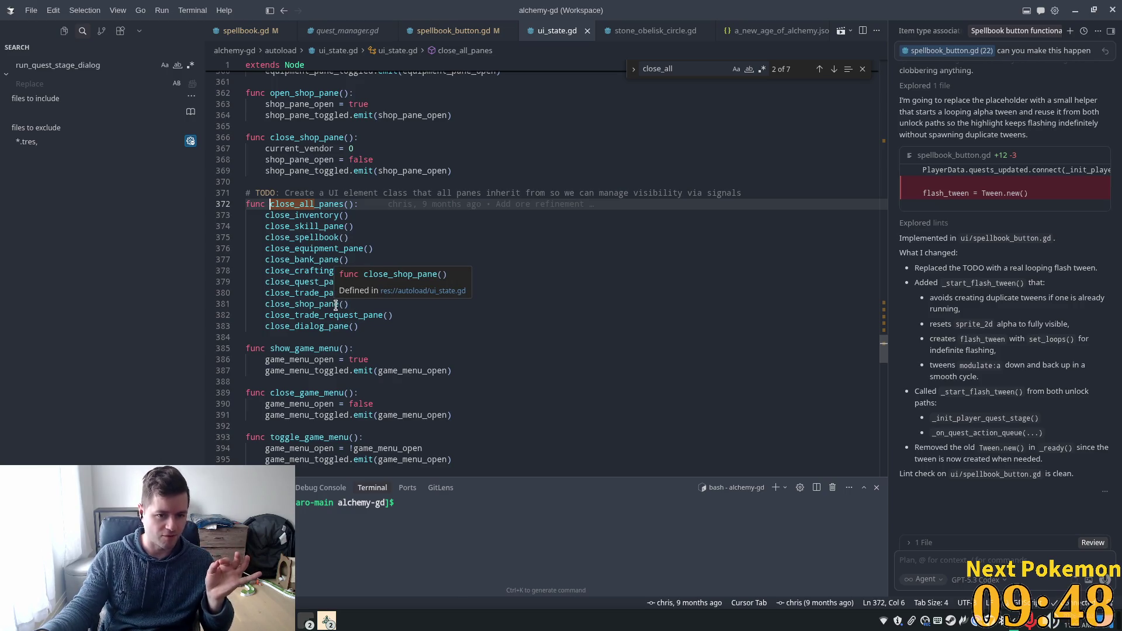
left_click(281, 271)
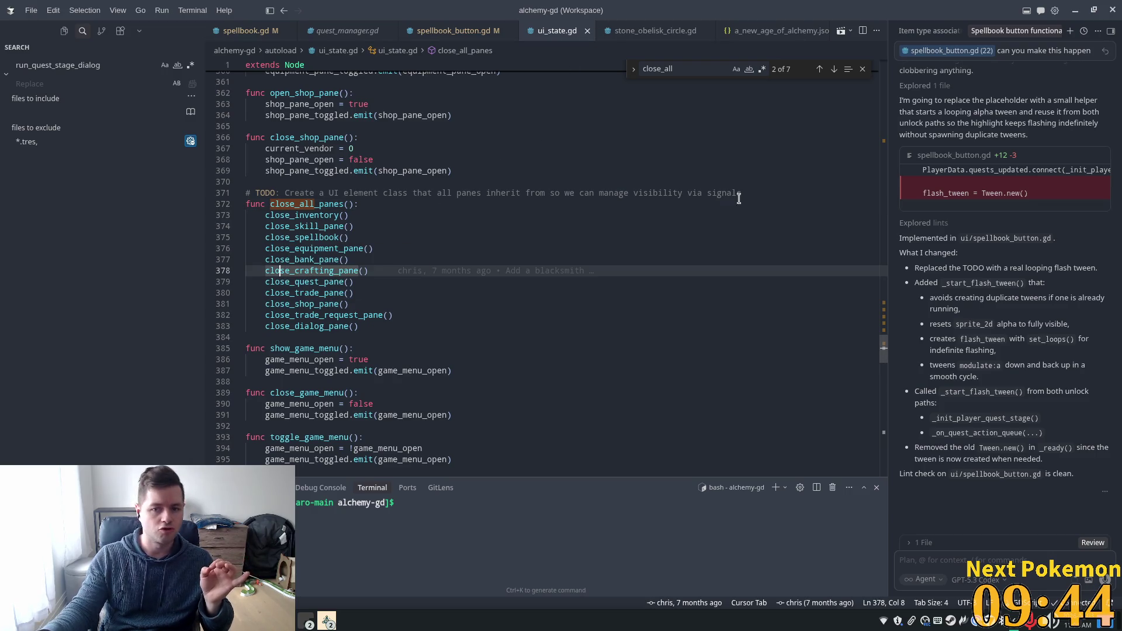
- Review the trade_completed code, then search for 'close_all' again
mouse_move(886, 349)
left_mouse_down()
mouse_move(886, 95)
mouse_move(887, 225)
left_mouse_up()
left_click(350, 231)
double_click(292, 241)
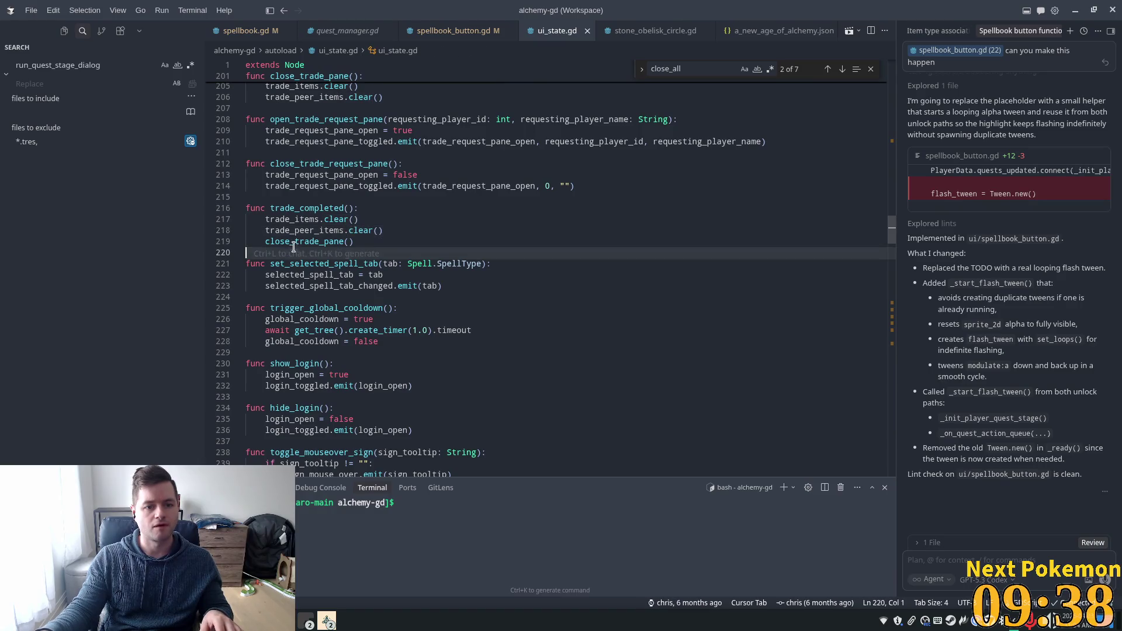
scroll(319, 175, "up", 6)
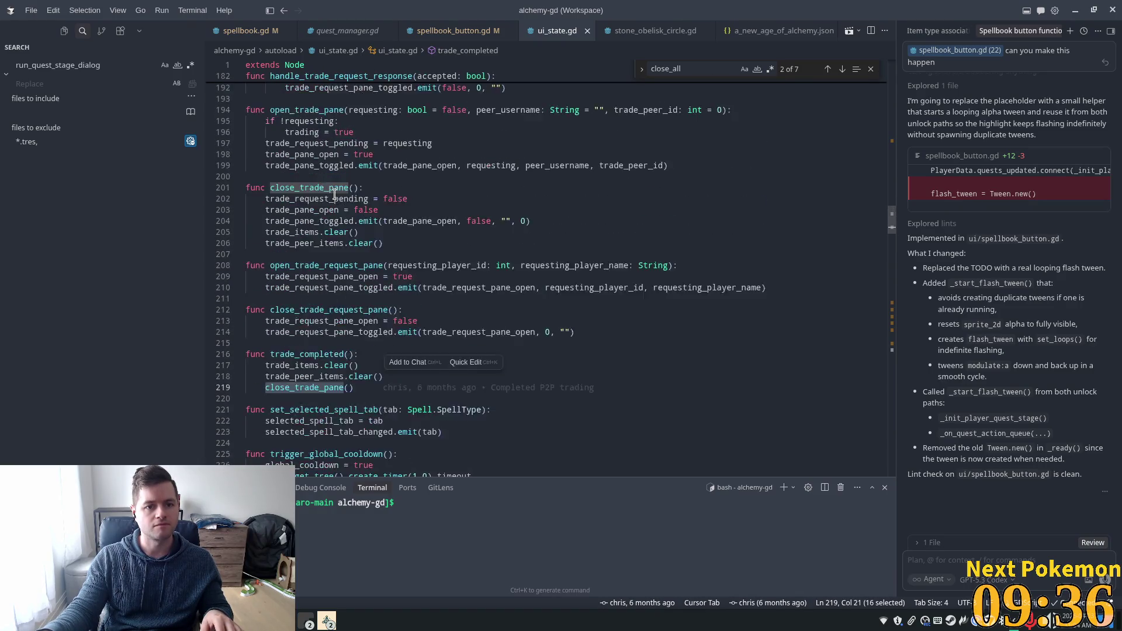
left_click(344, 202)
key("ctrl+f")
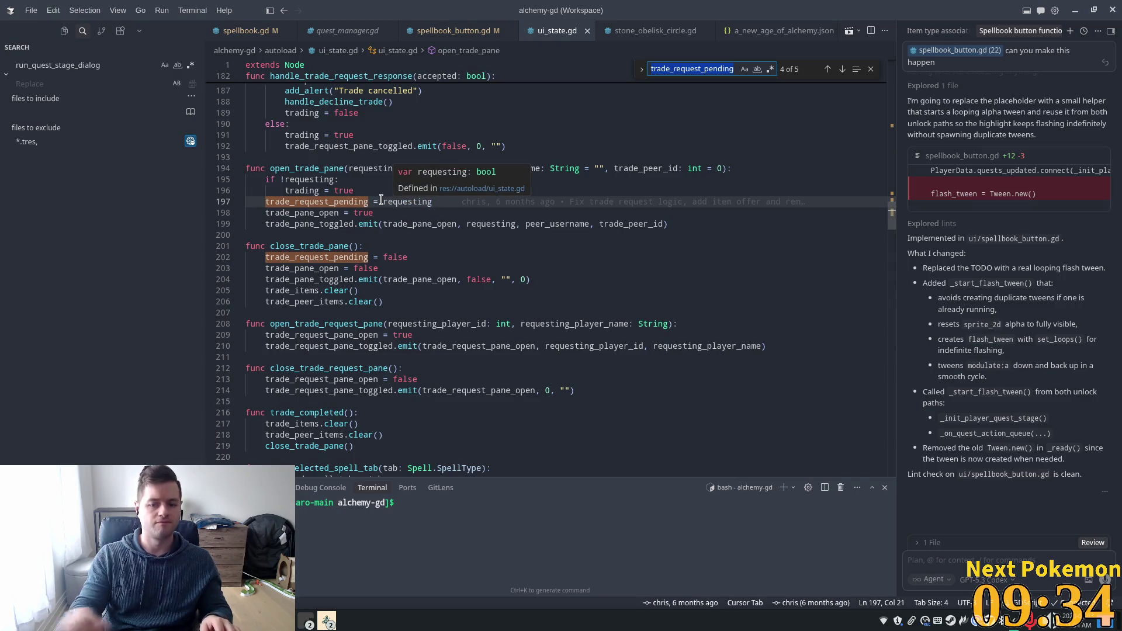
type("close_all")
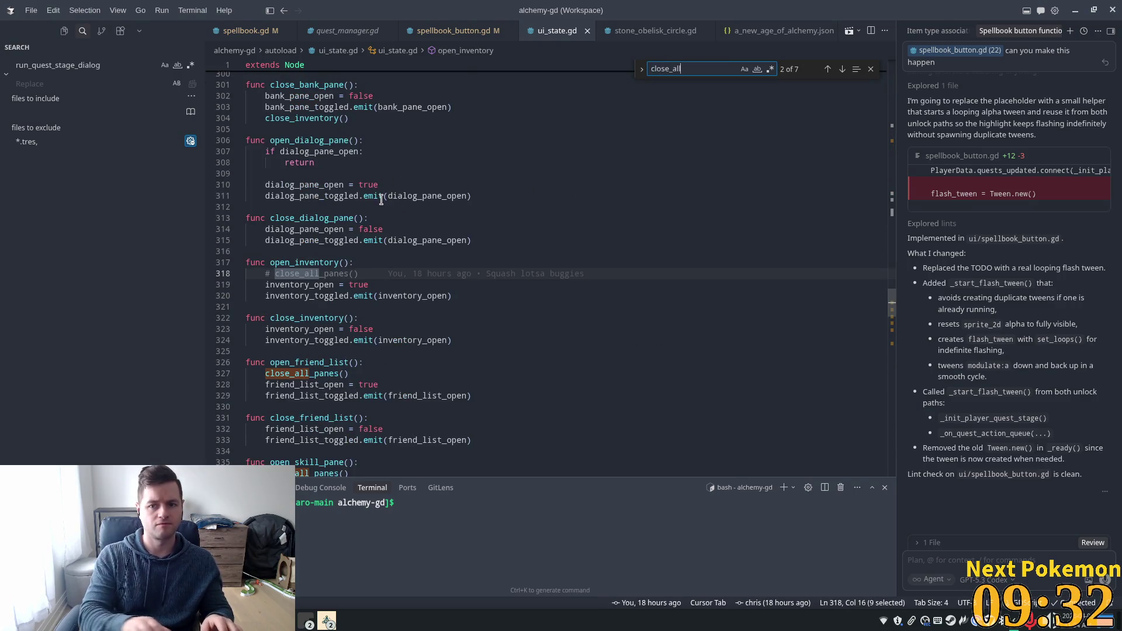
- Delete the close_all_panes() calls from open_inventory, open_friend_list and open_skill_pane
left_click(352, 274)
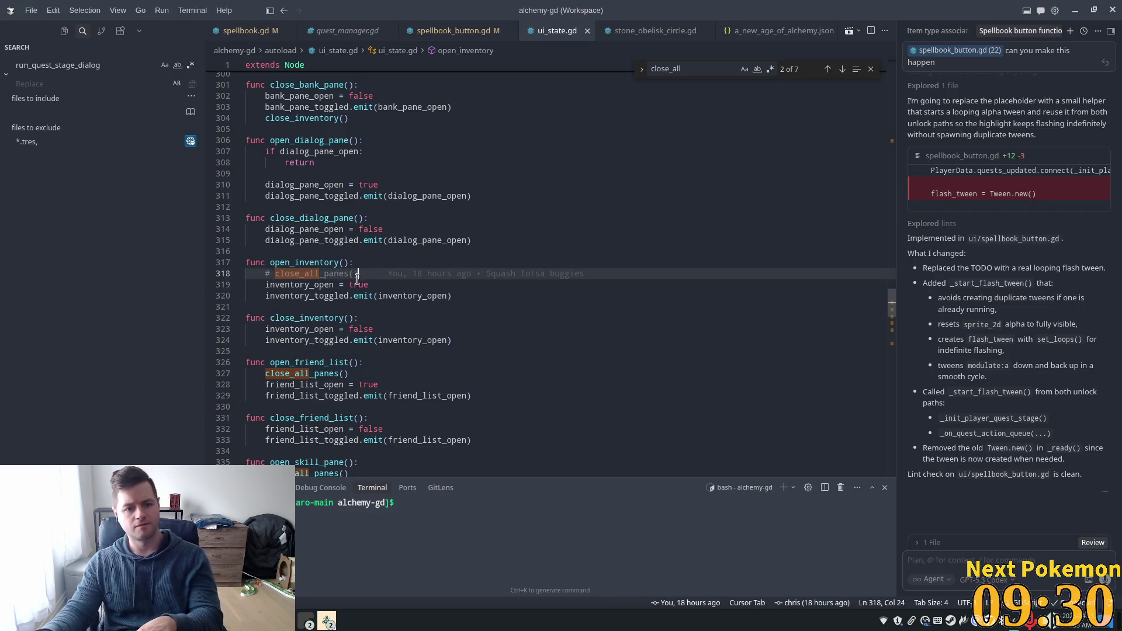
triple_click(358, 274)
key("Delete")
left_click(388, 329)
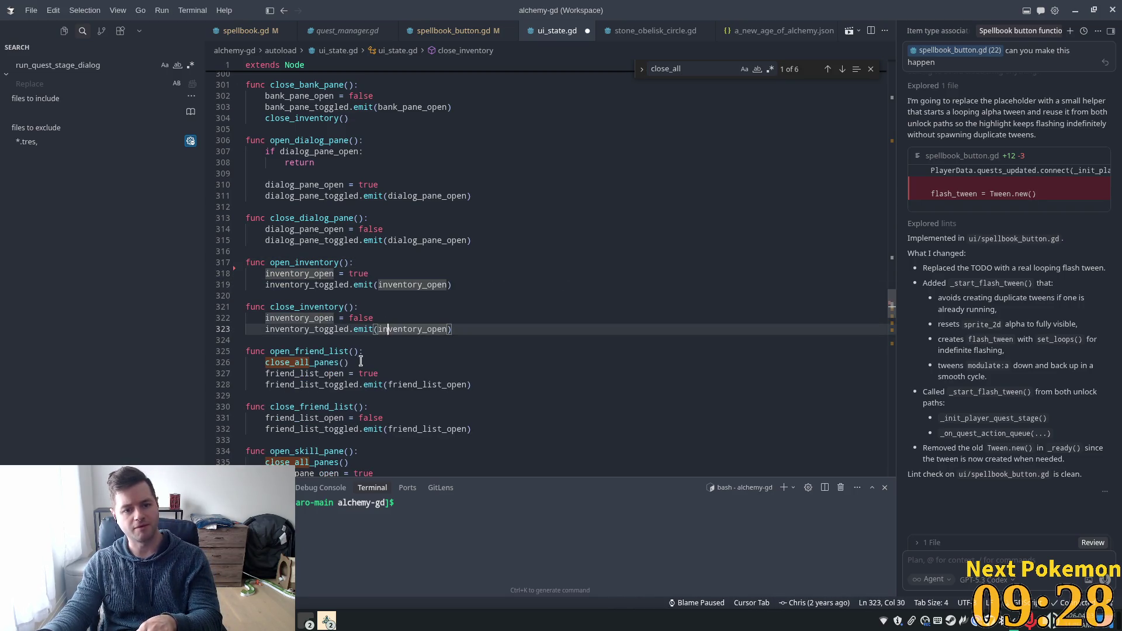
triple_click(360, 361)
key("Delete")
scroll(416, 353, "down", 1)
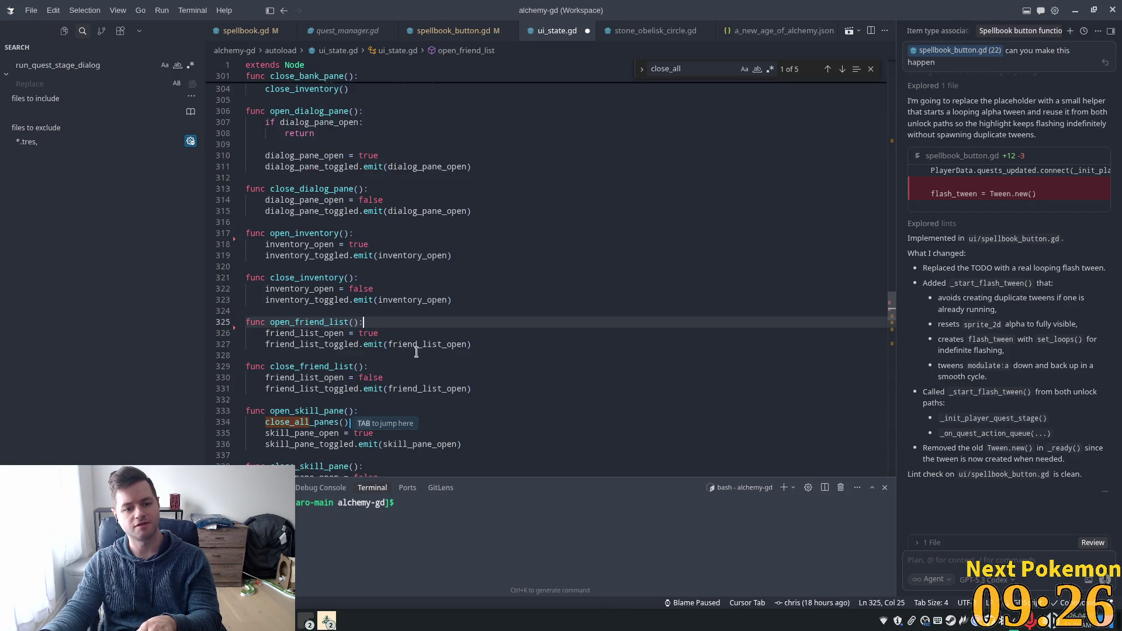
left_click_drag(349, 422, 214, 431)
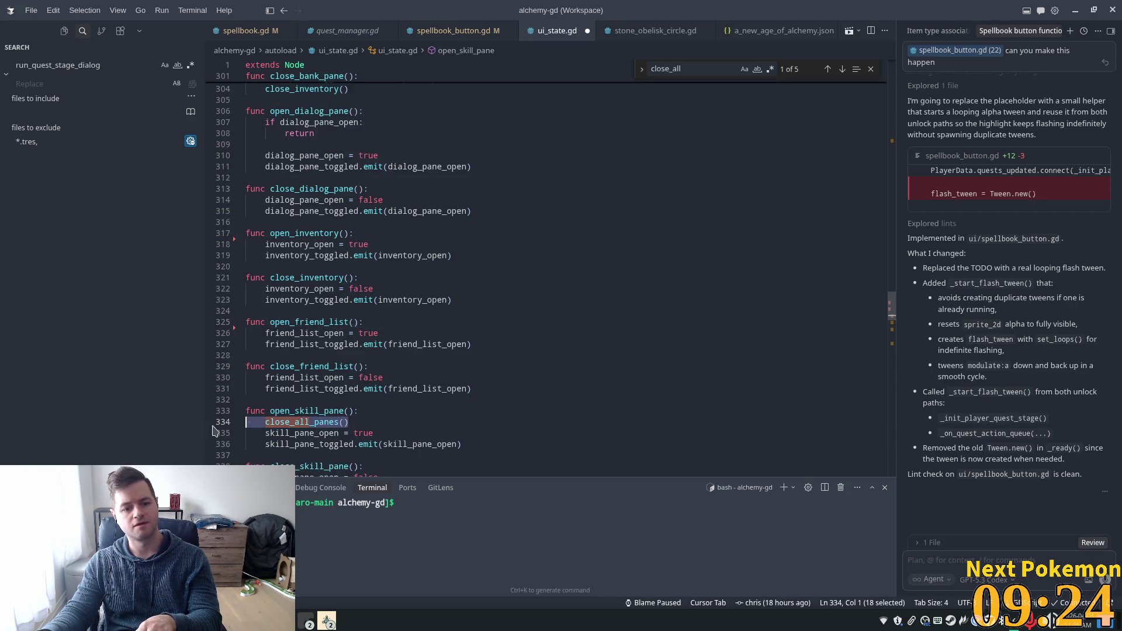
key("Delete")
- Delete the close_all_panes() calls from open_spellbook and open_equipment_pane
scroll(432, 374, "down", 3)
left_click(359, 416)
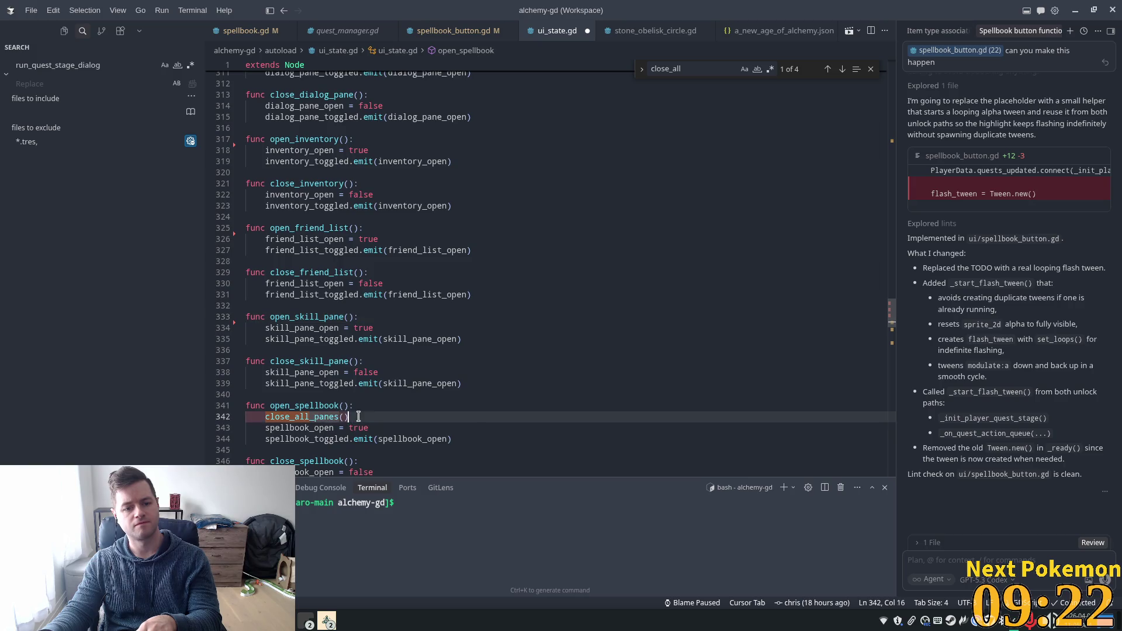
triple_click(358, 416)
key("Delete")
scroll(492, 355, "down", 3)
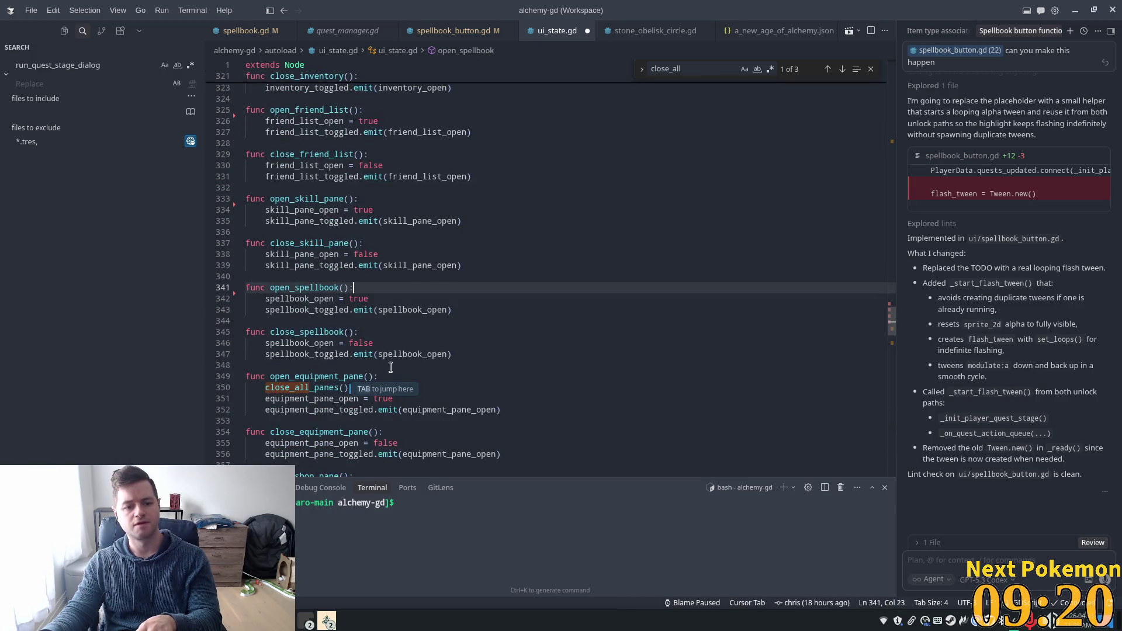
left_click(345, 377)
triple_click(360, 388)
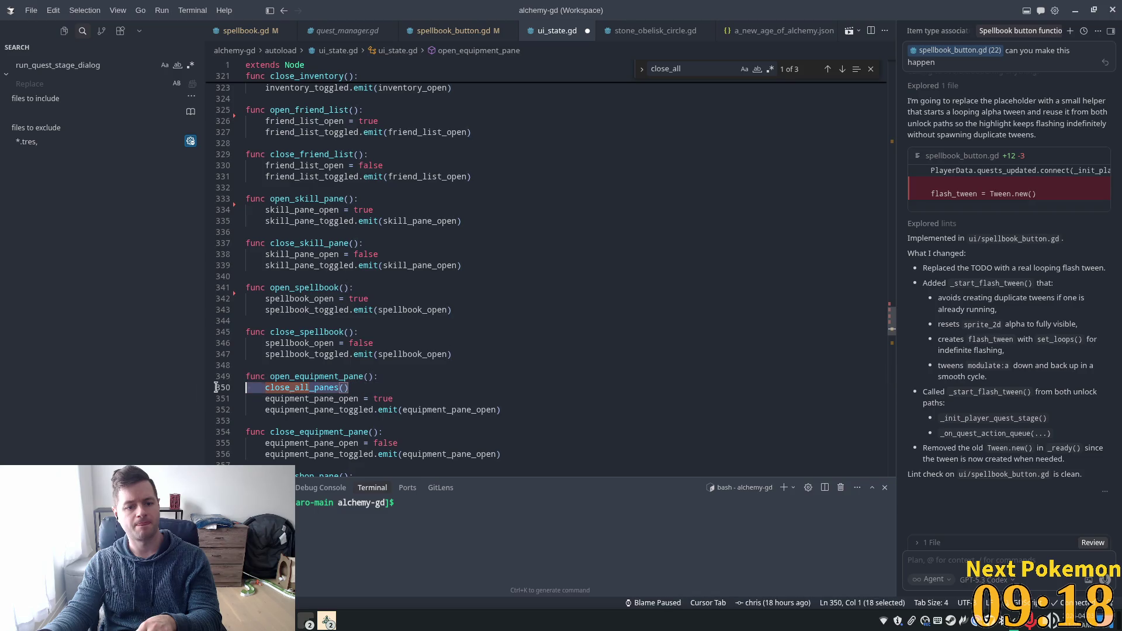
key("Delete")
scroll(486, 320, "down", 3)
scroll(486, 320, "down", 1)
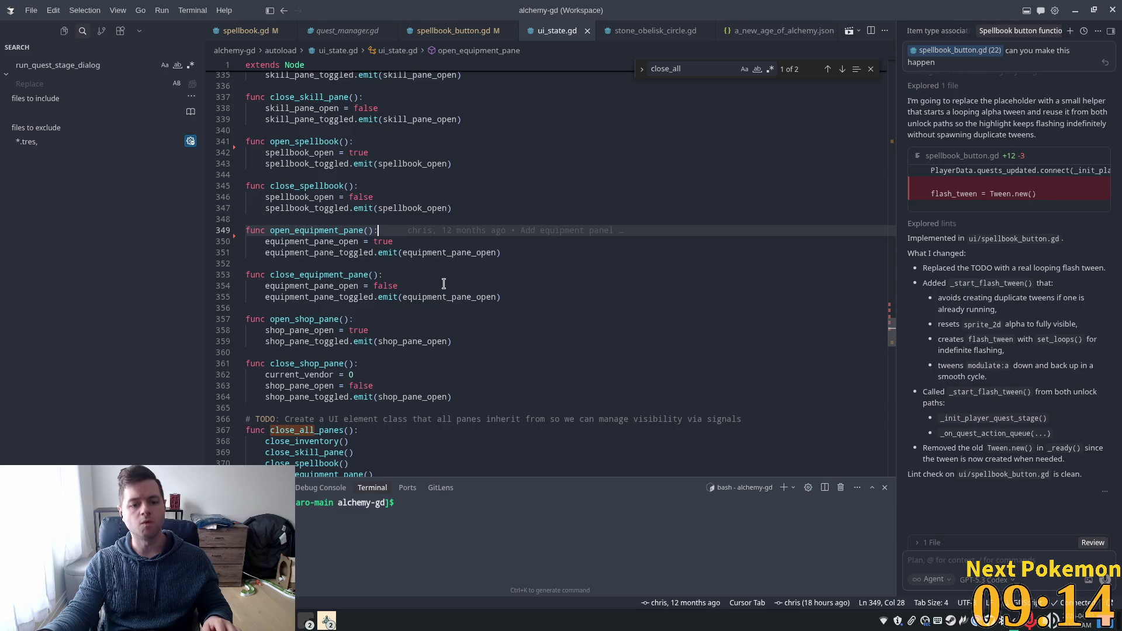
scroll(623, 177, "up", 20)
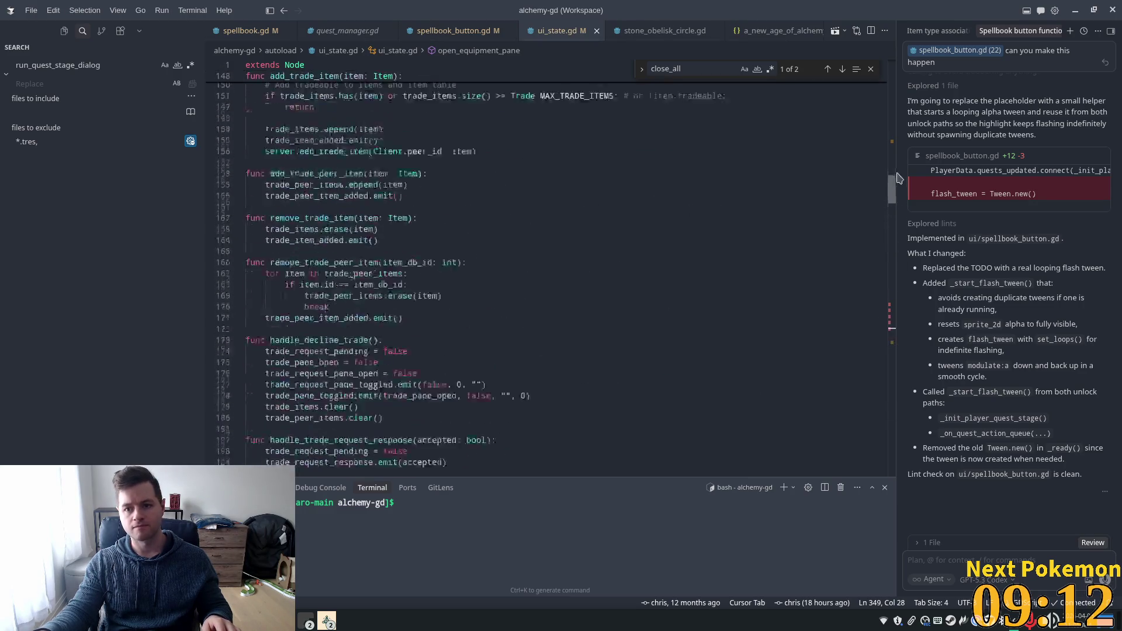
- Remove the close_all_panes() call from open_quest_pane and save ui_state.gd
left_click(362, 171)
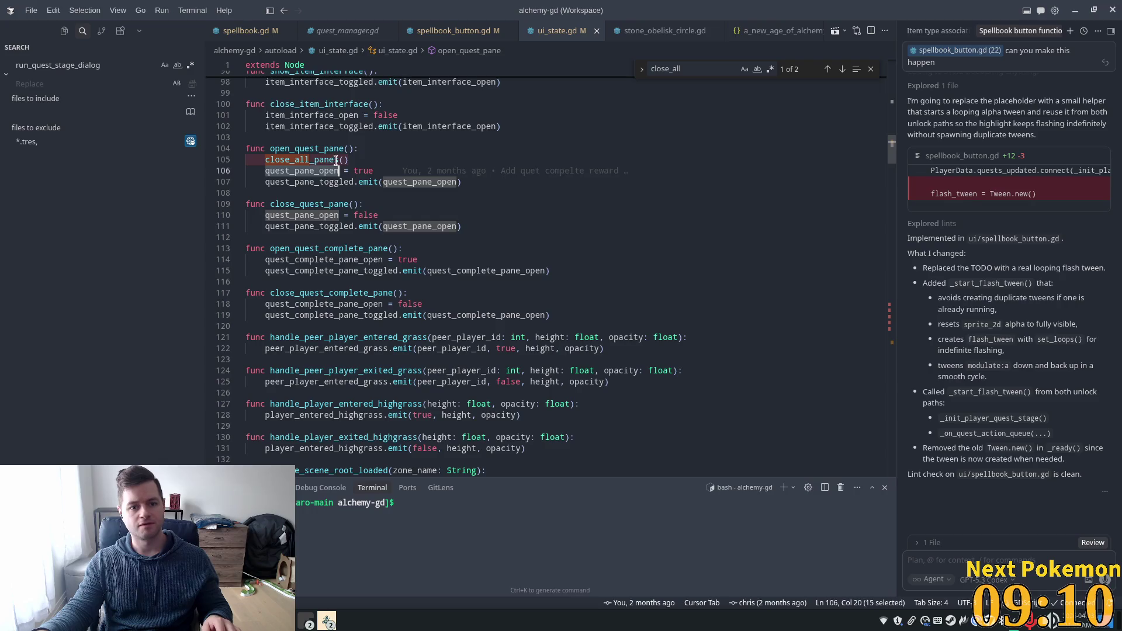
left_click(360, 159)
left_click(357, 149)
key("shift+Down")
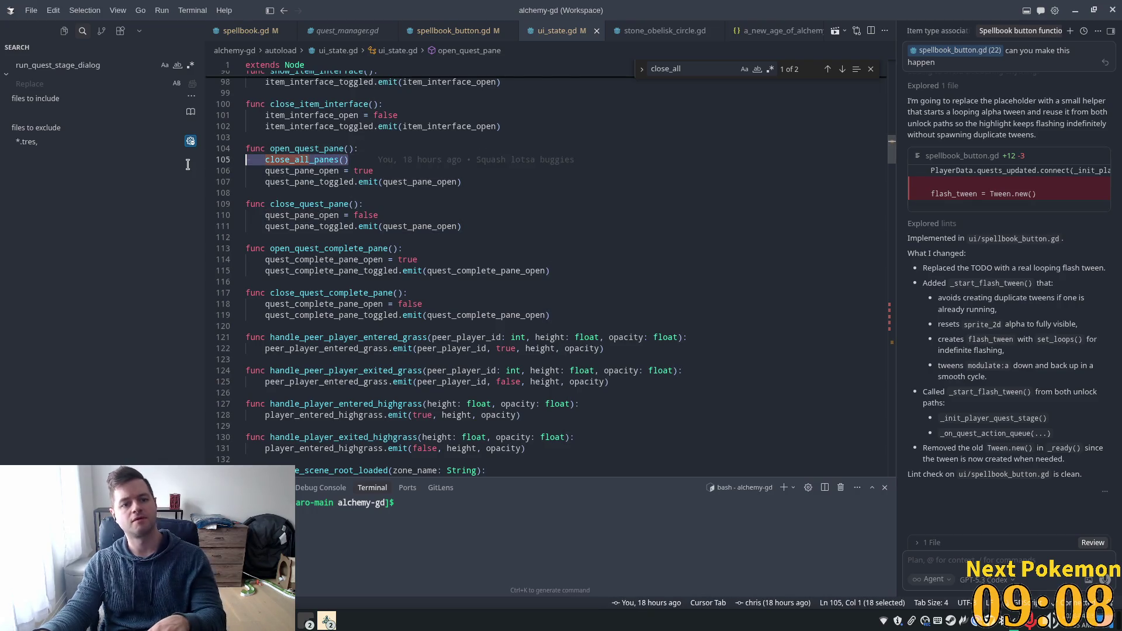
key("BackSpace")
key("ctrl+s")
key("Up")
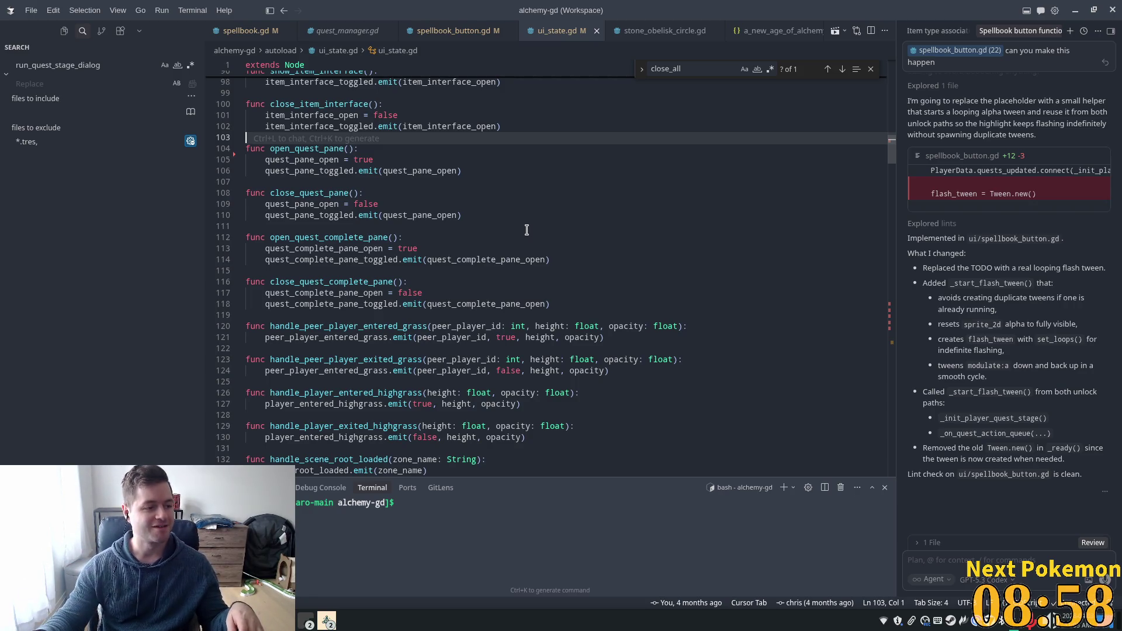
left_click(541, 215)
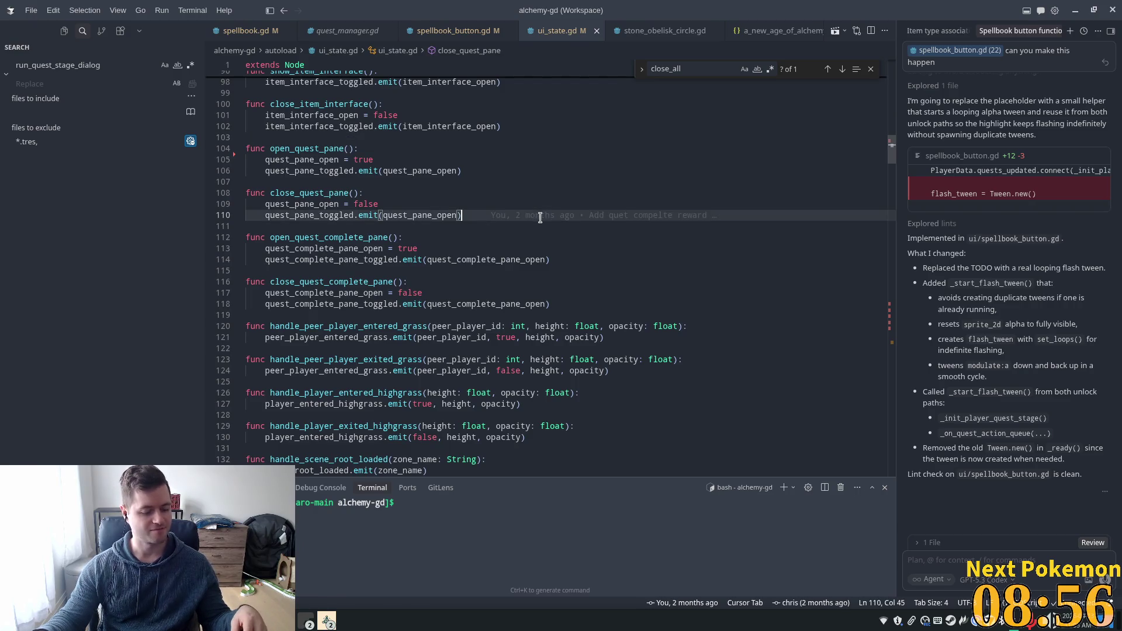
- Bring Godot forward on user_settings.gd, relaunch the game and list the taskbar windows
key("alt+Tab")
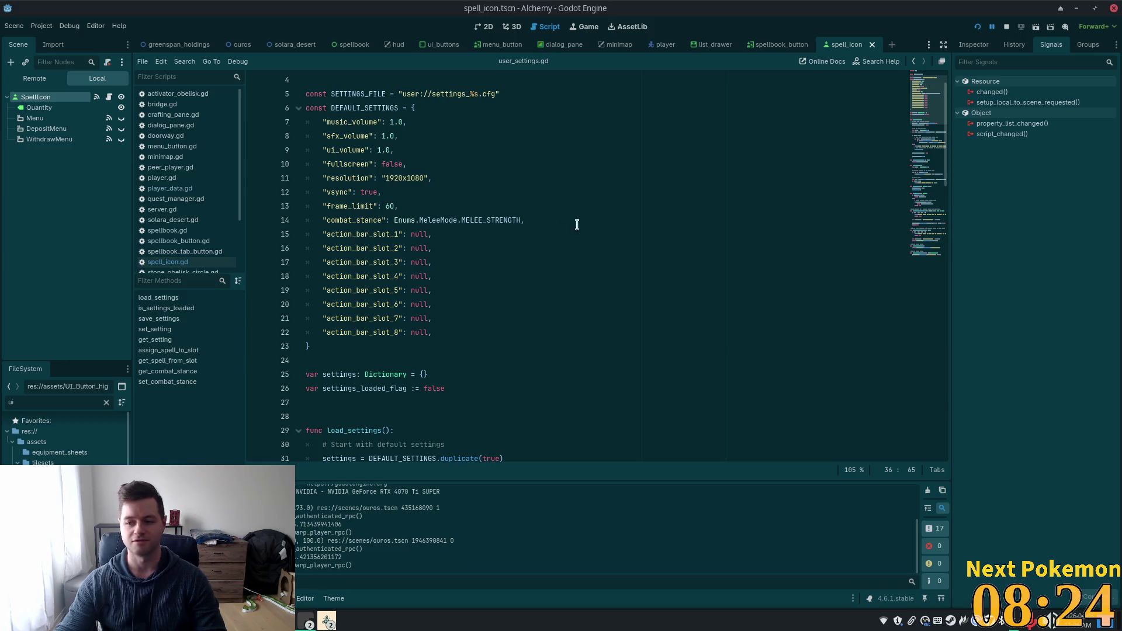
left_click(551, 206)
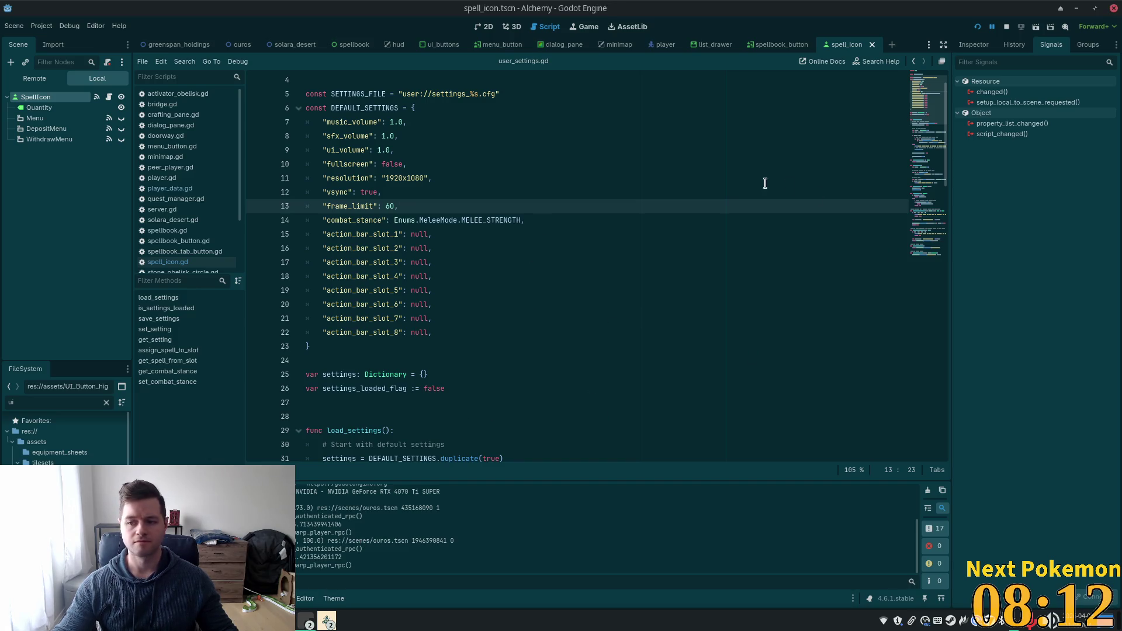
left_click(496, 192)
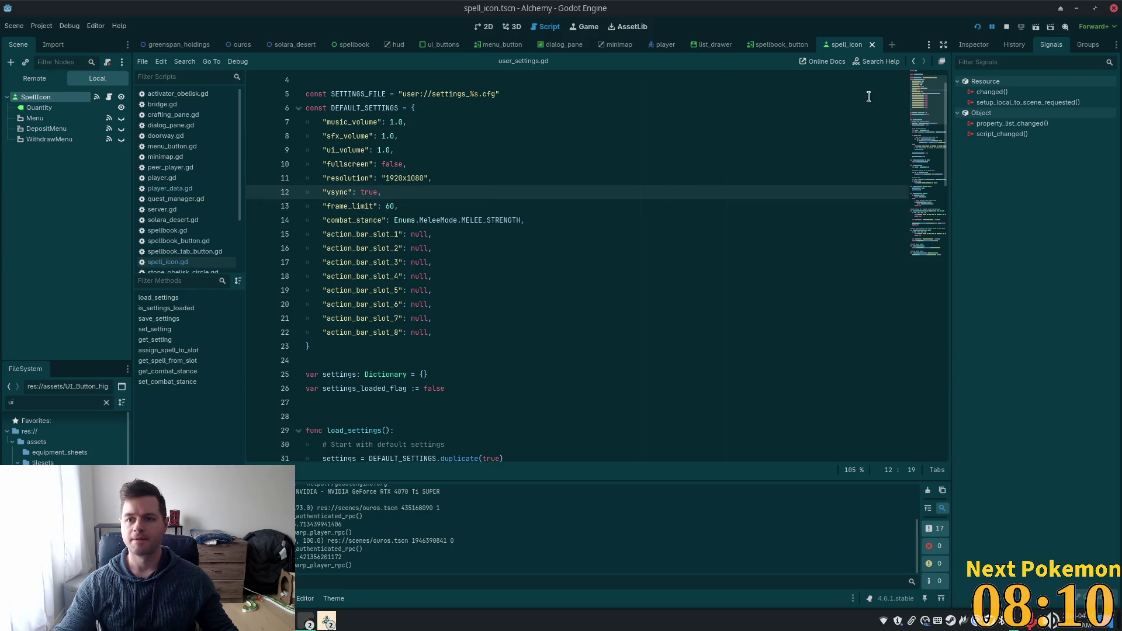
left_click(977, 27)
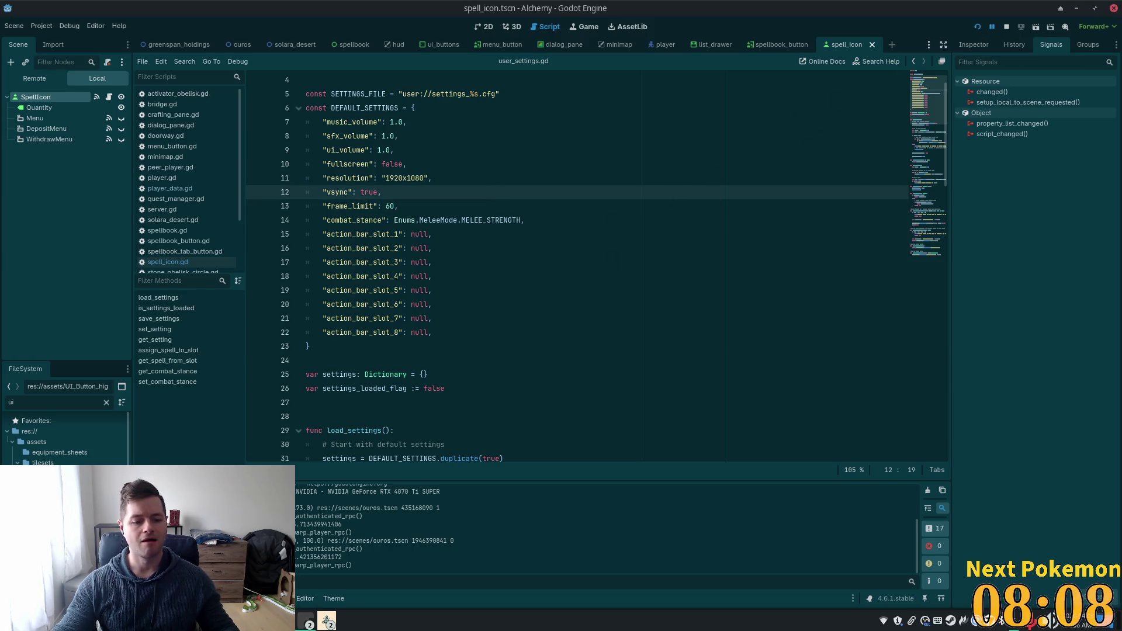
left_click(305, 620)
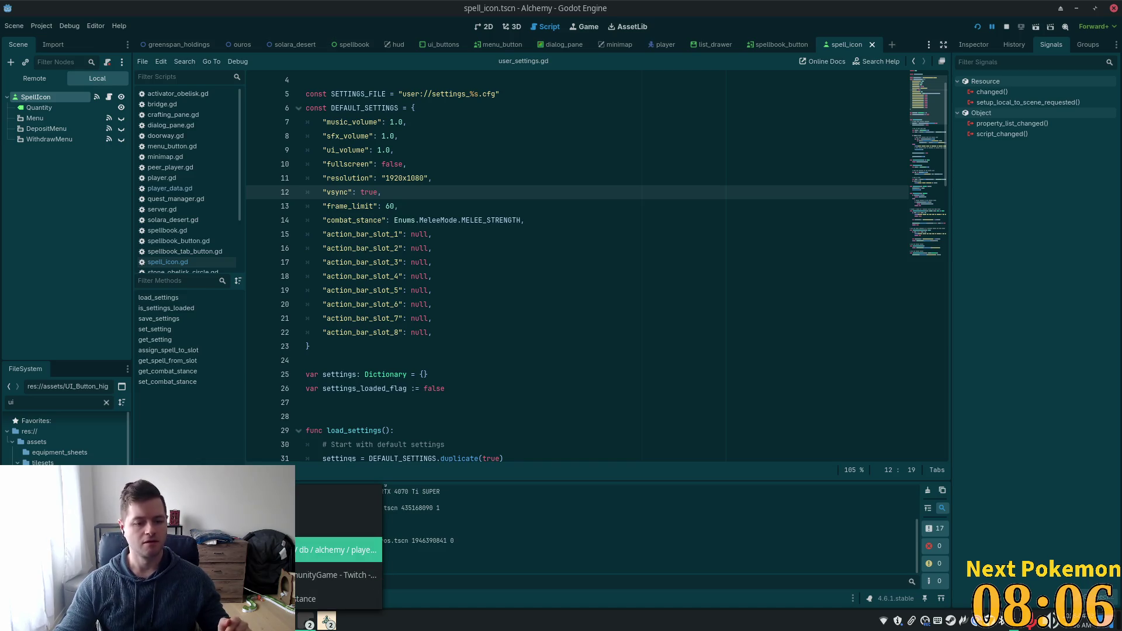
- Bring the correct Alchemy game instance forward from the taskbar
left_click(338, 550)
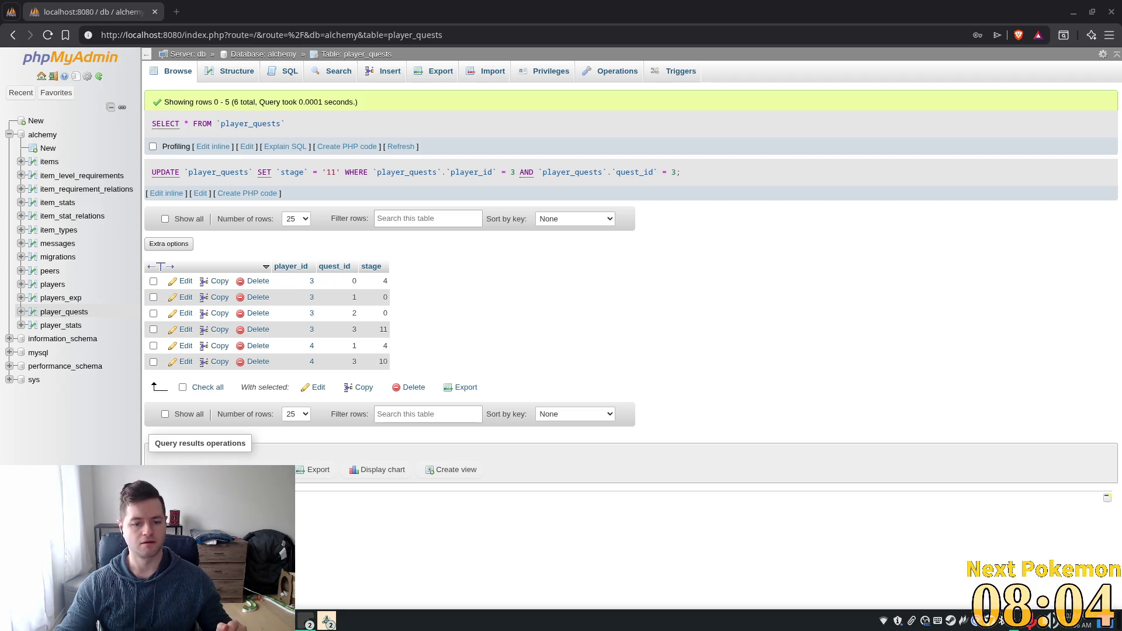
left_click(327, 620)
left_click(407, 552)
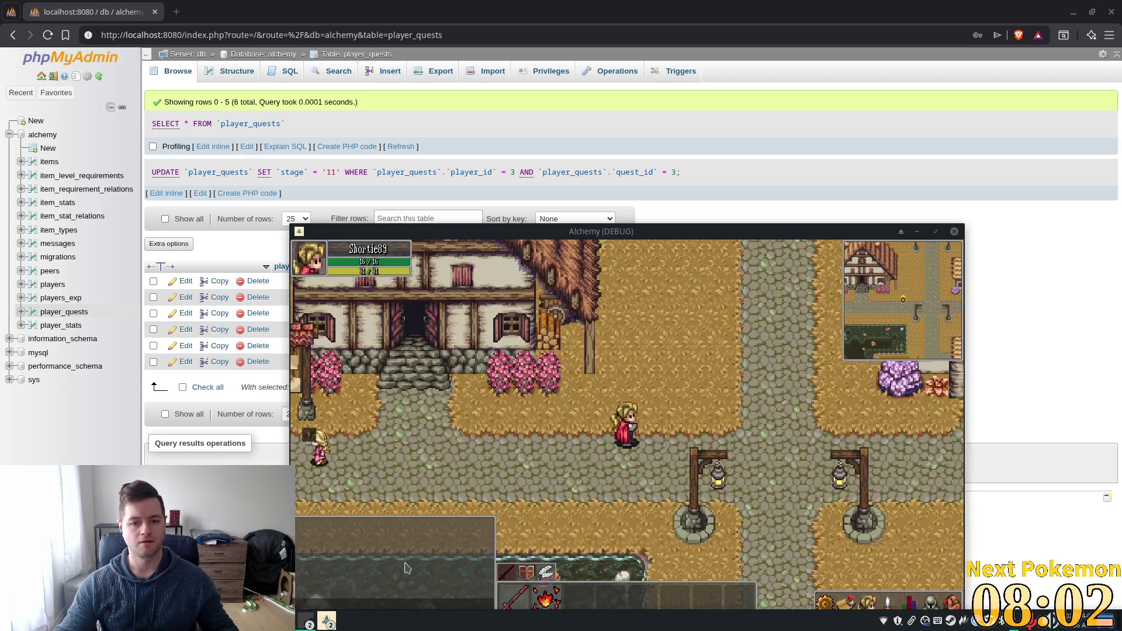
left_click(326, 621)
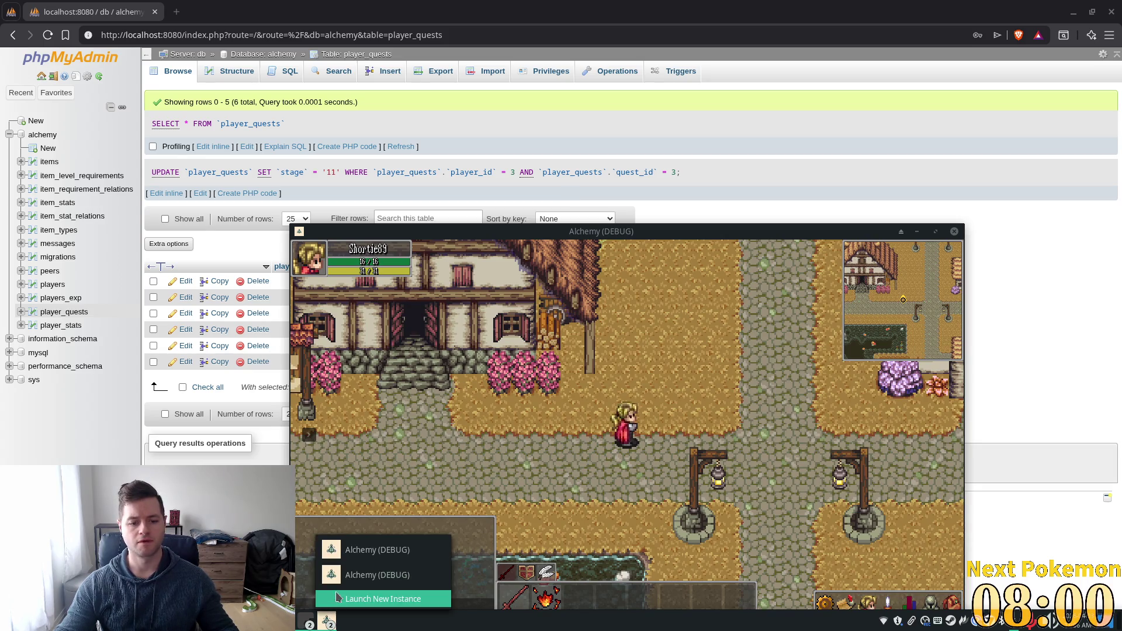
left_click(354, 581)
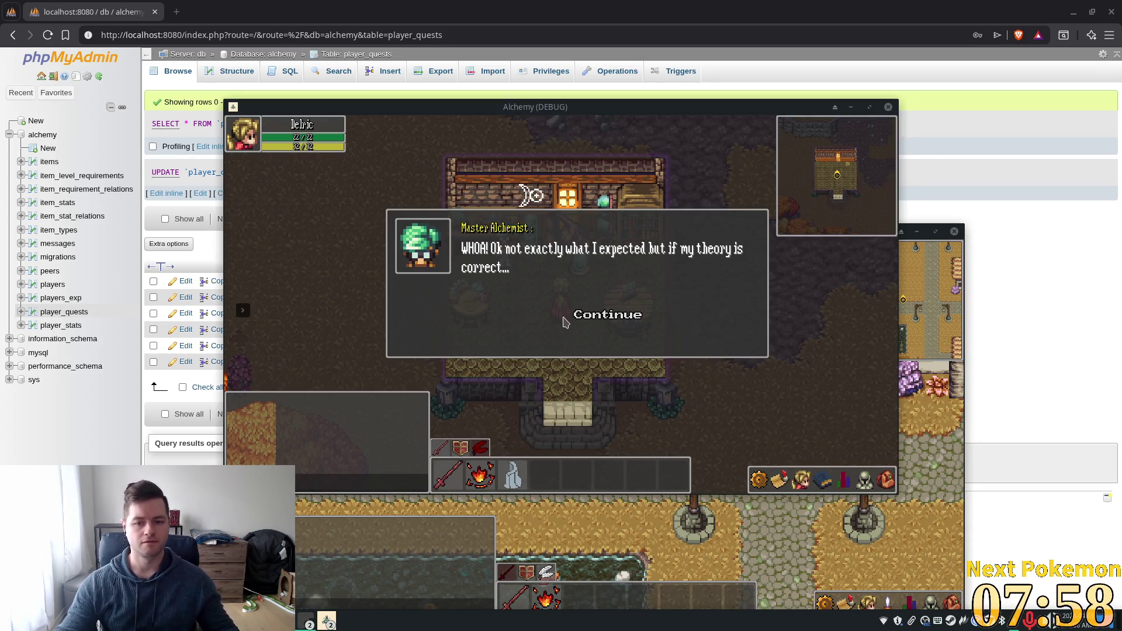
- Continue through the Master Alchemist's dialogue until A New Age of Alchemy completes
left_click(586, 319)
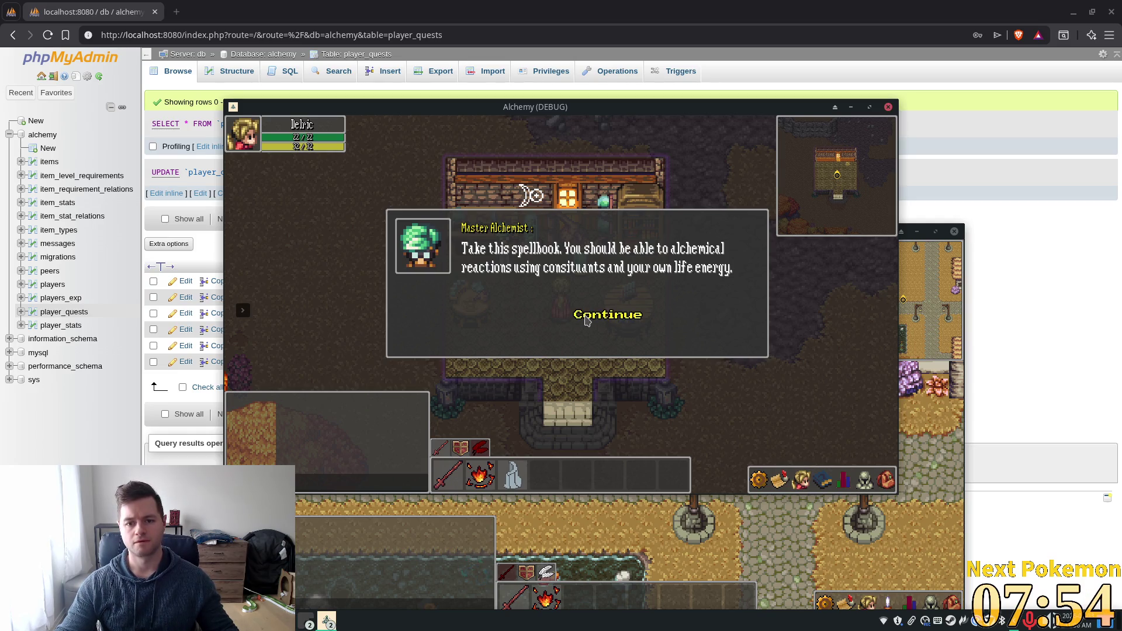
left_click(586, 319)
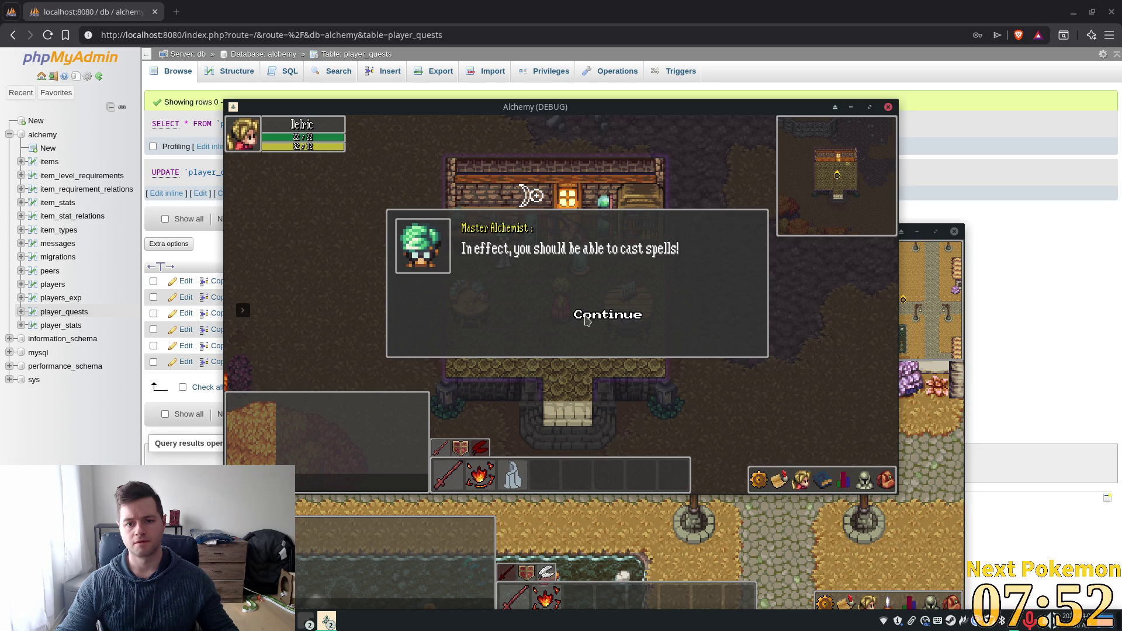
left_click(586, 319)
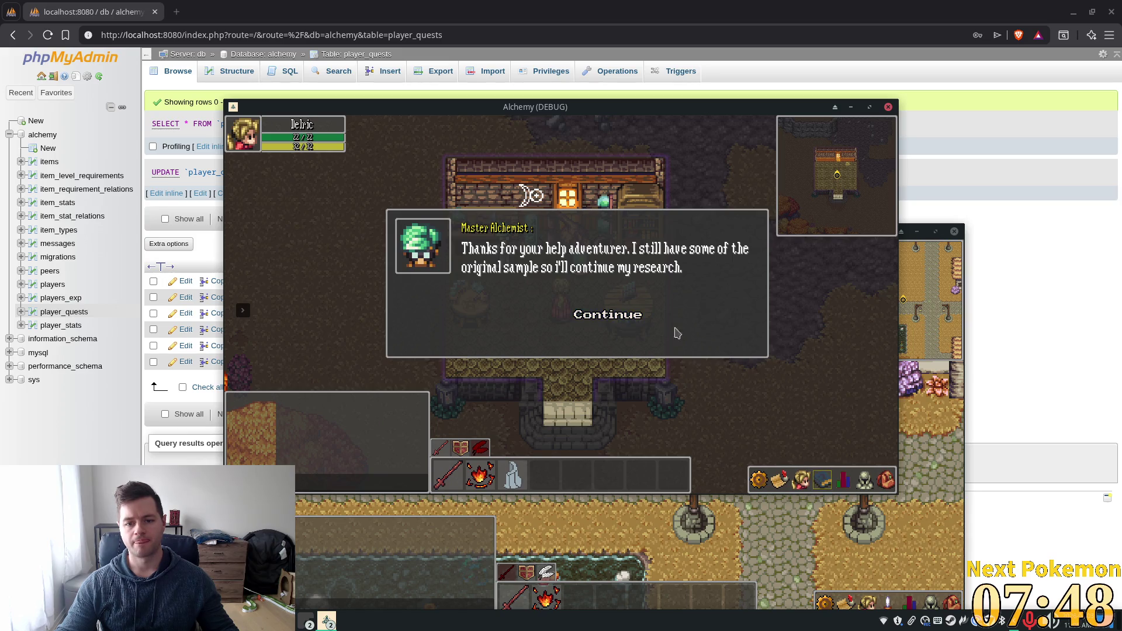
left_click(607, 316)
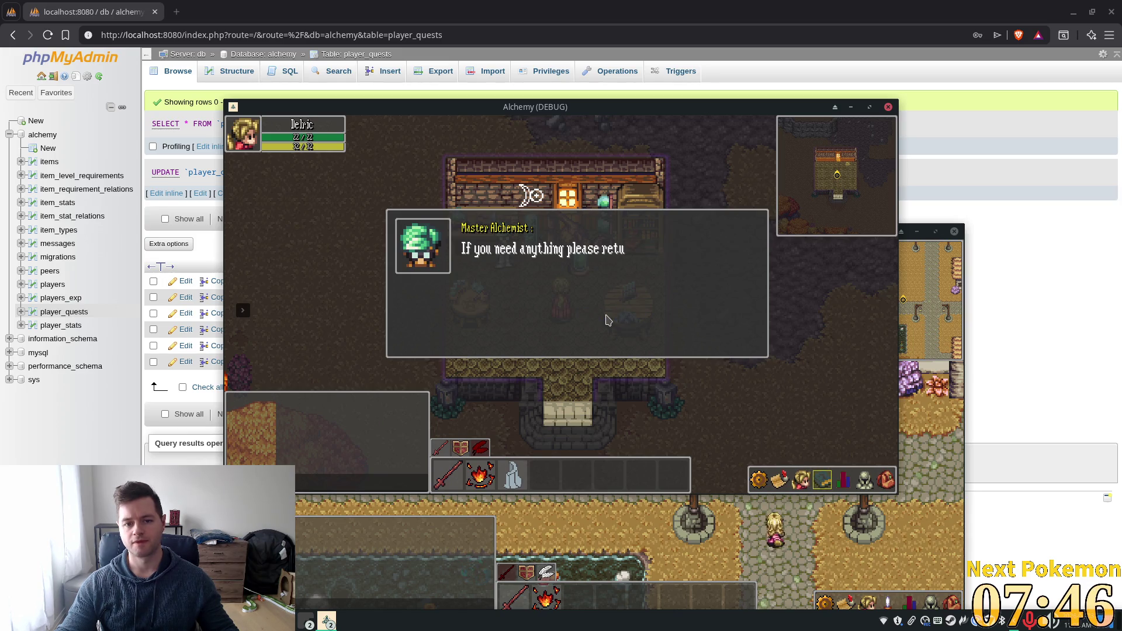
left_click(607, 317)
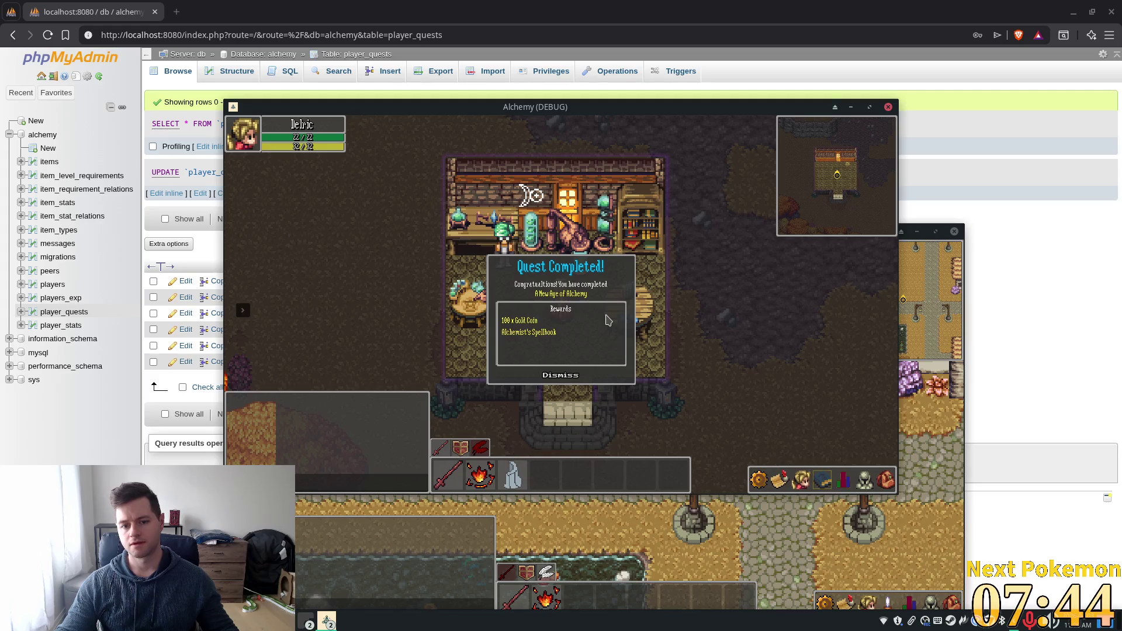
- Dismiss the Quest Completed popup and browse the spellbook's minion skills tab
left_click(560, 375)
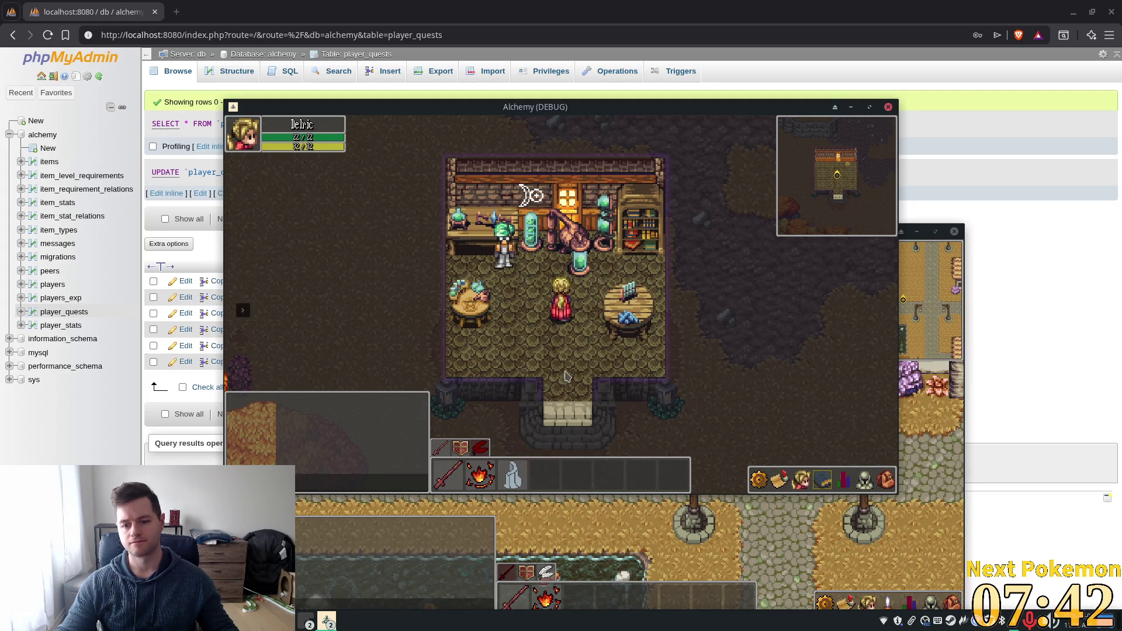
left_click(825, 482)
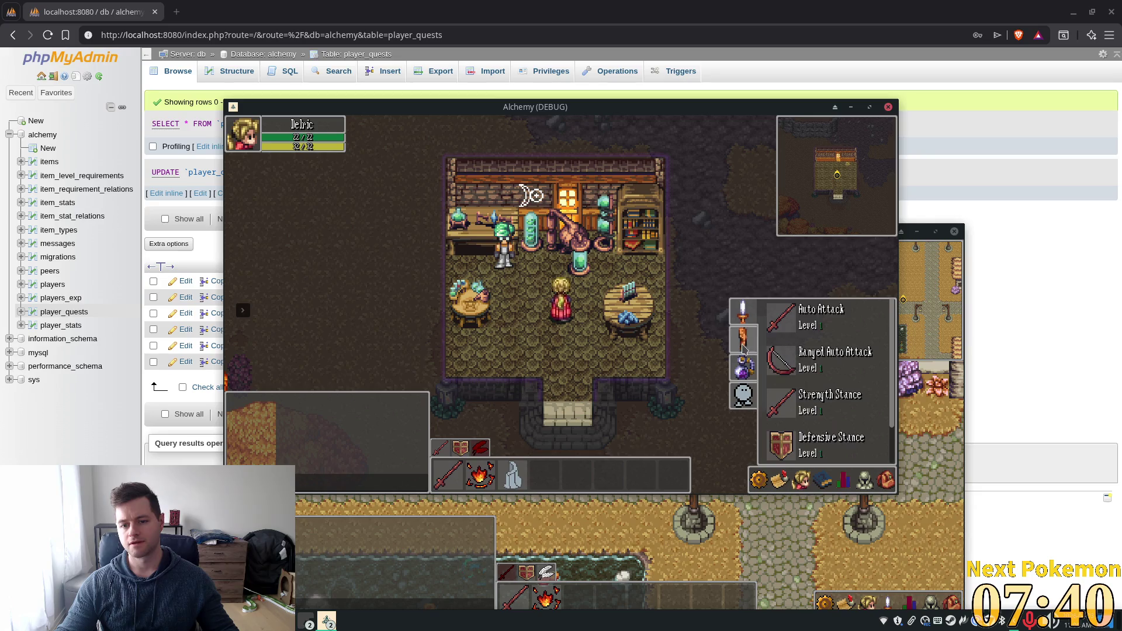
left_click(746, 362)
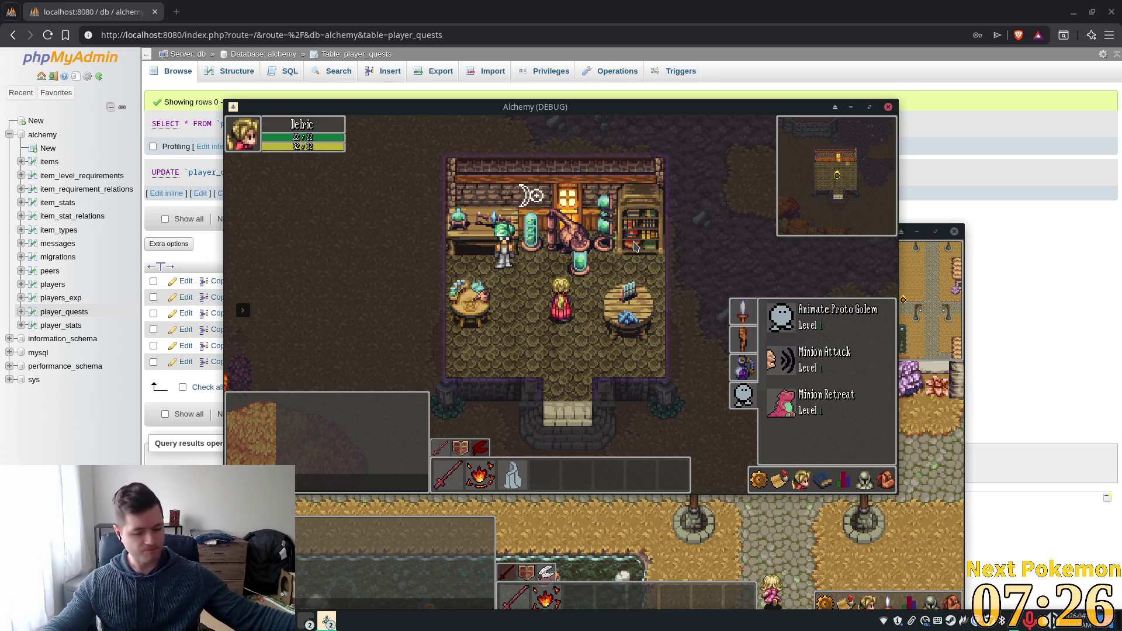
- Walk the character out of the house and back in, toggling the spellbook outdoors
left_click(587, 344)
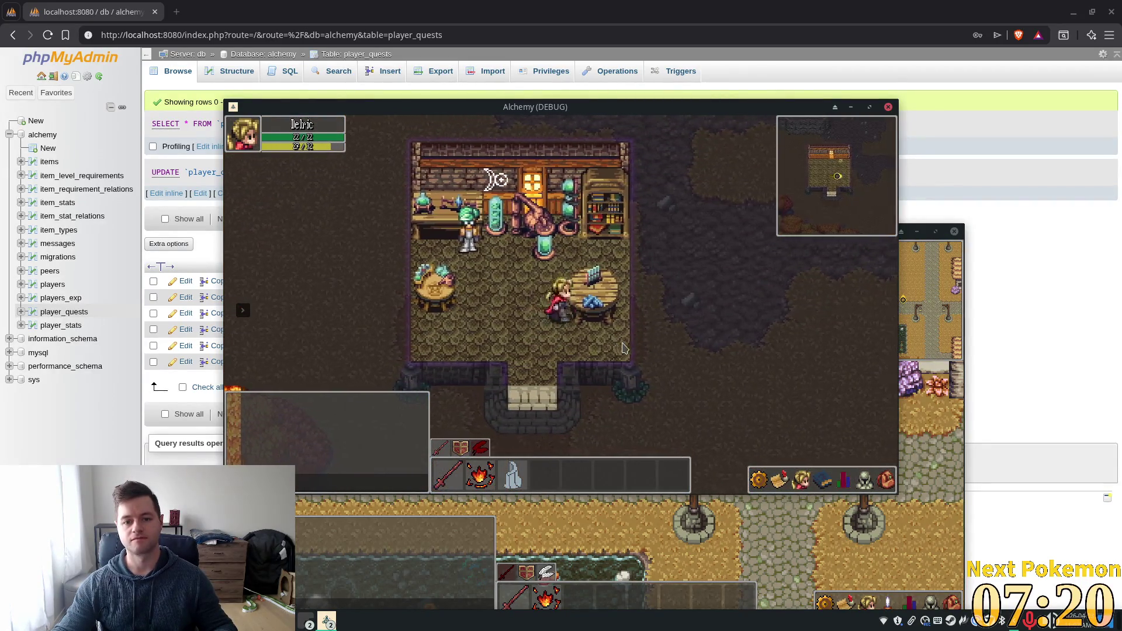
key("Down")
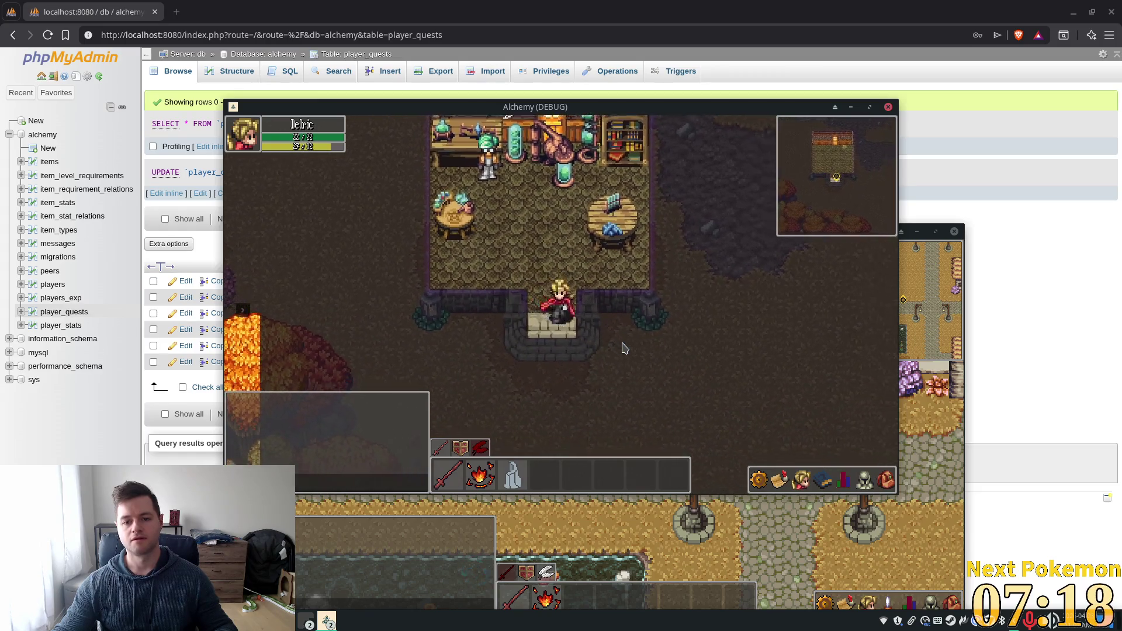
key("Down")
key("Right")
left_click(823, 479)
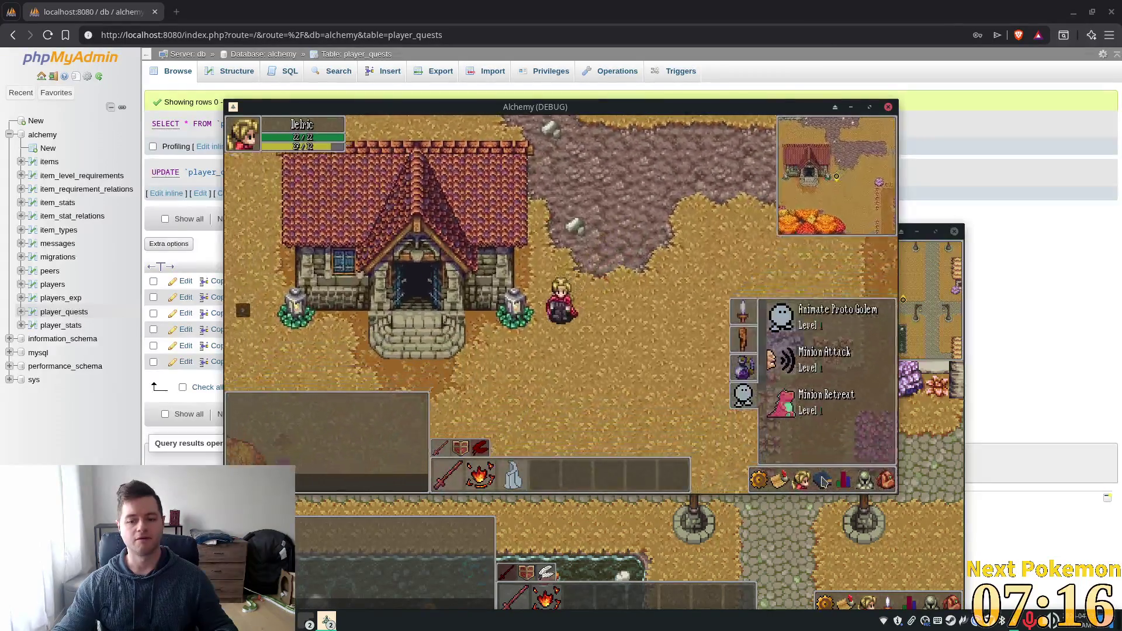
left_click(801, 480)
key("Left")
key("Up")
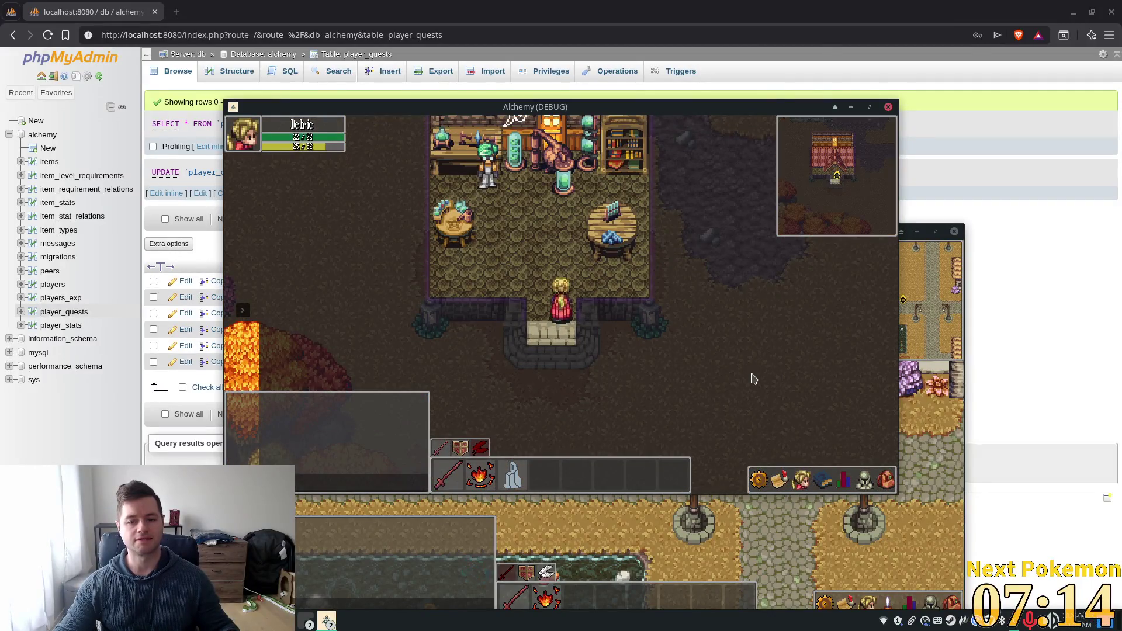
key("alt+Tab")
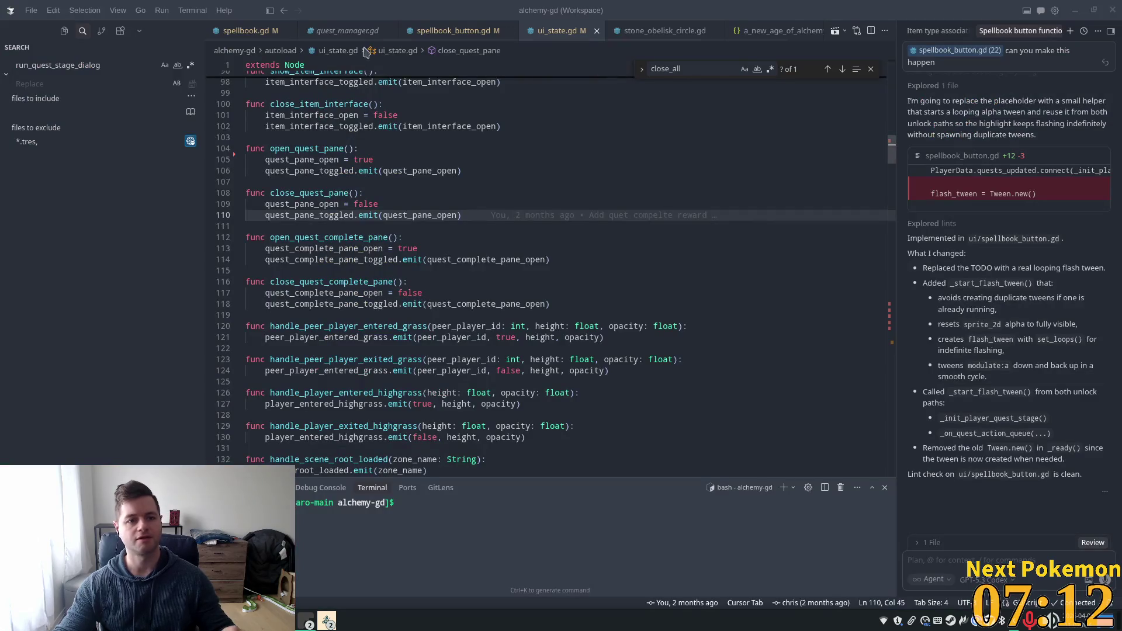
- Read the flash-tween code in spellbook_button.gd, then bring up Godot's 2D workspace
left_click(453, 30)
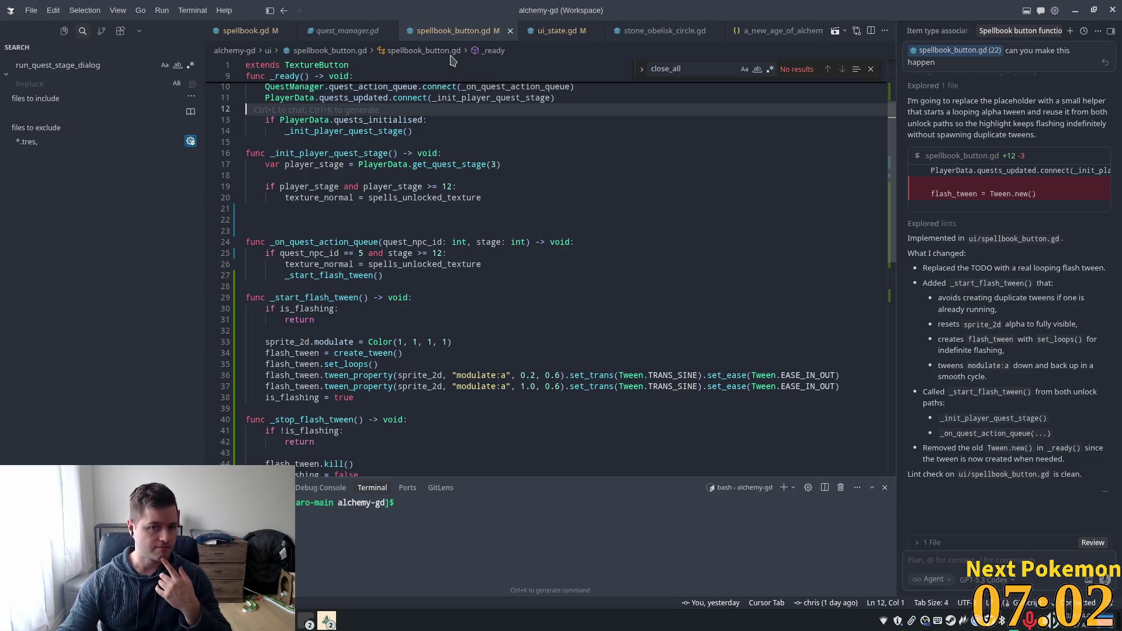
key("alt+Tab")
left_click(487, 27)
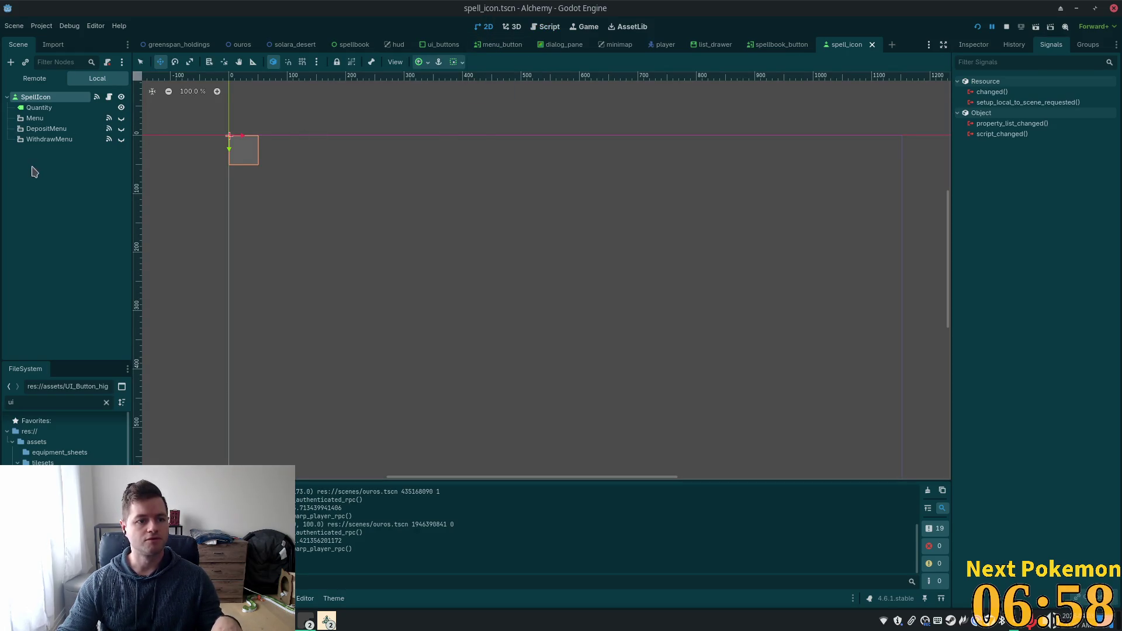
- Set the spellbook_button Sprite2D's Modulate alpha to 255
left_click(765, 45)
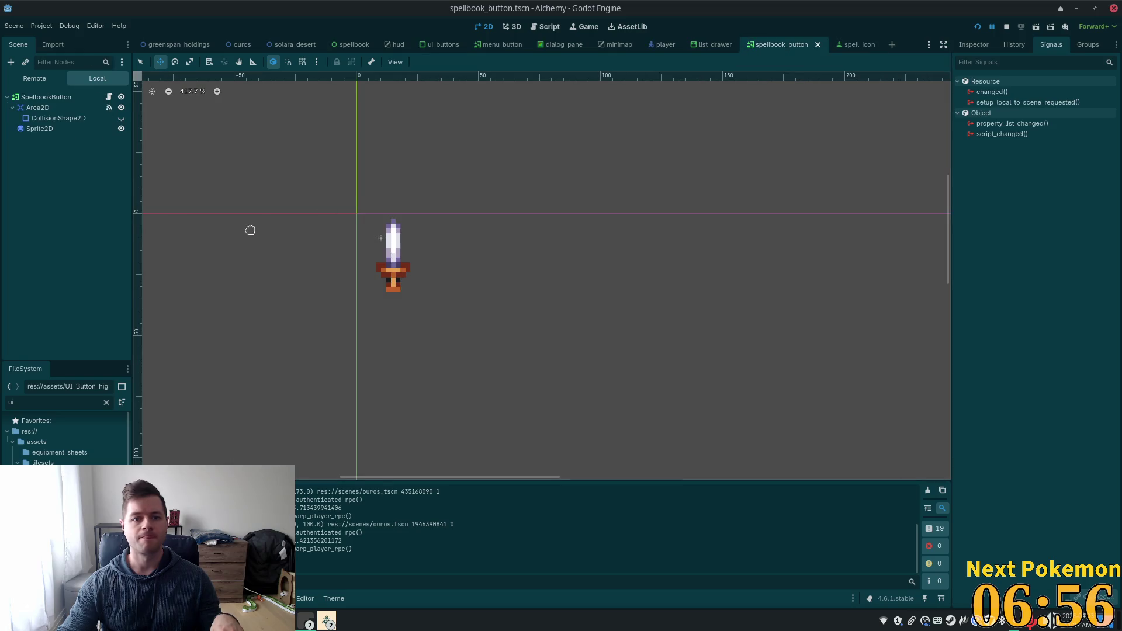
left_click(121, 129)
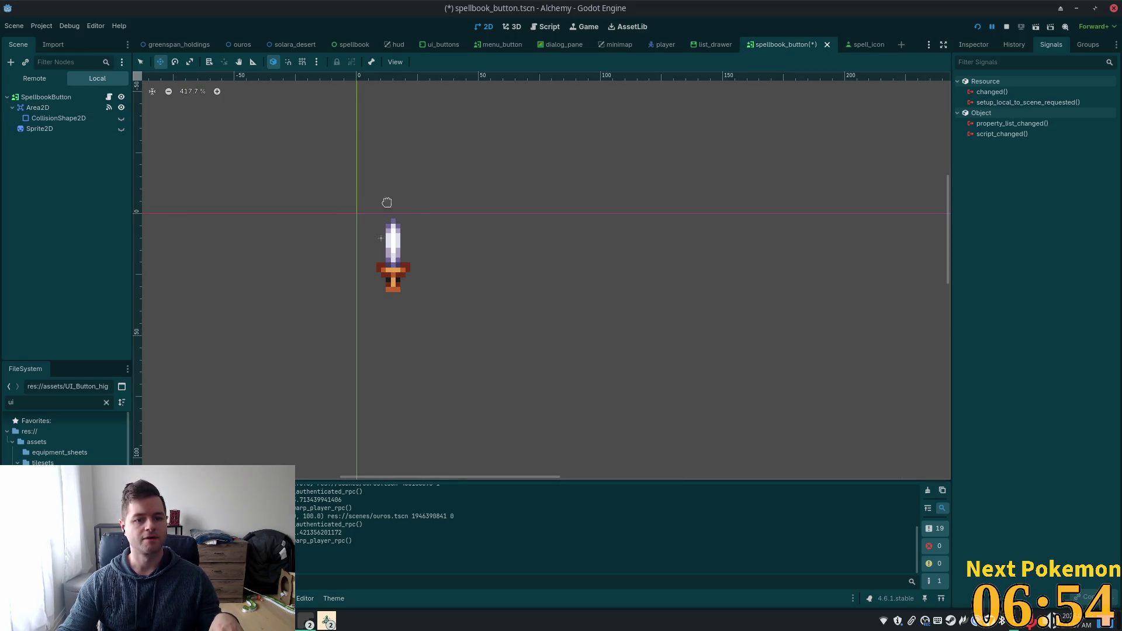
left_click(116, 129)
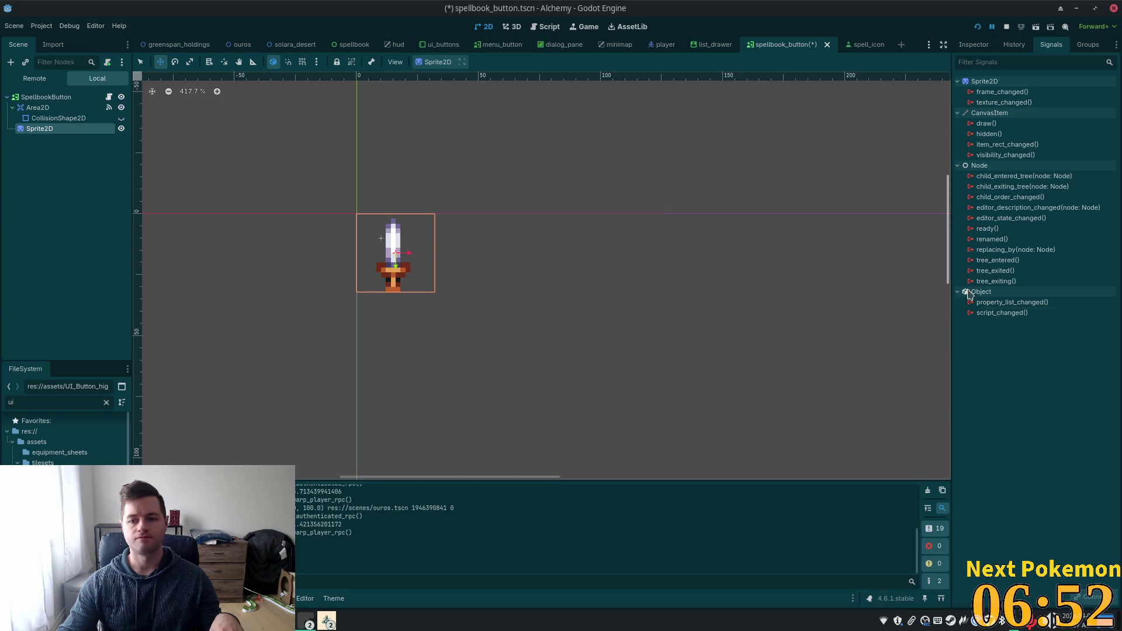
left_click(973, 45)
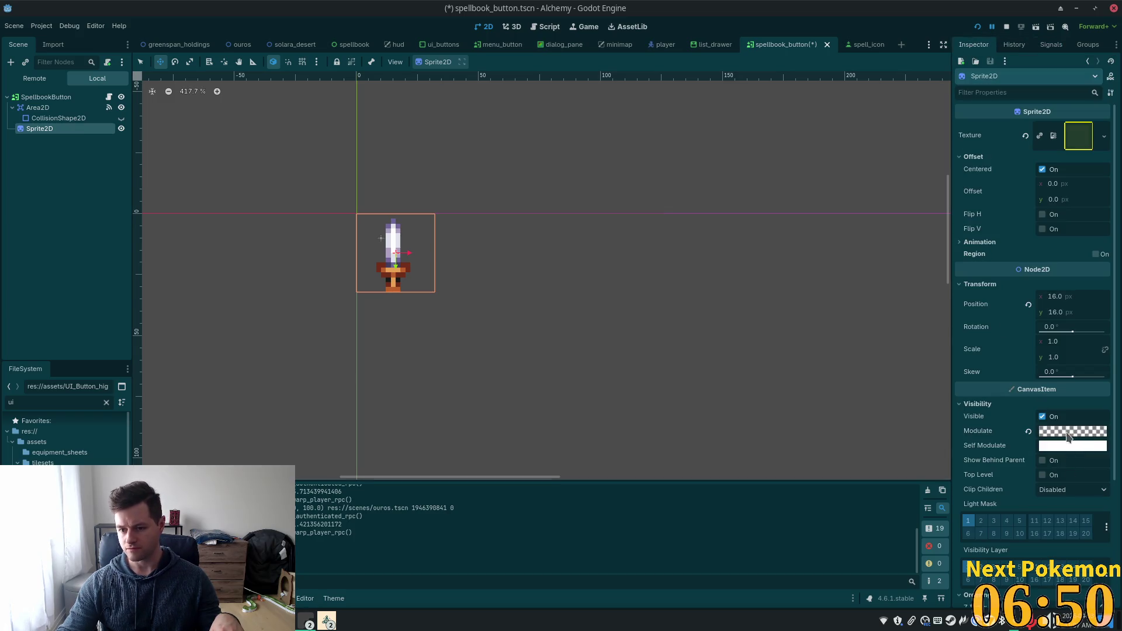
left_click(1068, 434)
left_click_drag(1035, 358, 1073, 358)
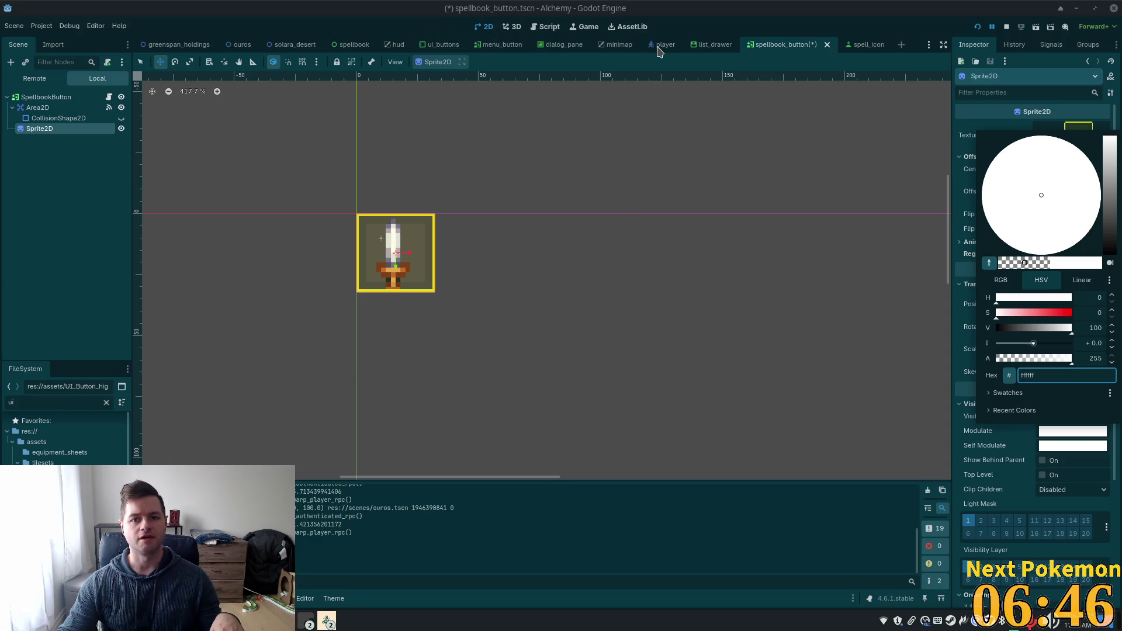
- Zoom into the HUD scene's tab bar to check the yellow highlight
left_click(397, 45)
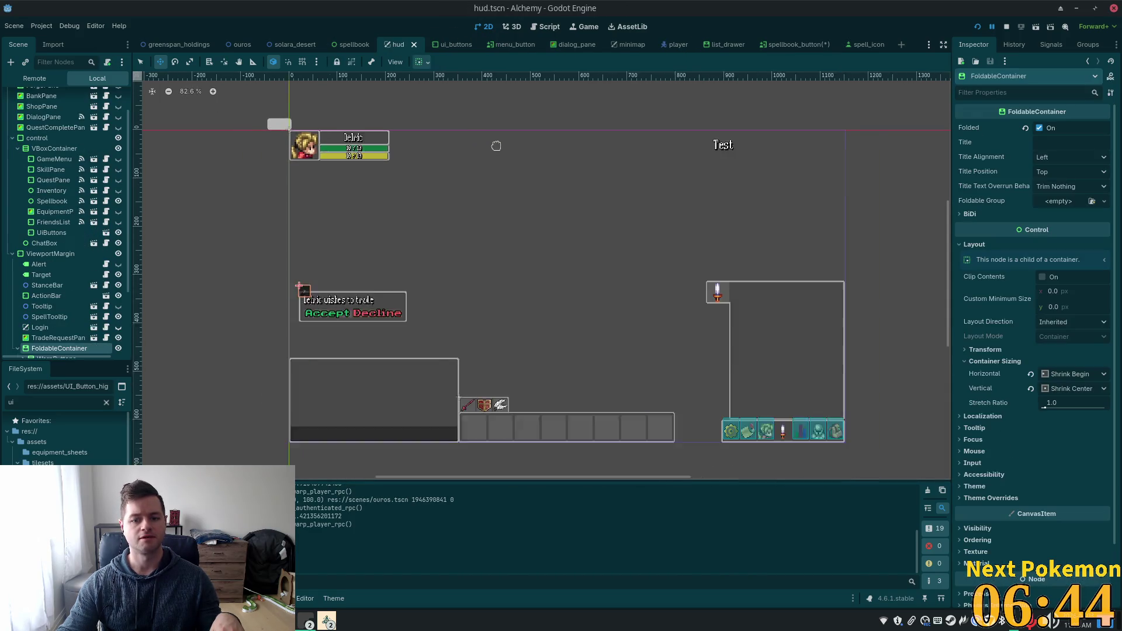
scroll(447, 176, "up", 4)
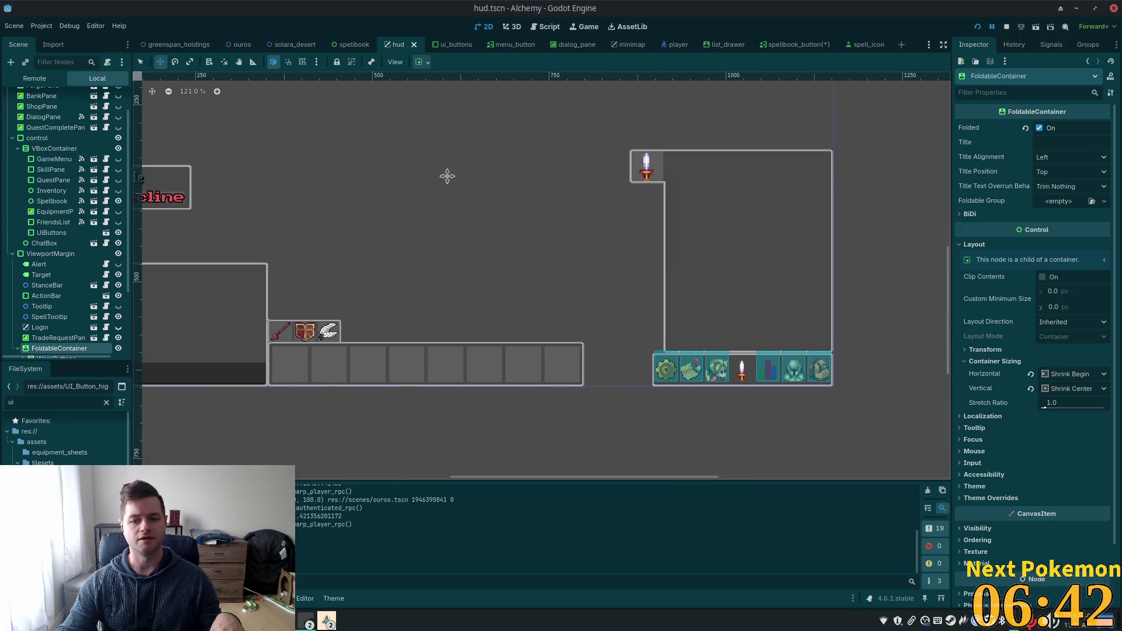
left_click_drag(447, 176, 443, 161)
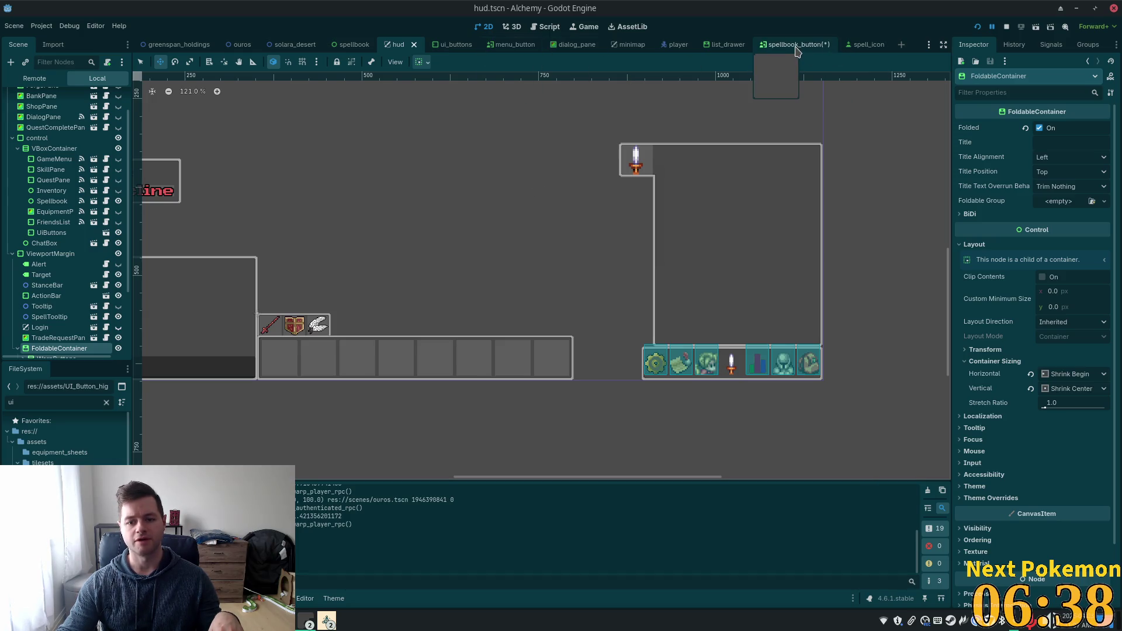
scroll(57, 251, "down", 2)
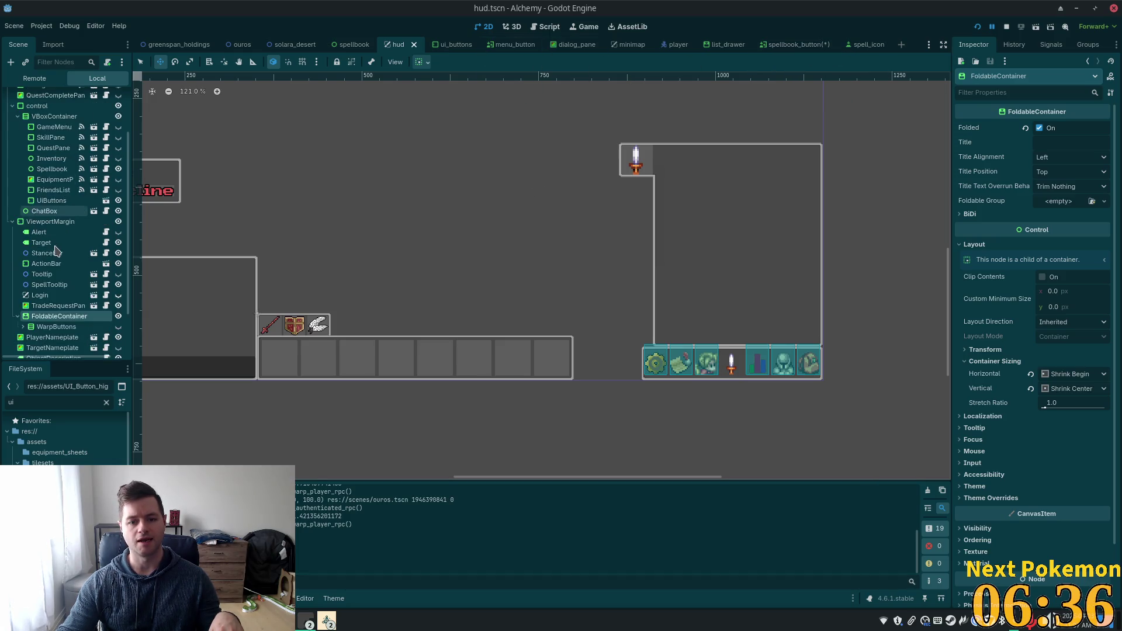
scroll(56, 251, "down", 3)
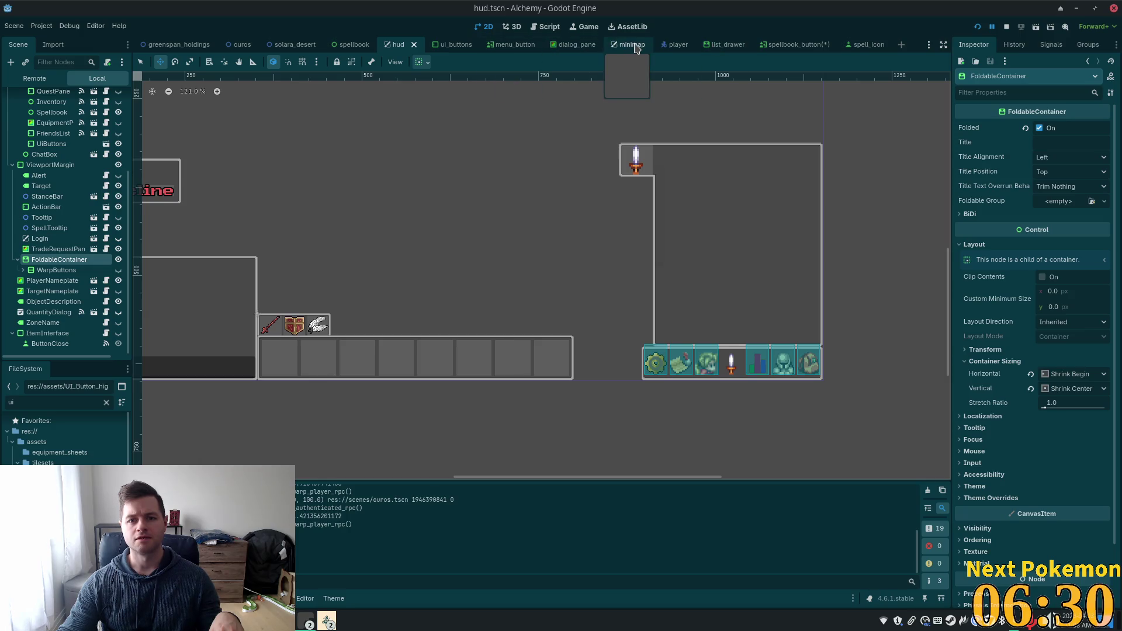
left_click(801, 45)
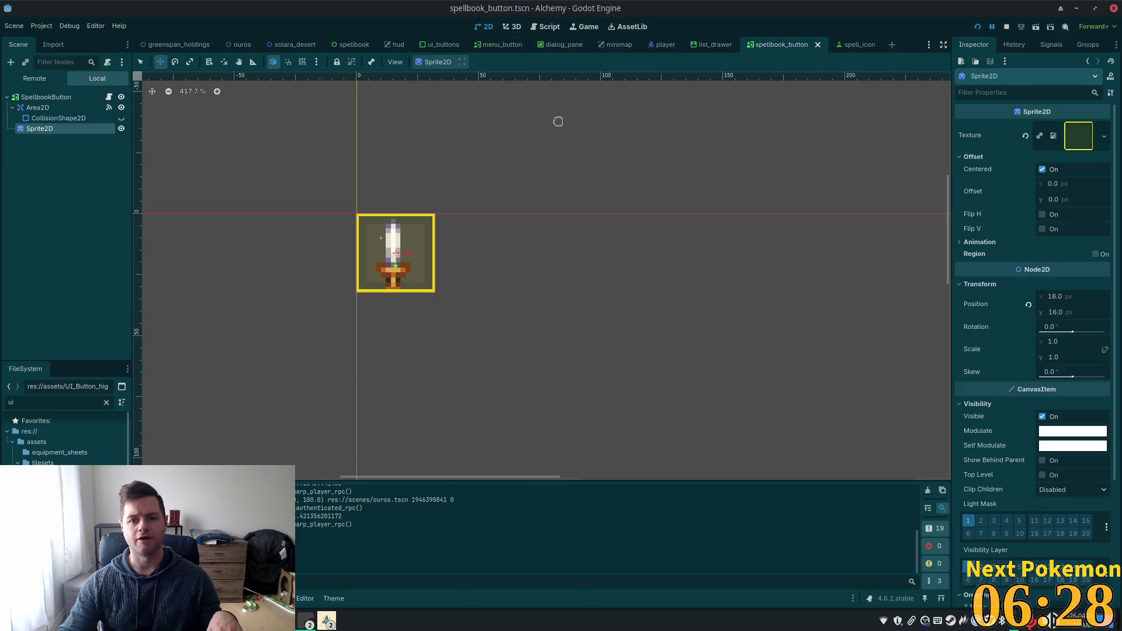
left_click(395, 45)
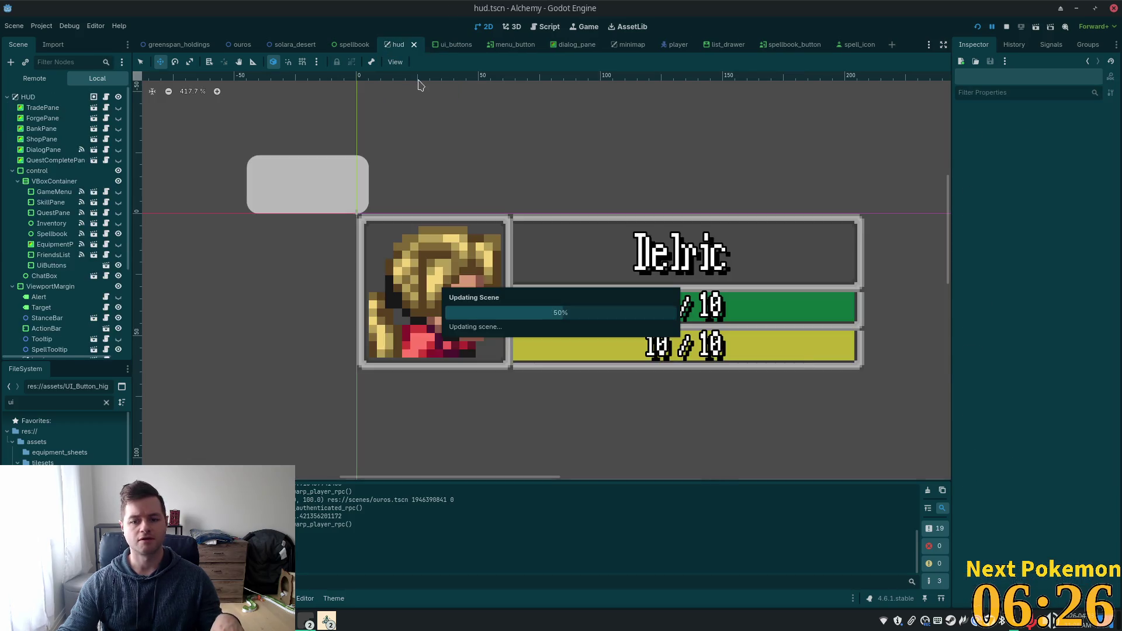
scroll(620, 274, "up", 5)
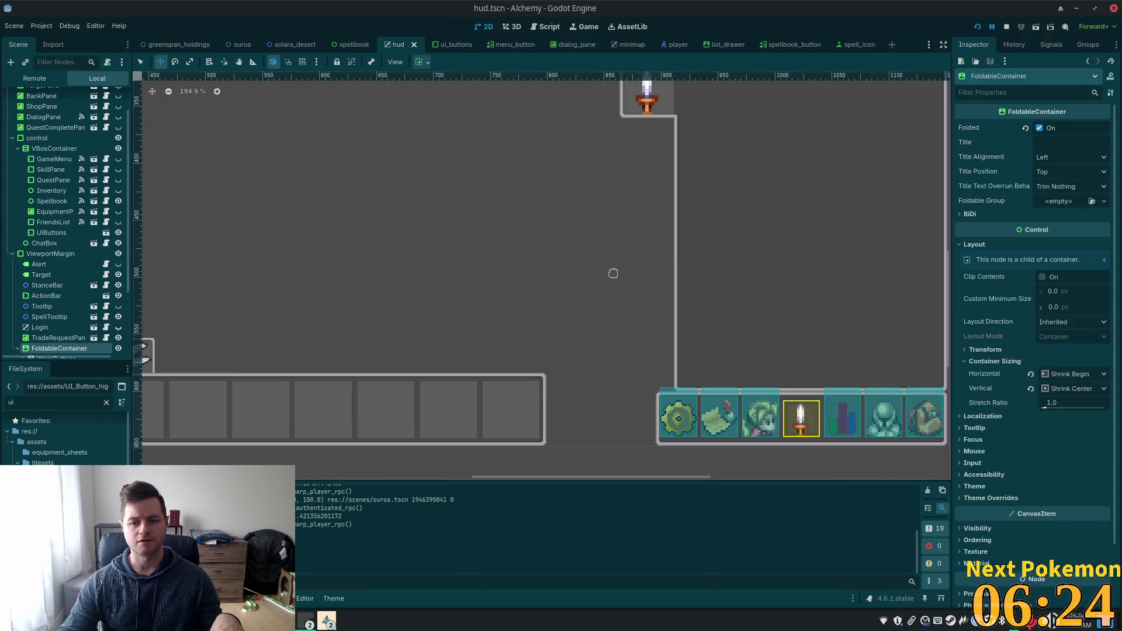
left_click_drag(596, 261, 499, 211)
scroll(511, 215, "up", 1)
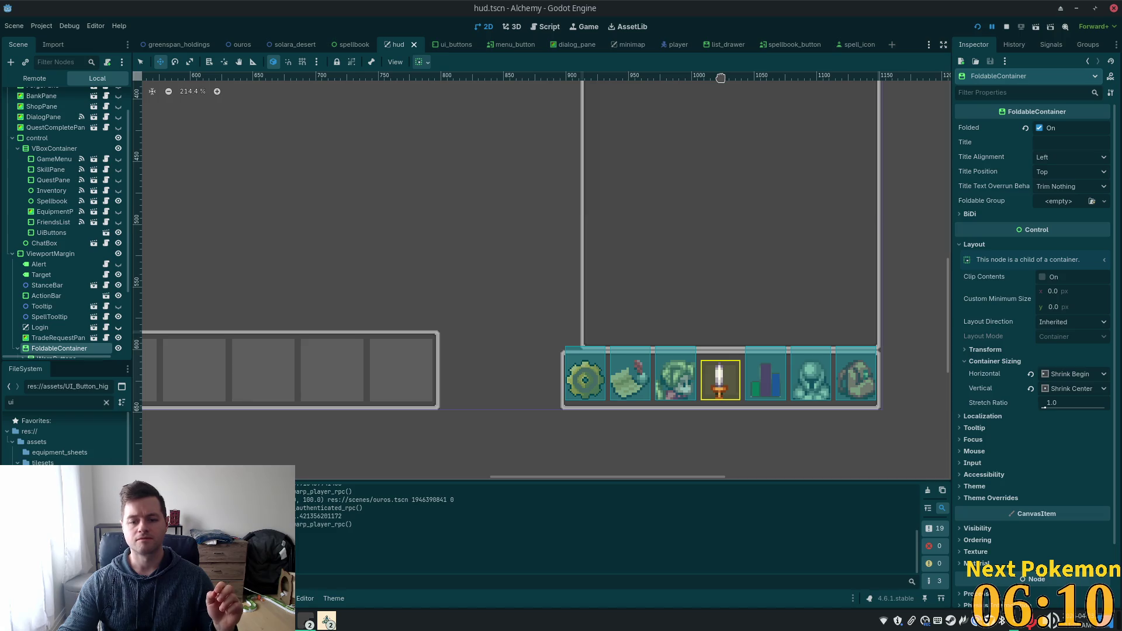
key("alt+Tab")
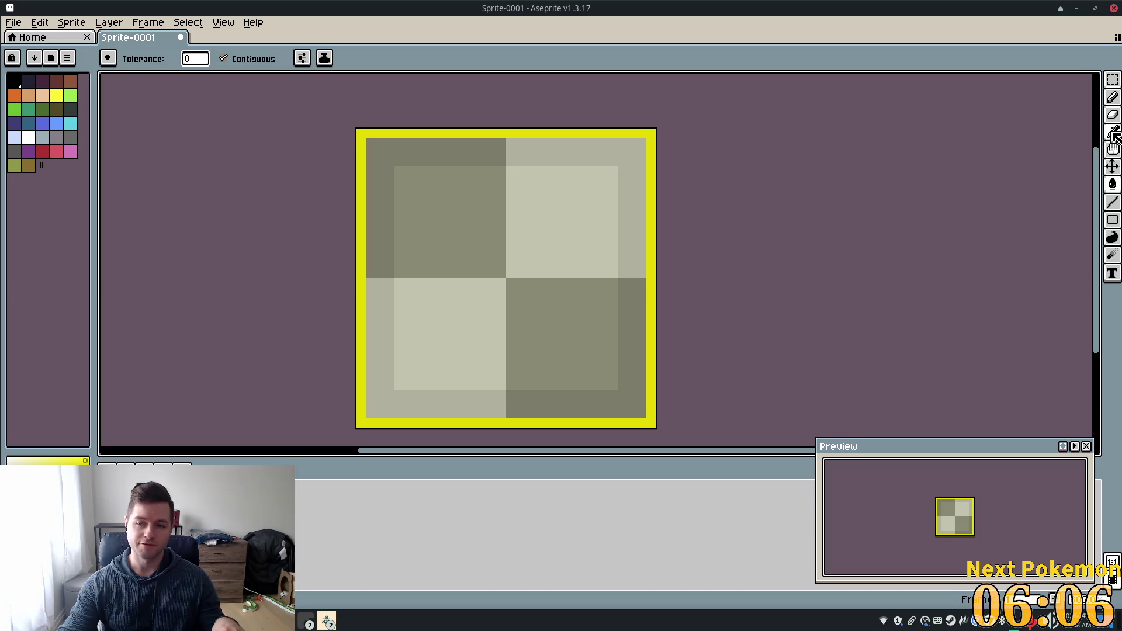
- With a yellow pencil, paint the top-left, top-right and bottom-right corners of the frame
left_click(1112, 97)
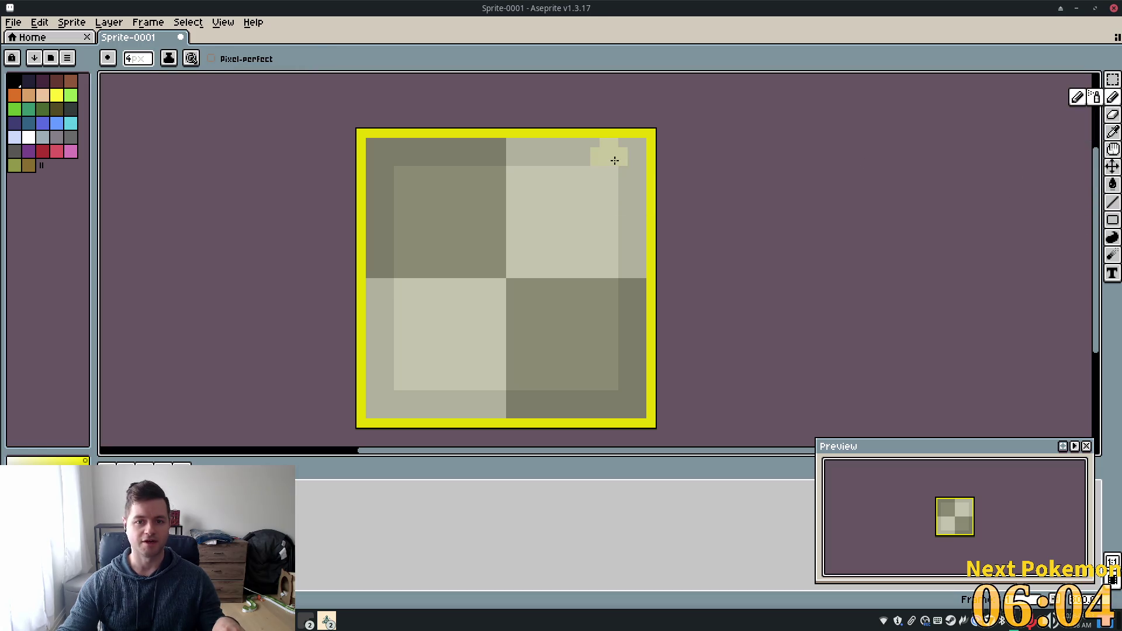
left_click(62, 97)
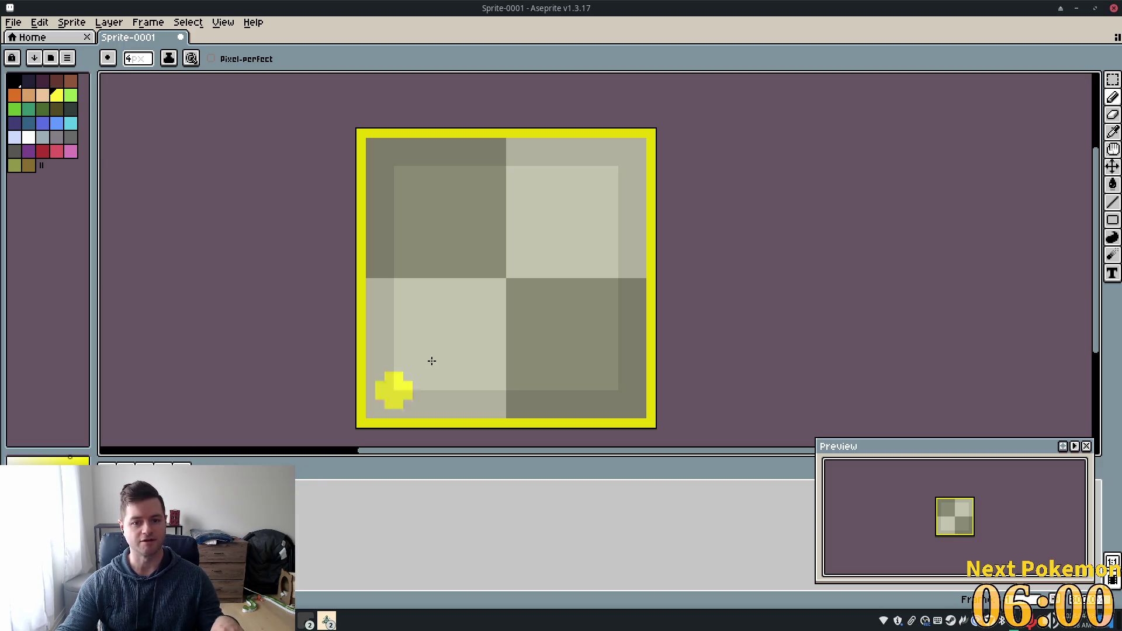
left_click(642, 156)
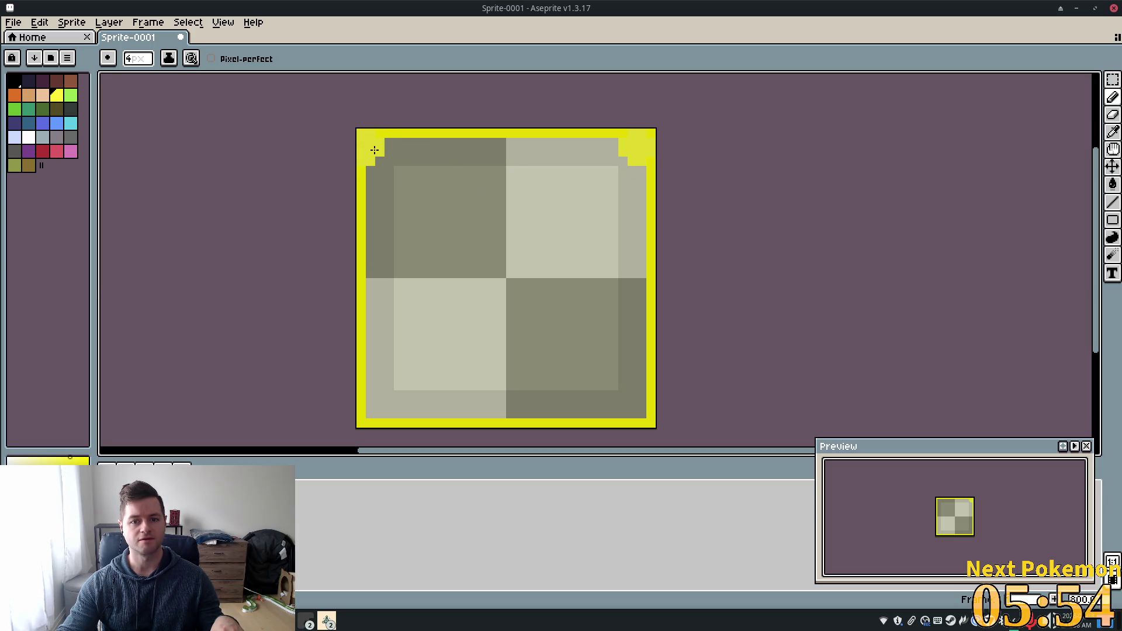
left_click(378, 151)
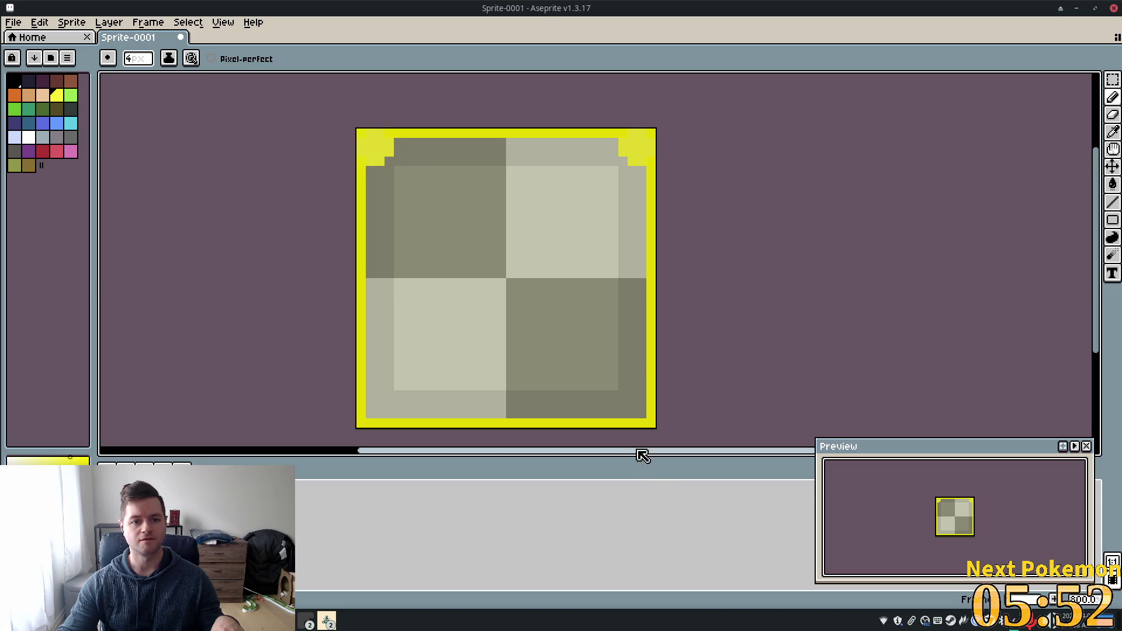
left_click(637, 409)
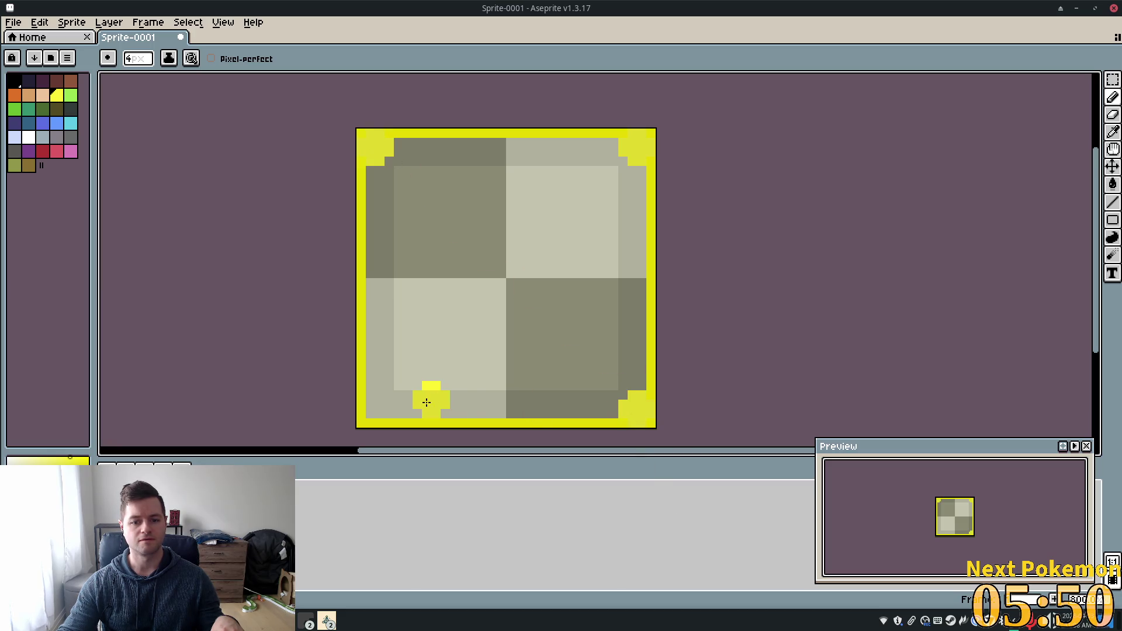
- Export the sprite to the Alchemy assets folder, overwriting UI_Button_highlight.png
key("ctrl+o")
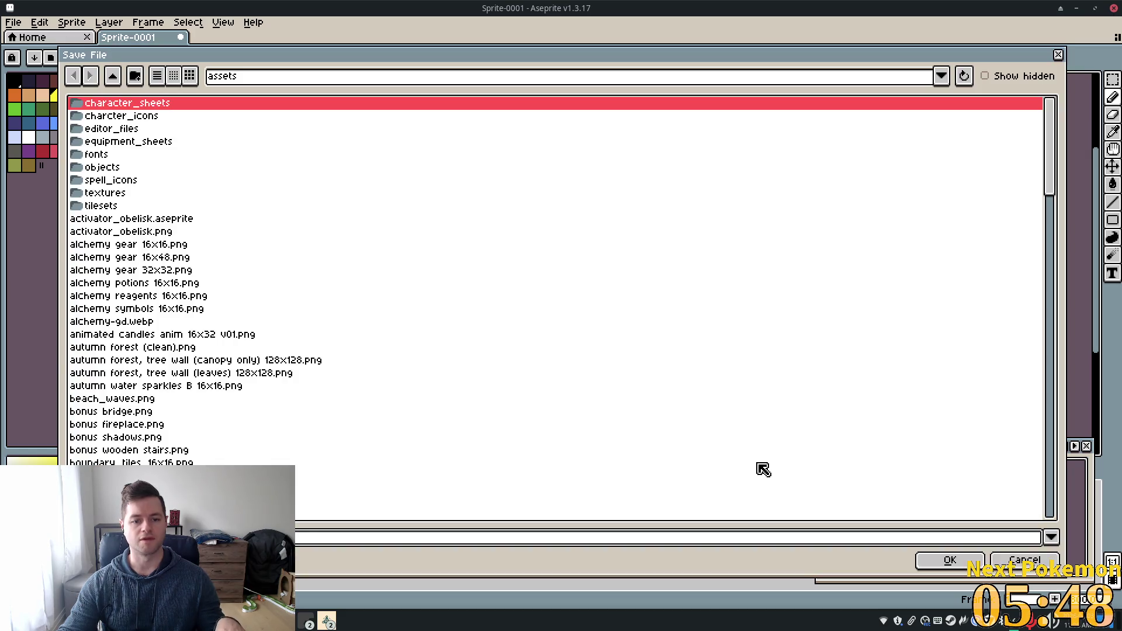
left_click(1022, 564)
left_click(13, 22)
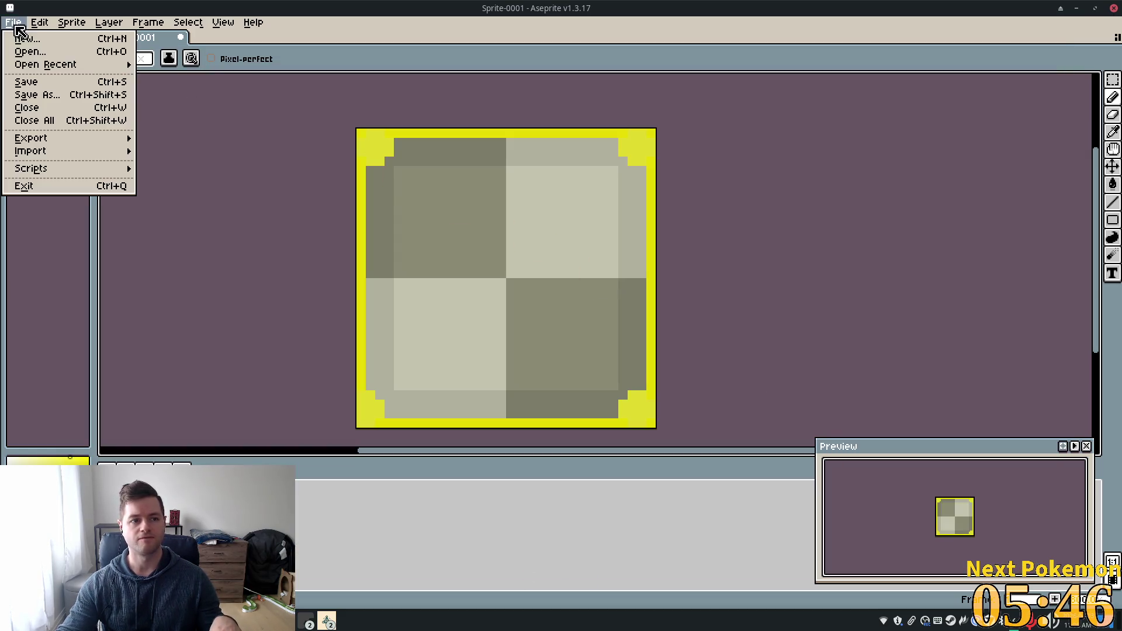
mouse_move(64, 138)
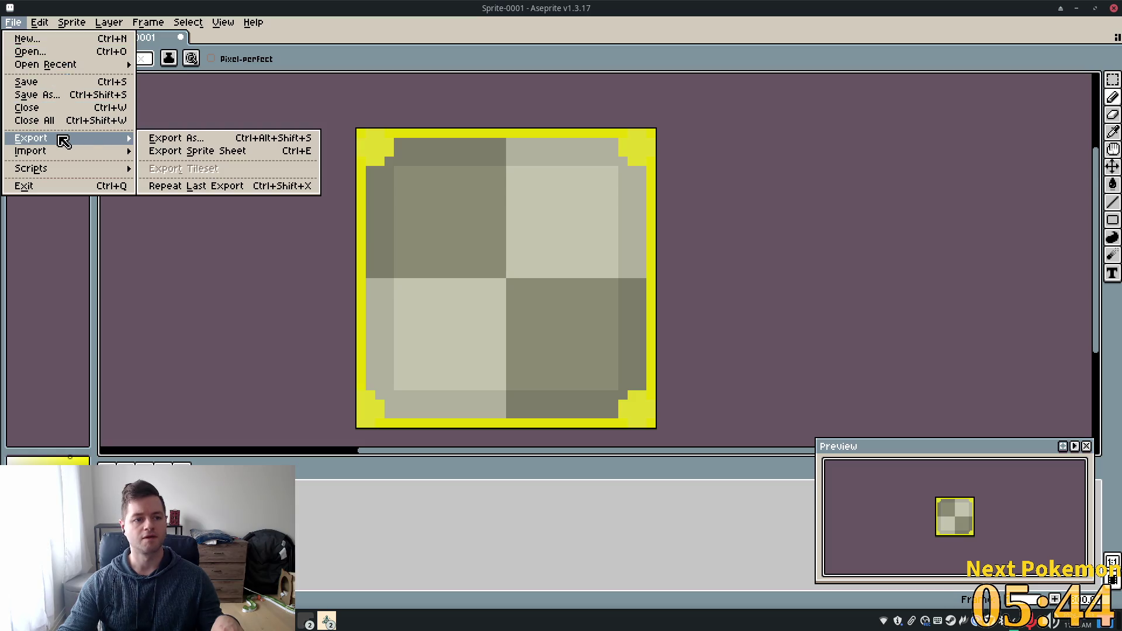
left_click(237, 140)
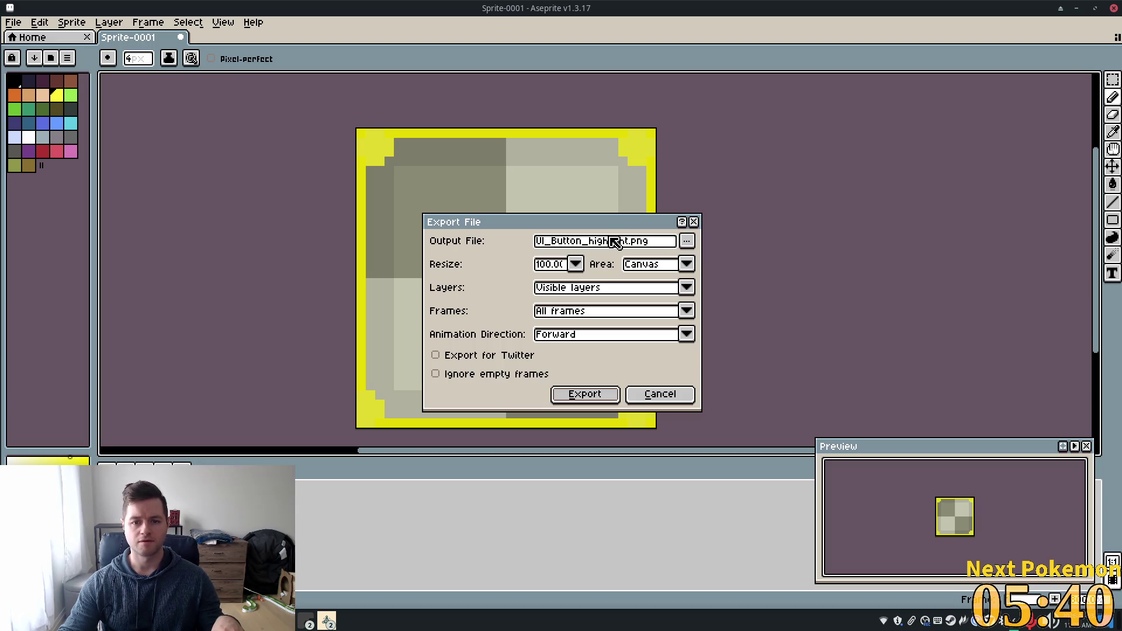
left_click(686, 241)
left_click(784, 319)
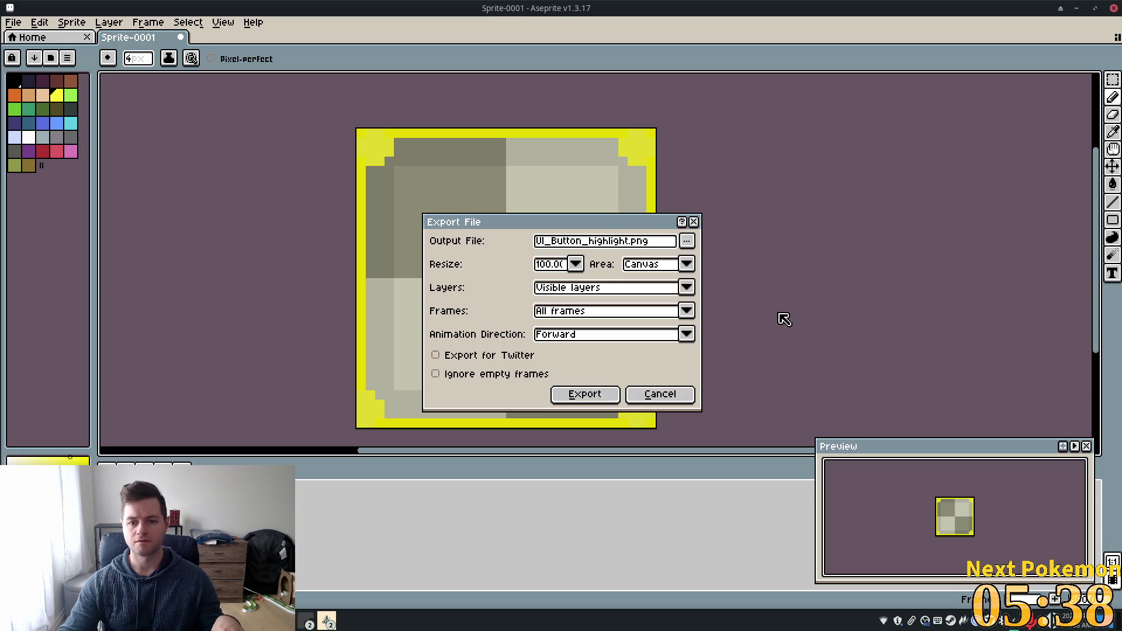
left_click(608, 397)
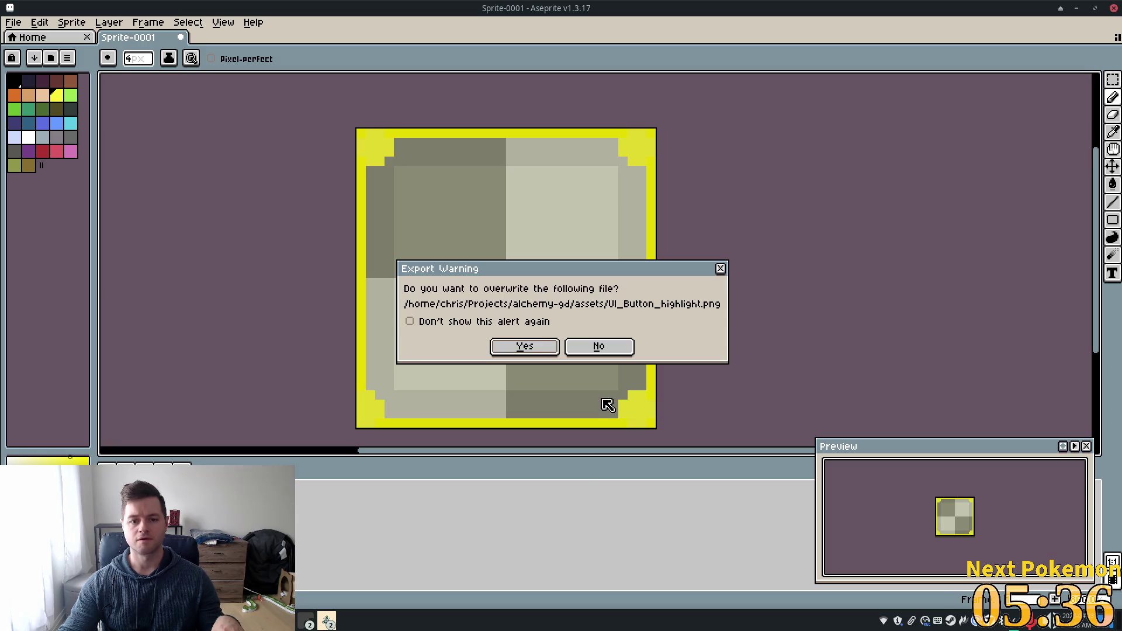
left_click(553, 348)
left_click(540, 380)
left_click(610, 396)
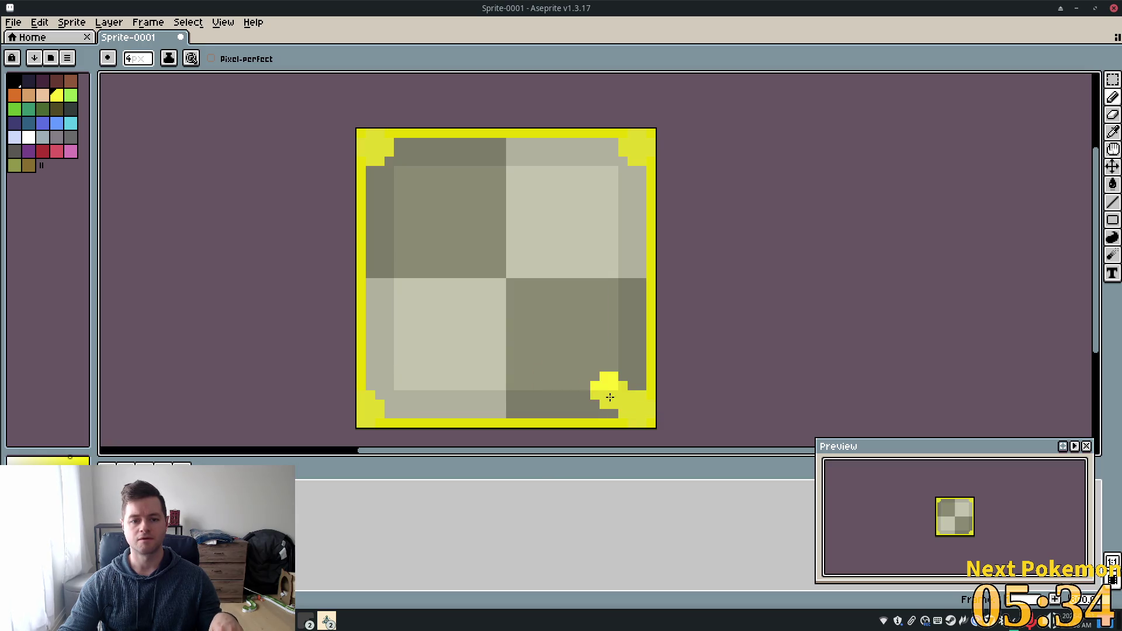
- Check the reimported highlight in Godot, then undo the corner fills in Aseprite
key("alt+Tab")
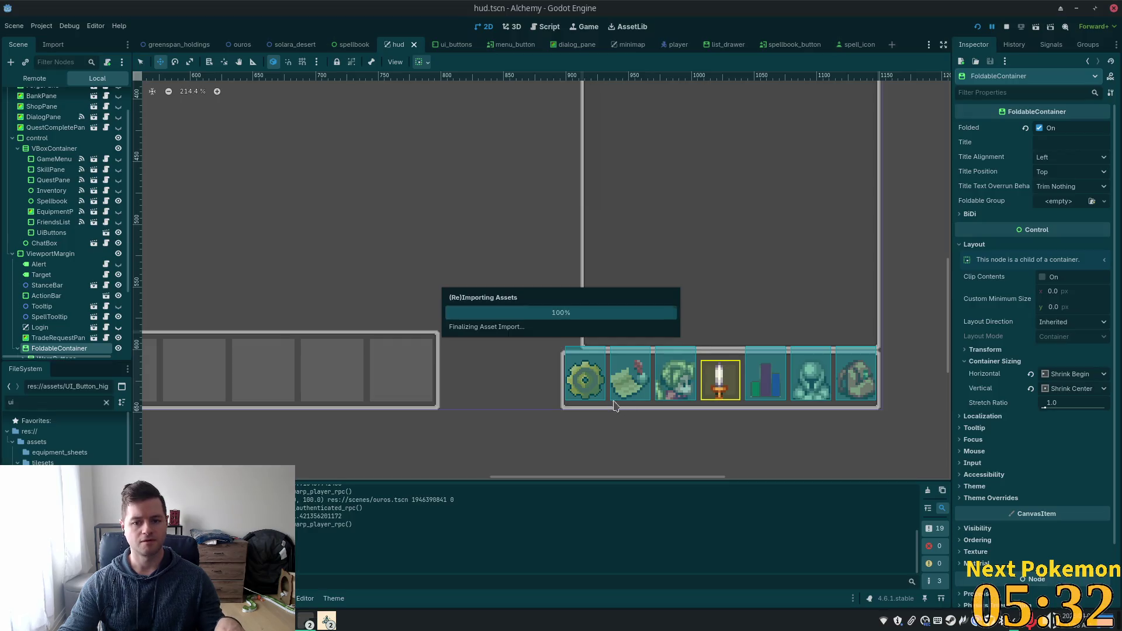
scroll(398, 274, "down", 2)
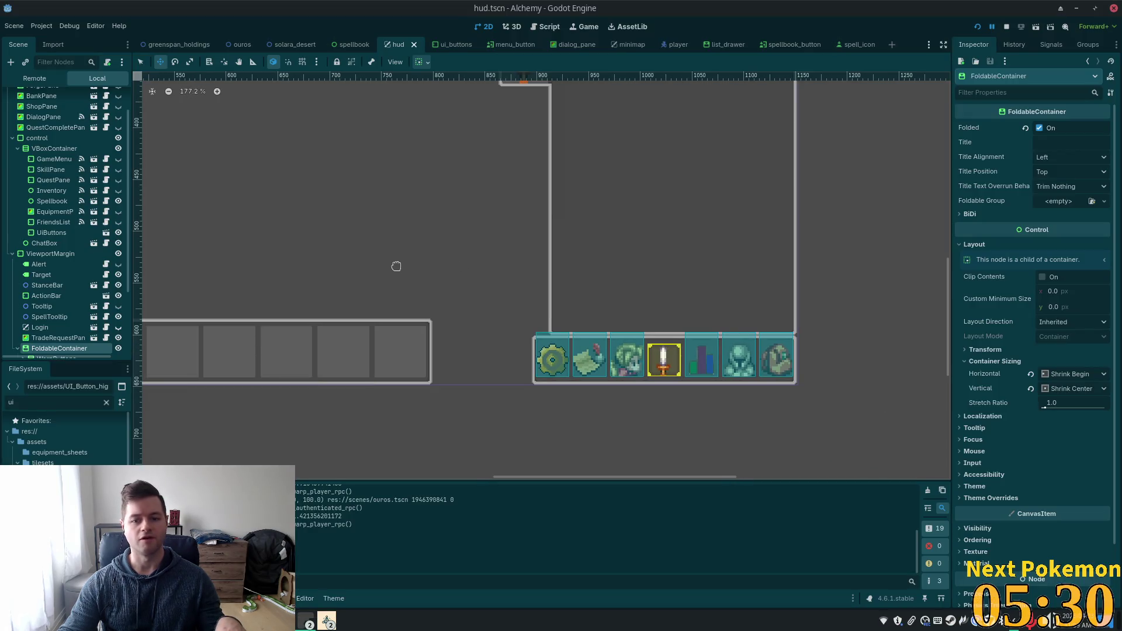
key("alt+Tab")
key("ctrl+z")
key("ctrl+z")
key("ctrl+z")
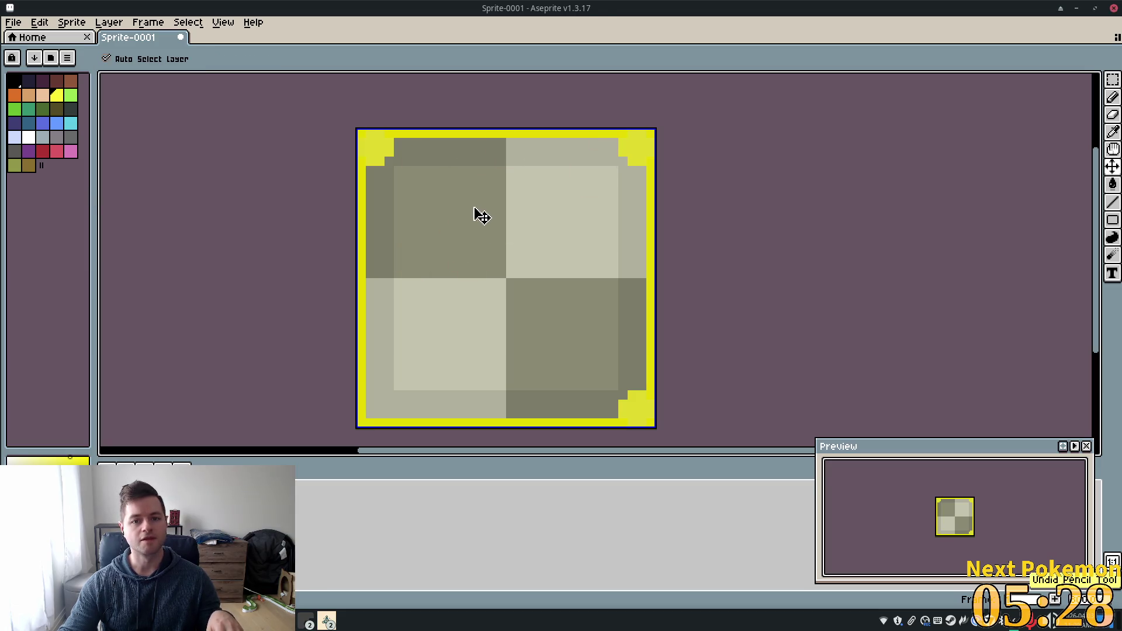
- With a 1-pixel brush, add a yellow inner corner pixel and clear the top outer corners
key("ctrl+z")
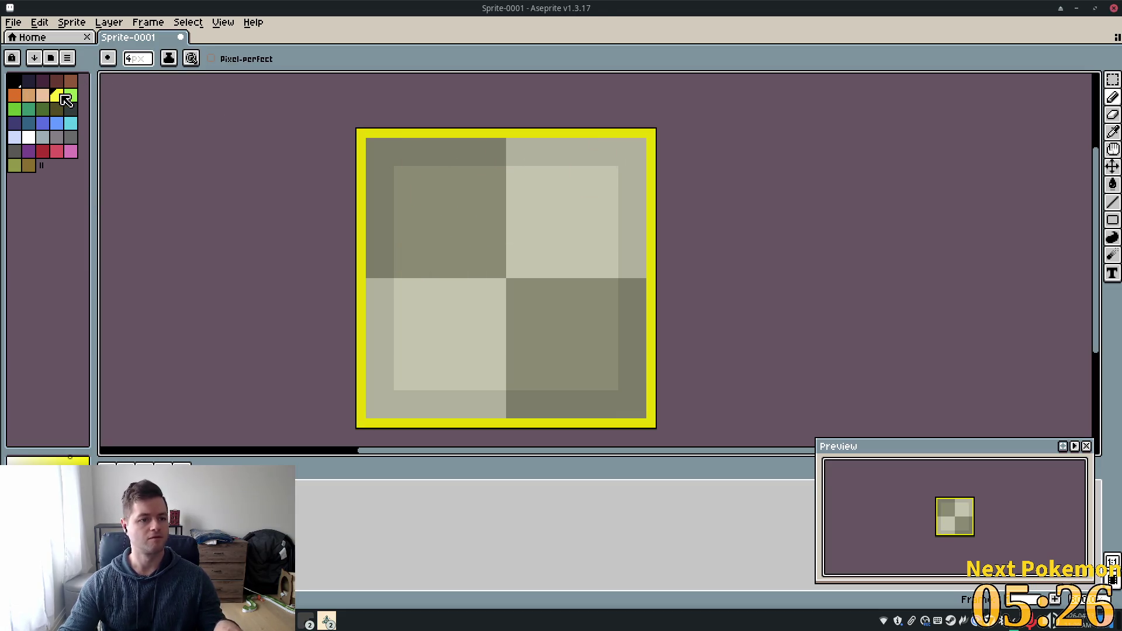
left_click(143, 61)
type("1")
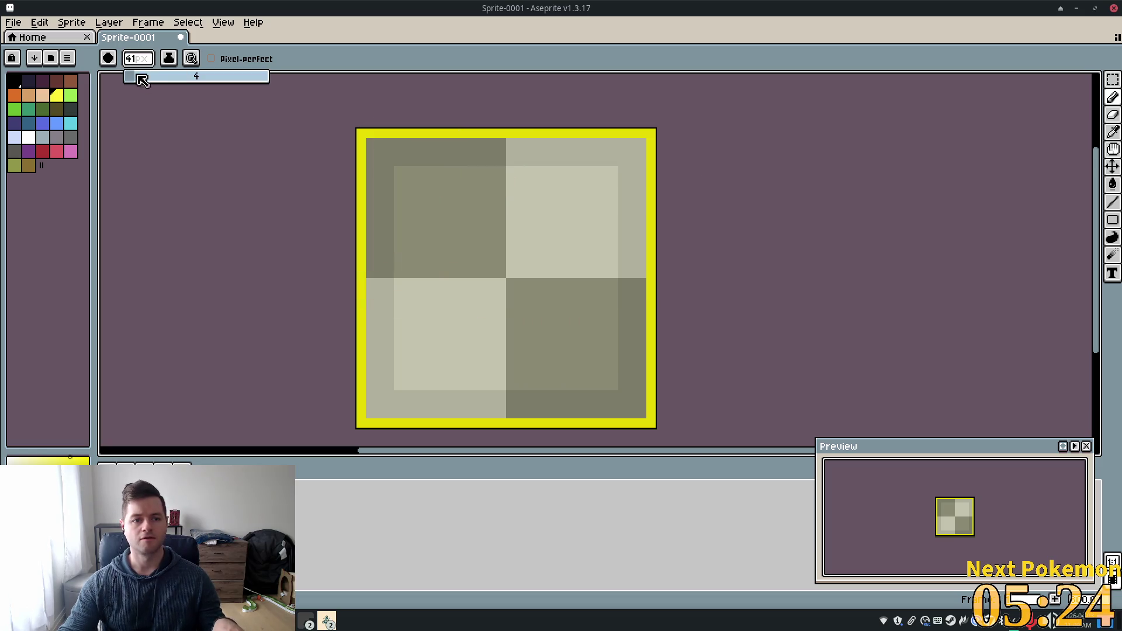
left_click(643, 146)
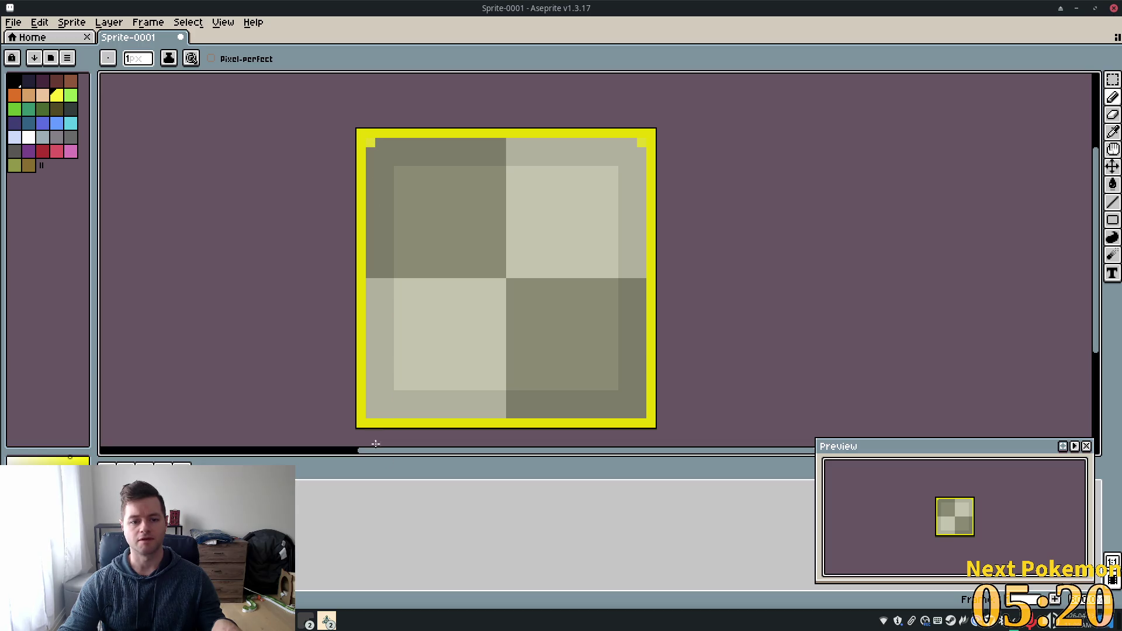
left_click(642, 416)
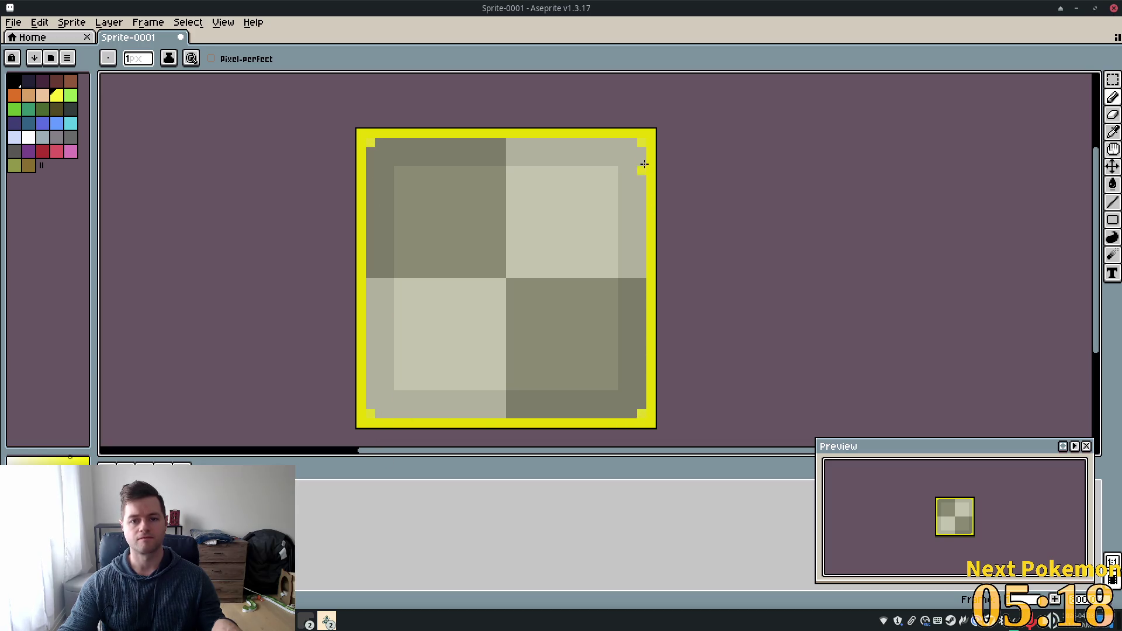
right_click(360, 133)
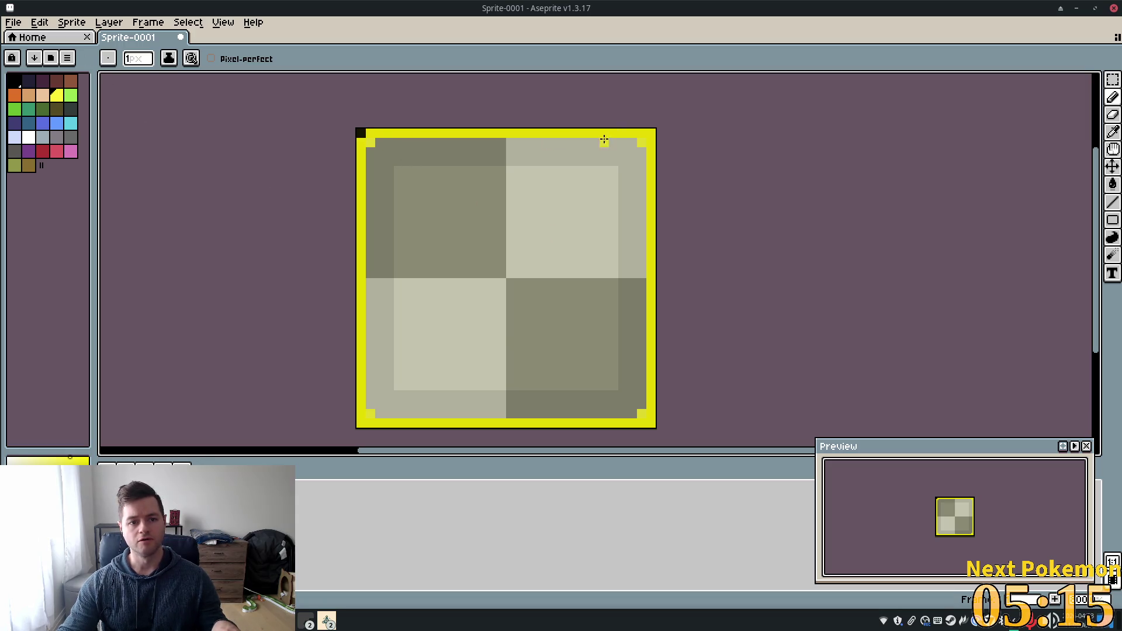
right_click(653, 133)
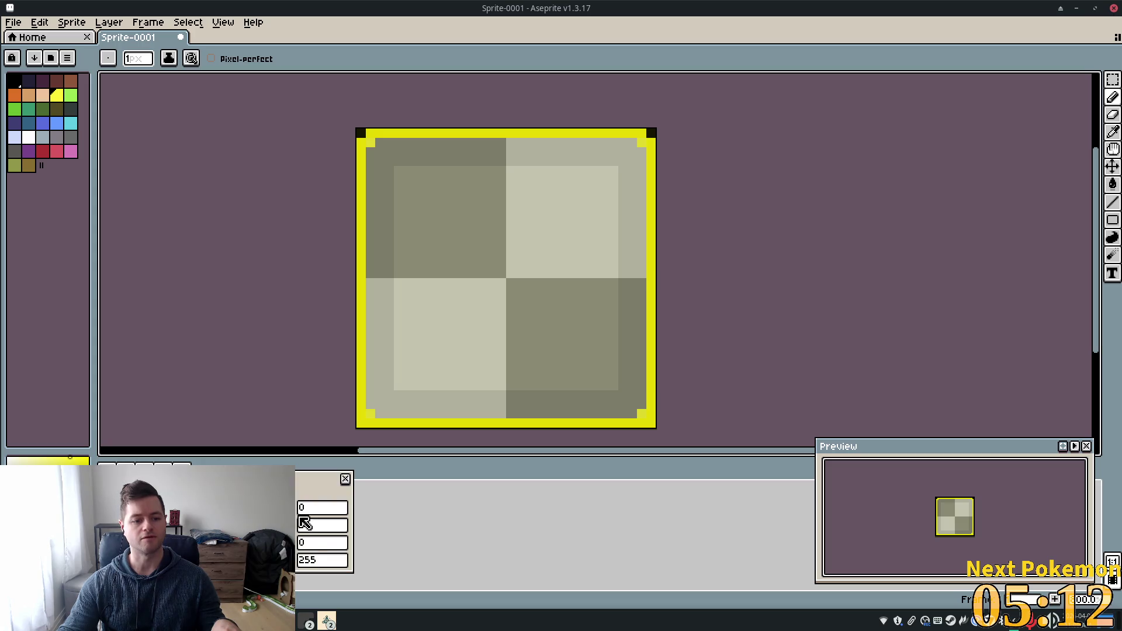
key("Escape")
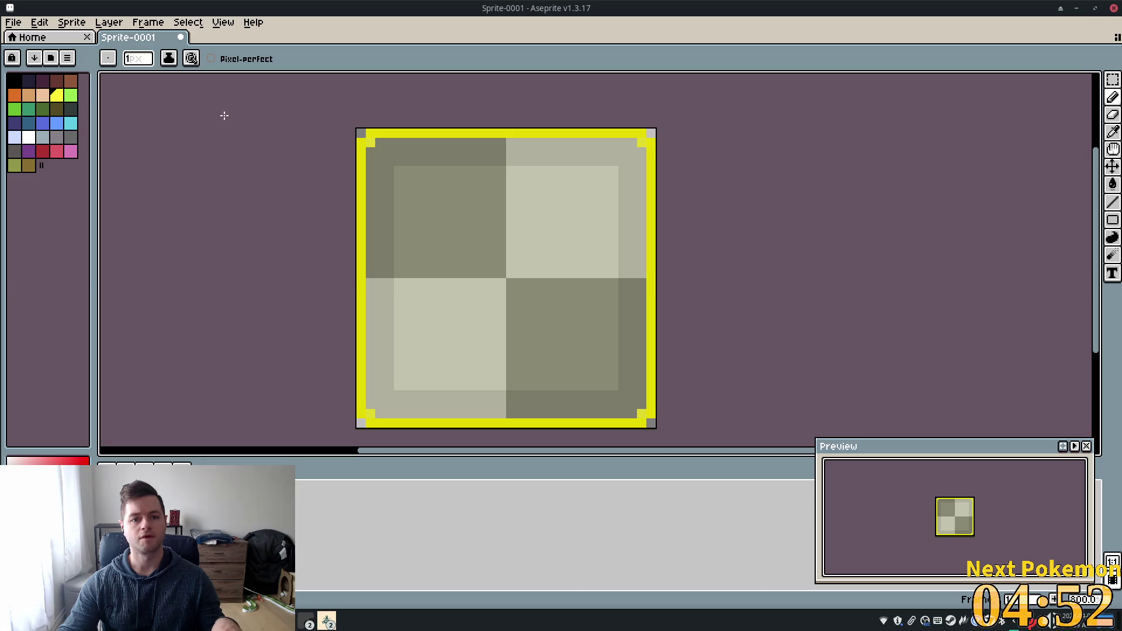
- Re-export the sprite over UI_Button_highlight.png, accepting the overwrite and PNG layers warnings
left_click(12, 22)
mouse_move(54, 66)
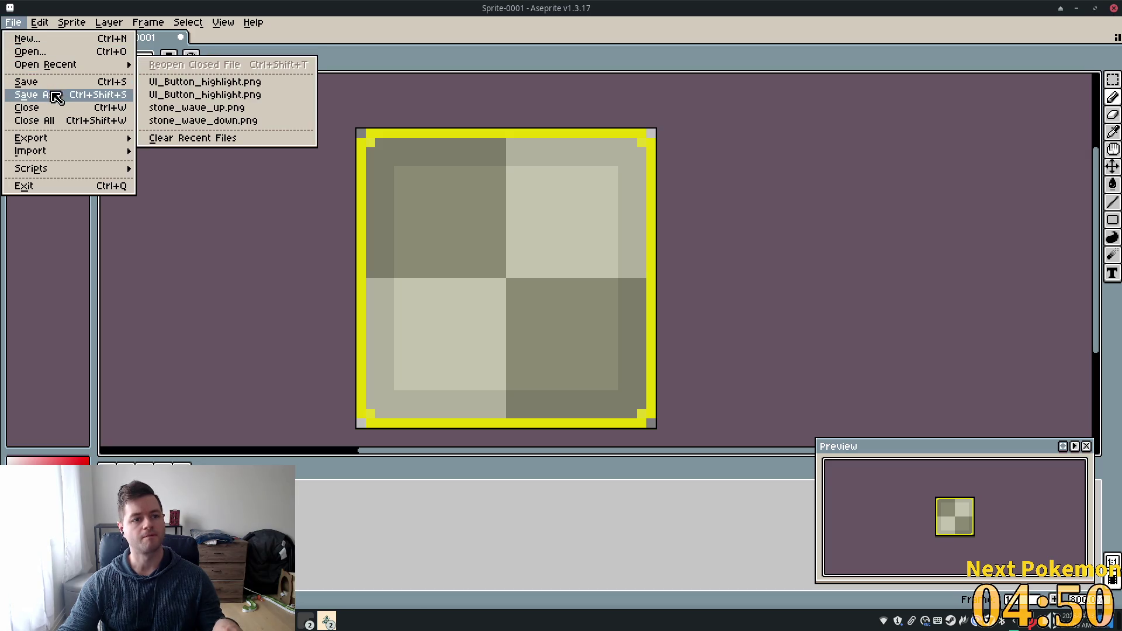
mouse_move(52, 141)
left_click(175, 139)
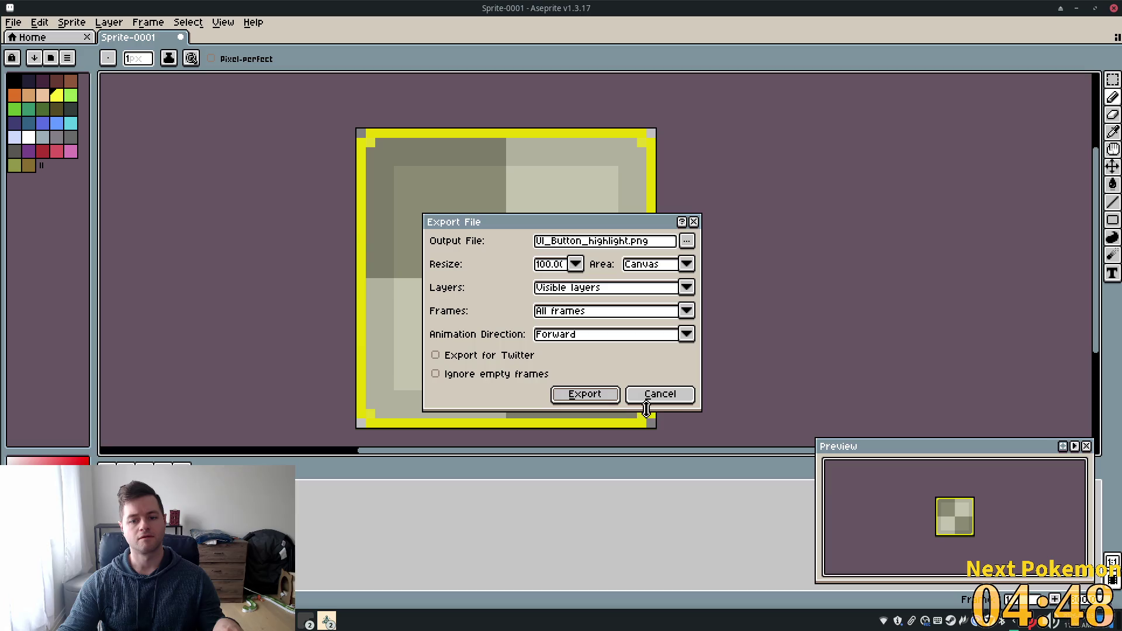
key("Return")
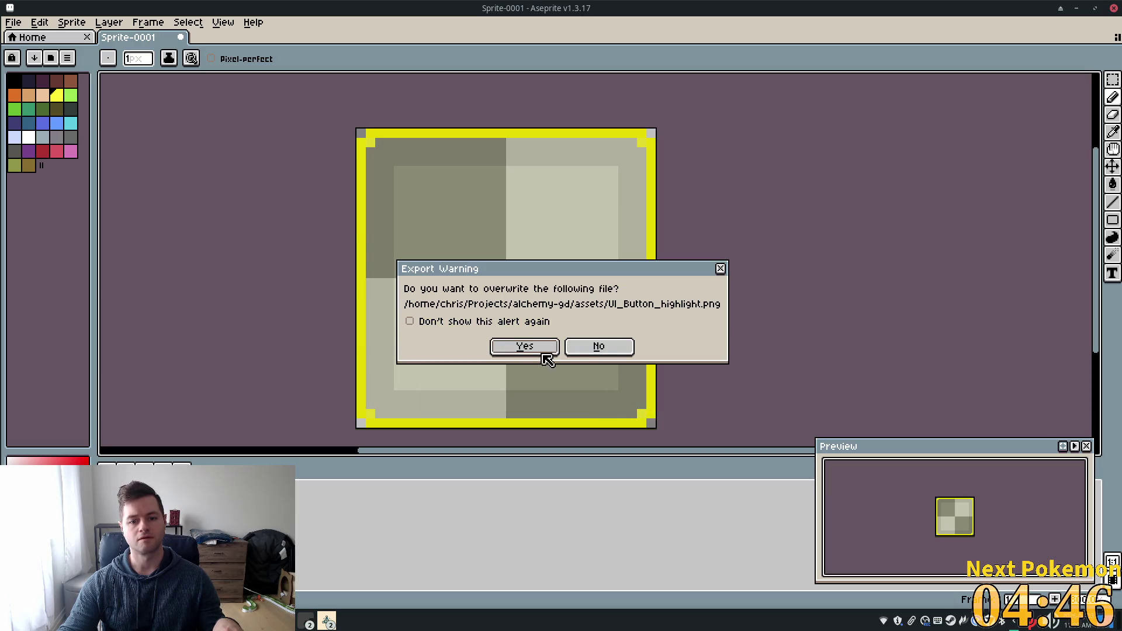
left_click(533, 348)
left_click(534, 376)
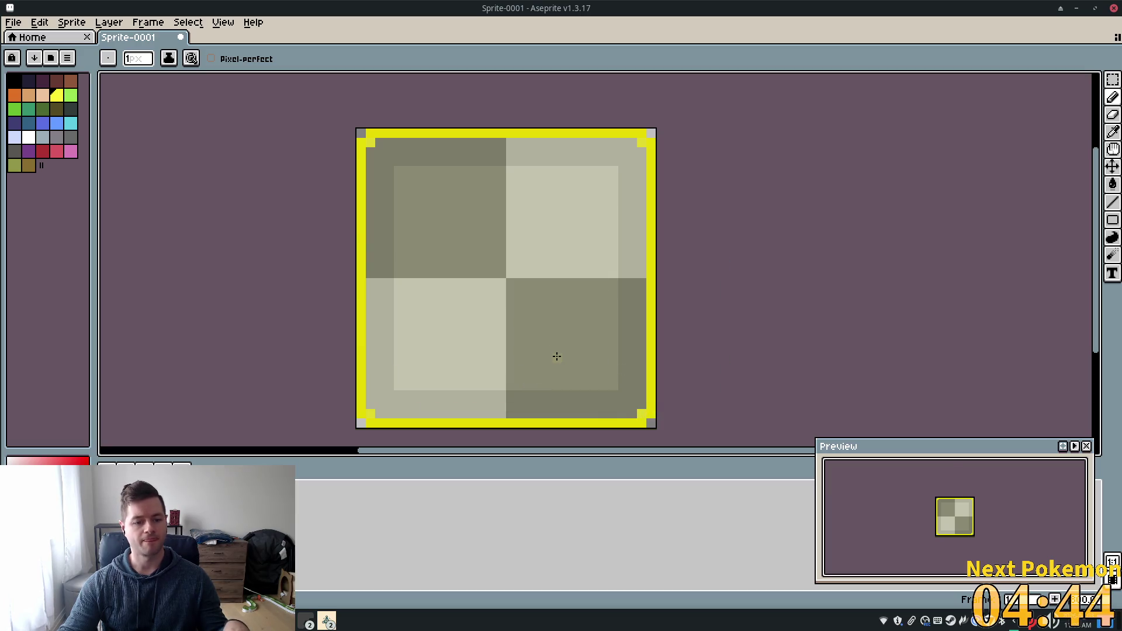
key("alt+Tab")
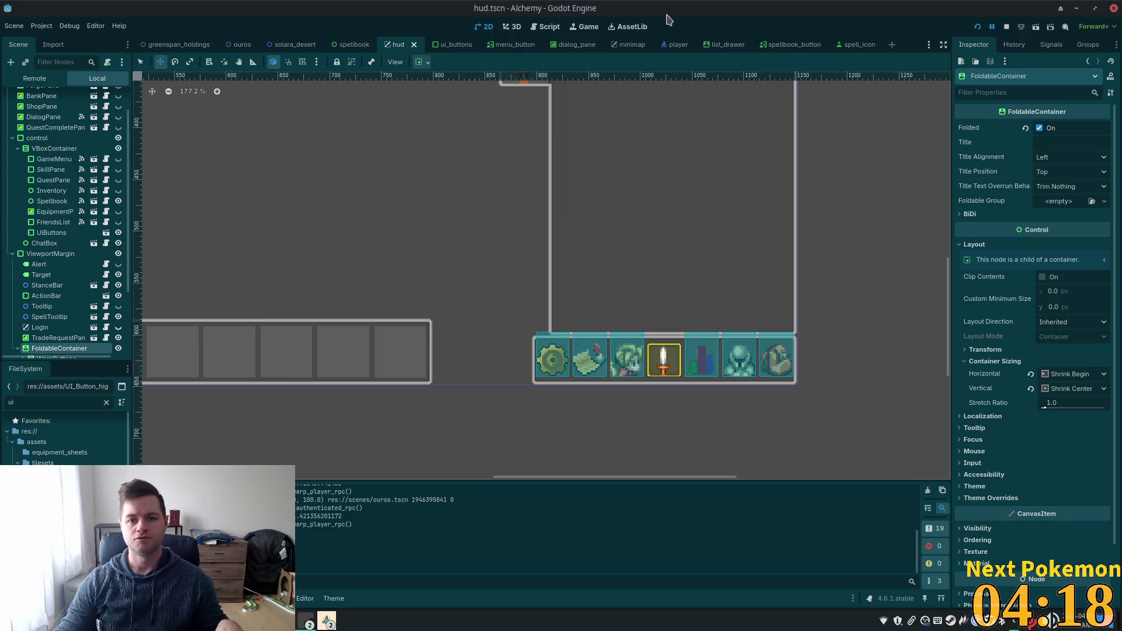
- Set the Sprite2D modulate alpha to 0 in spellbook_button.tscn and save the scene
left_click(767, 43)
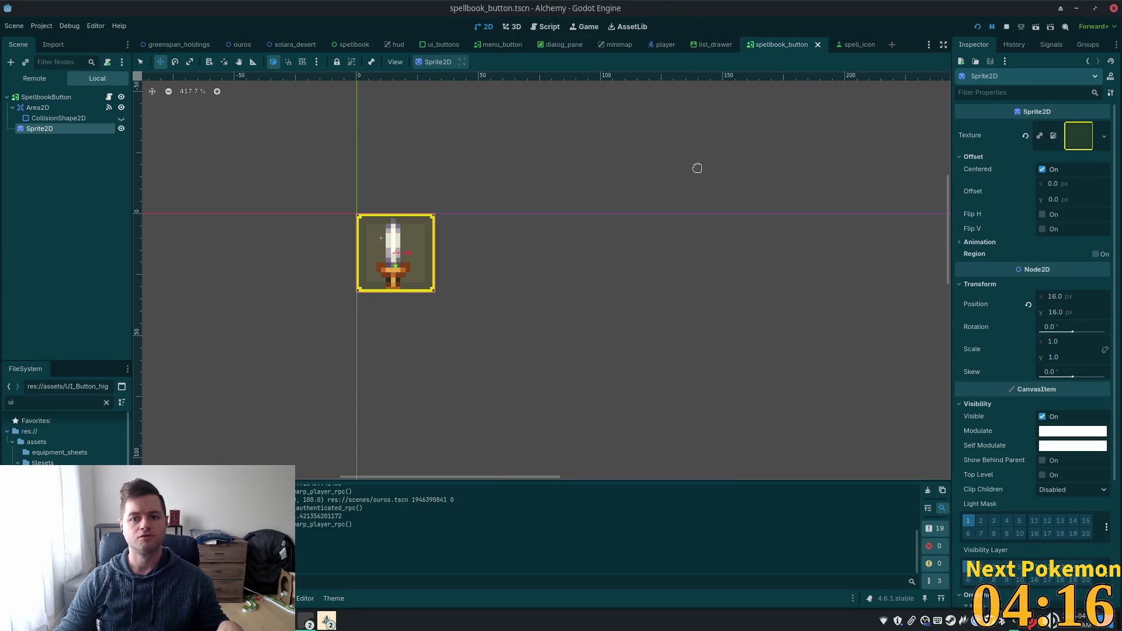
left_click(1065, 439)
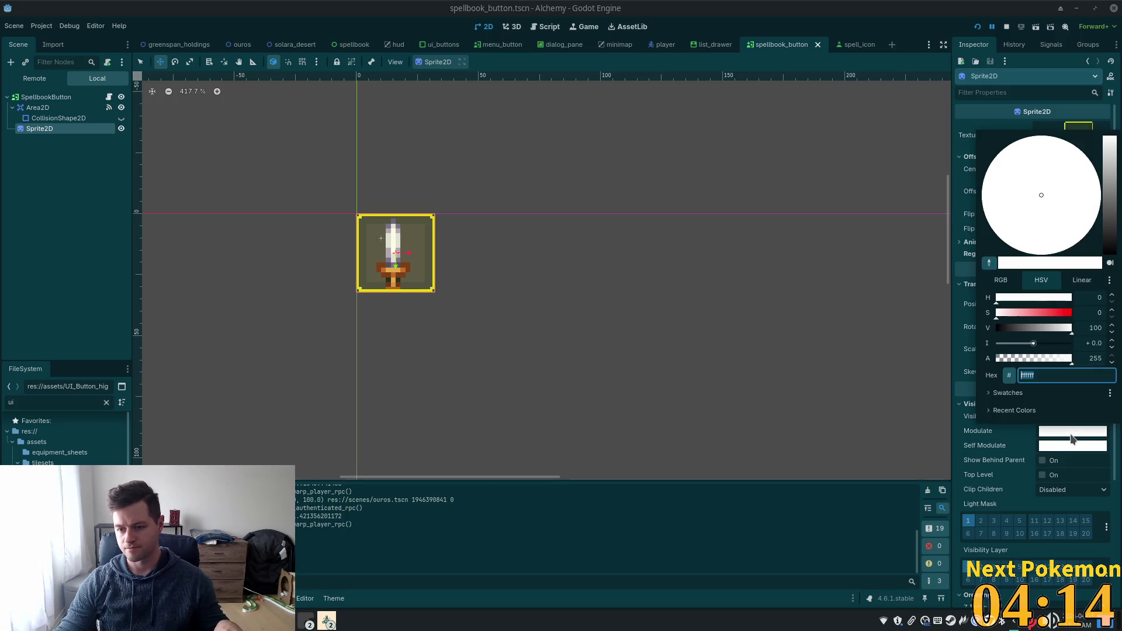
left_click_drag(1071, 359, 876, 375)
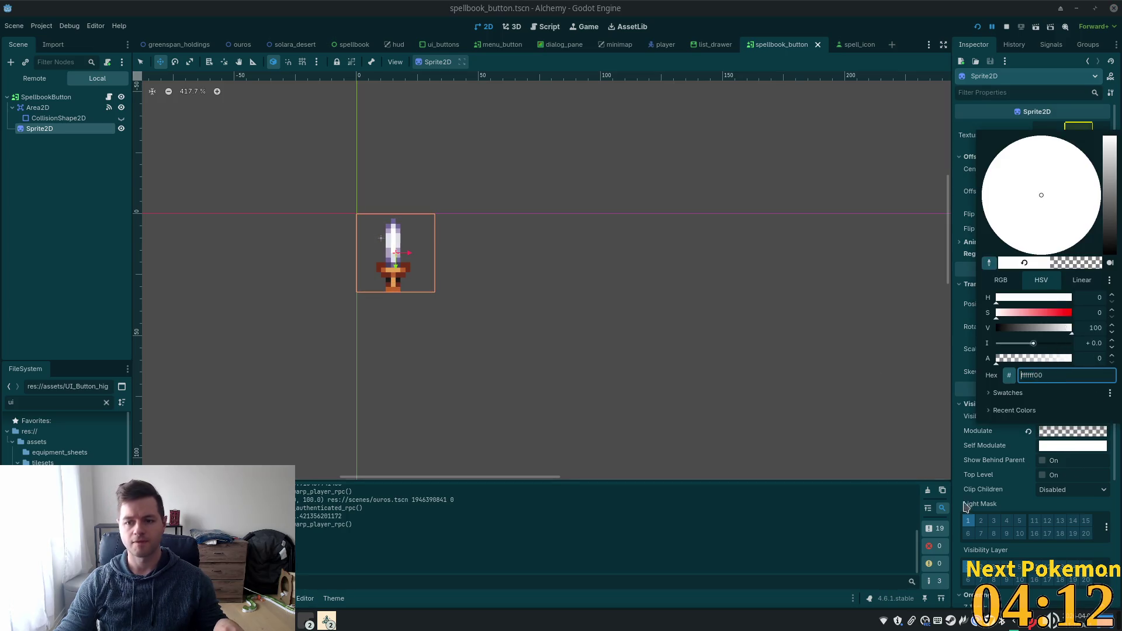
left_click(957, 561)
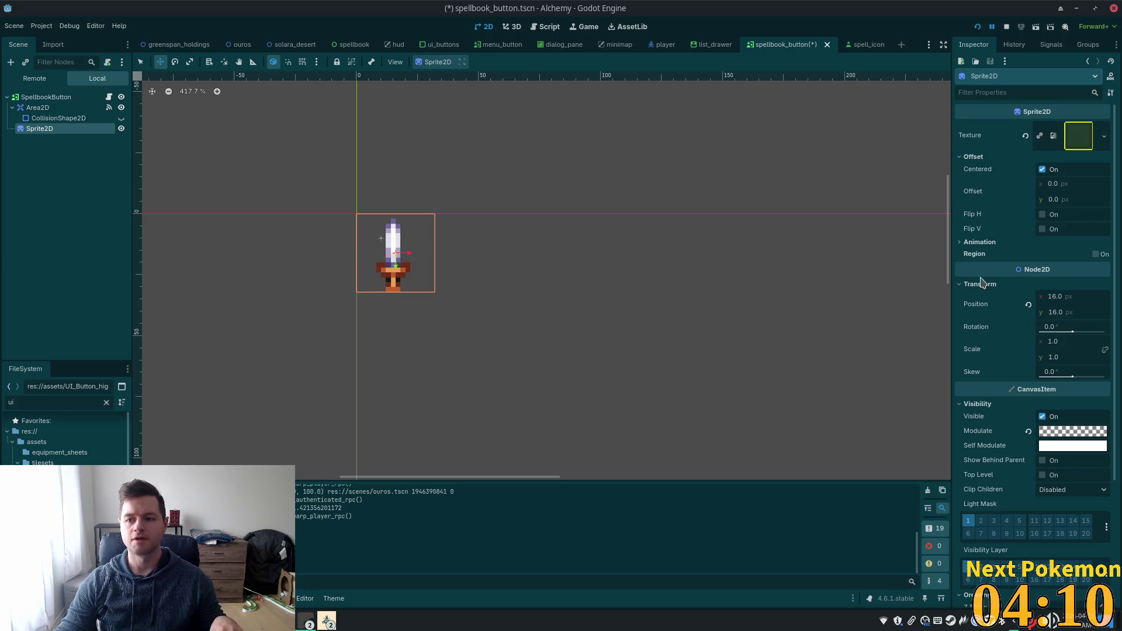
key("ctrl+s")
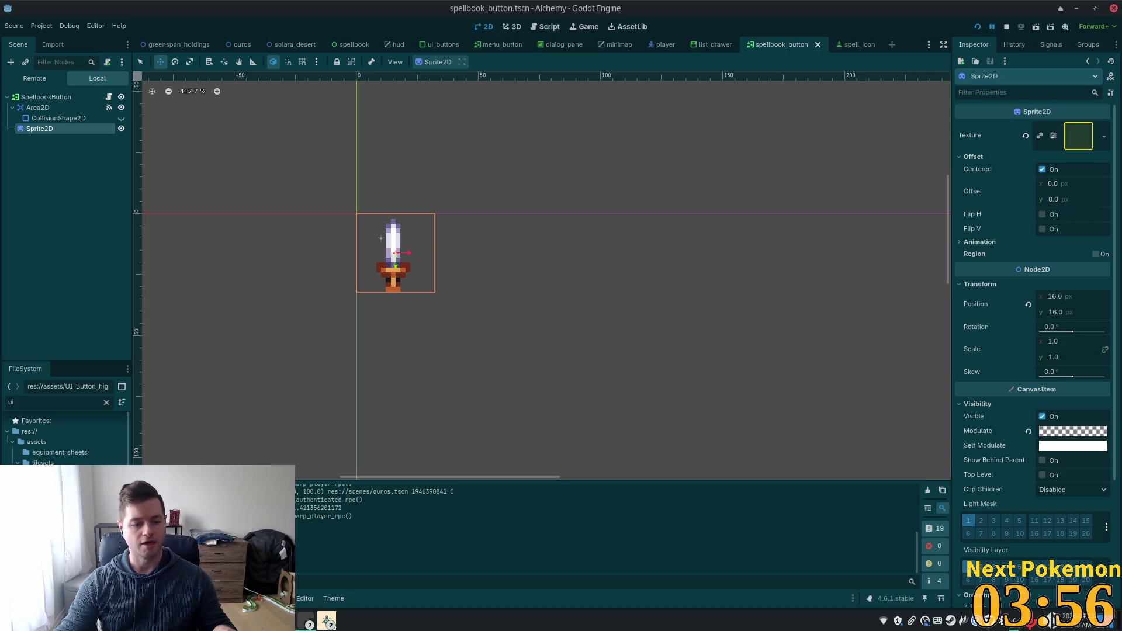
left_click(306, 621)
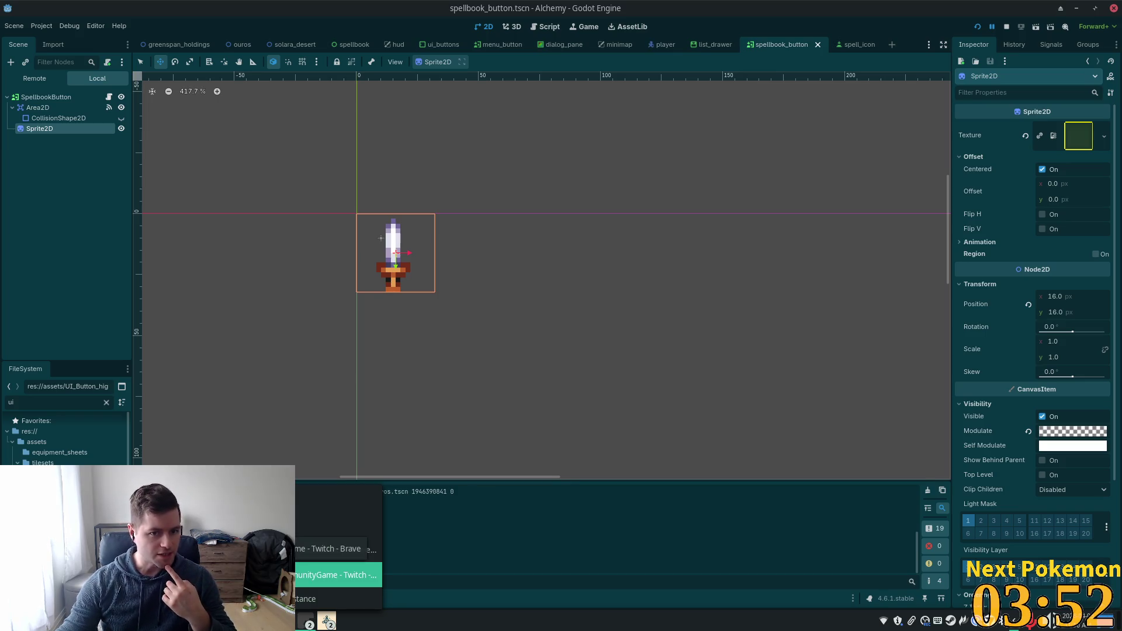
- Refresh player_quests and set the stage for player 3, quest 3 back to 11
left_click(336, 549)
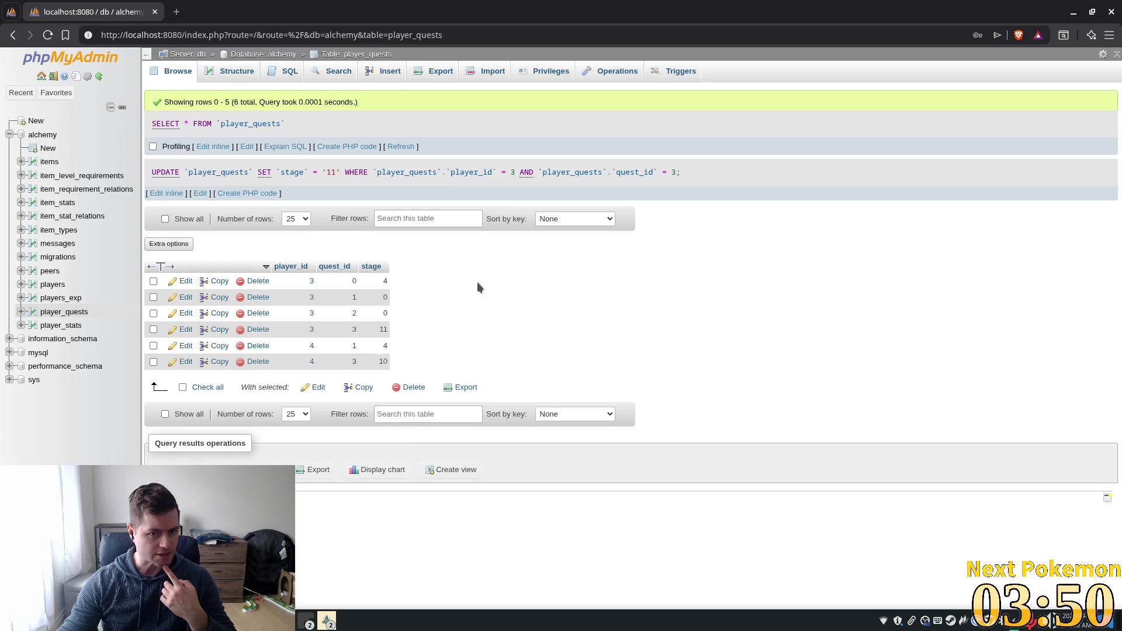
left_click(390, 149)
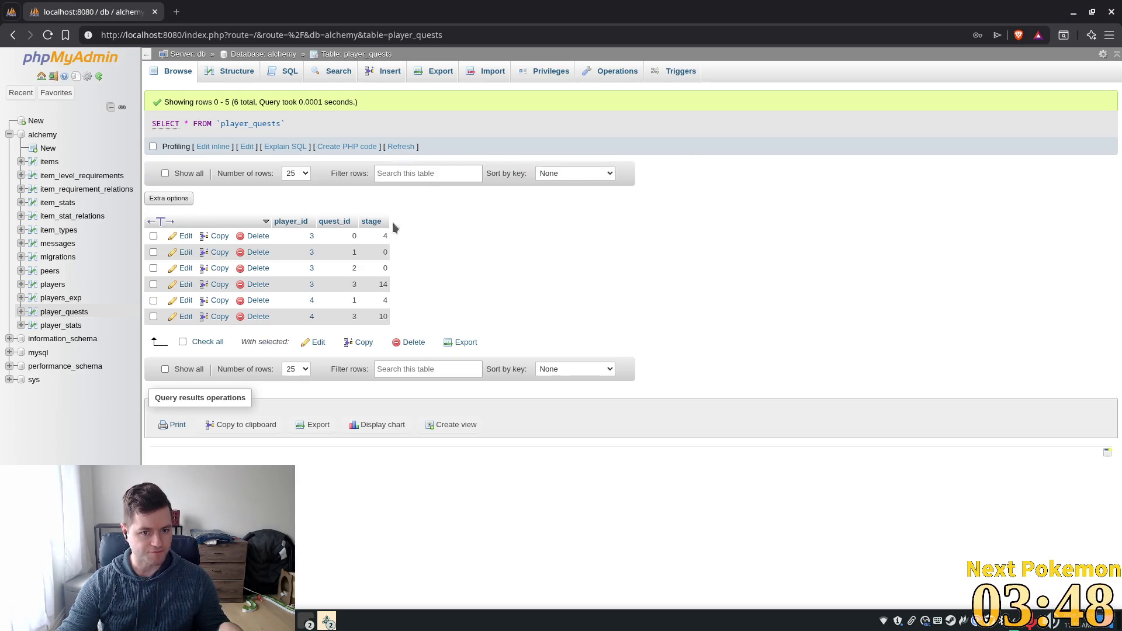
double_click(377, 286)
key("Return")
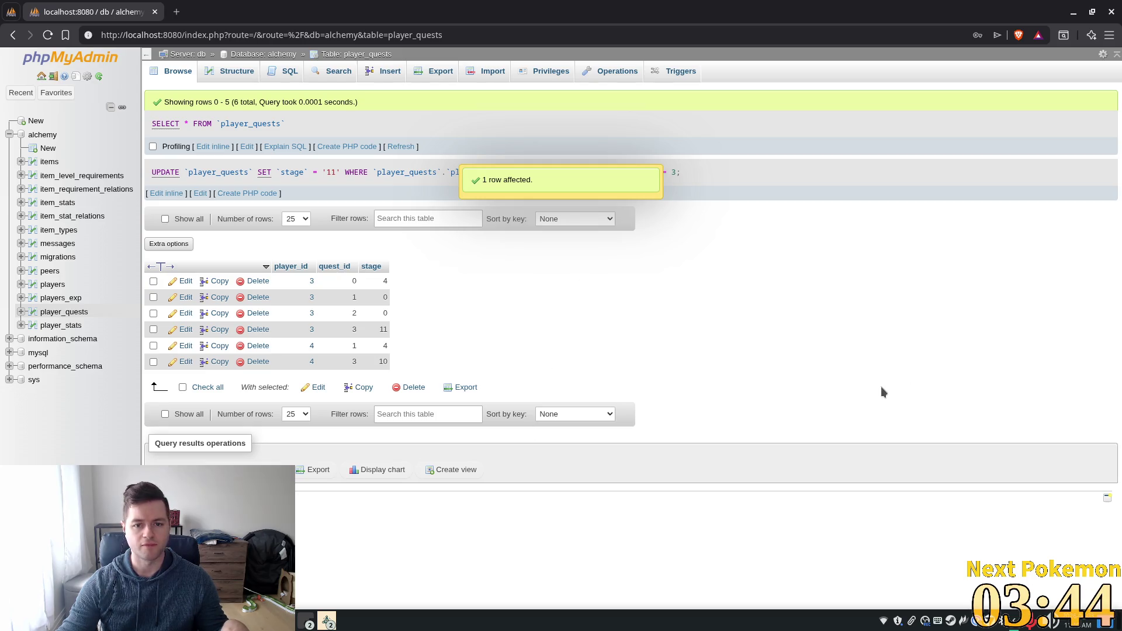
key("alt+Tab")
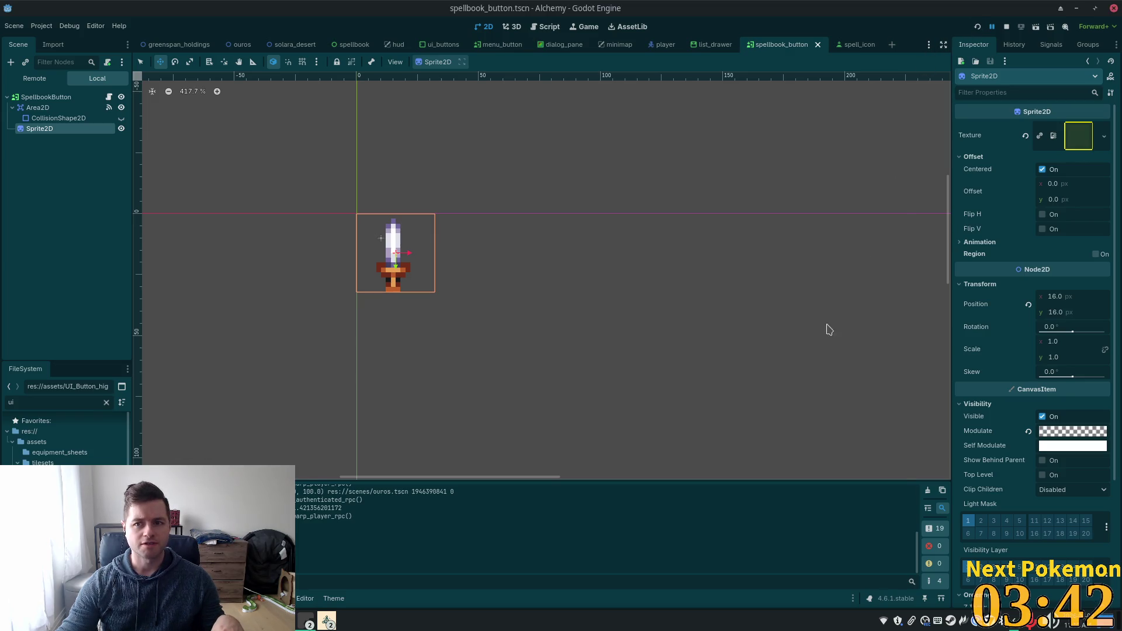
- Run the Alchemy game with F5, move a debug window aside, then stop it with F8
key("F5")
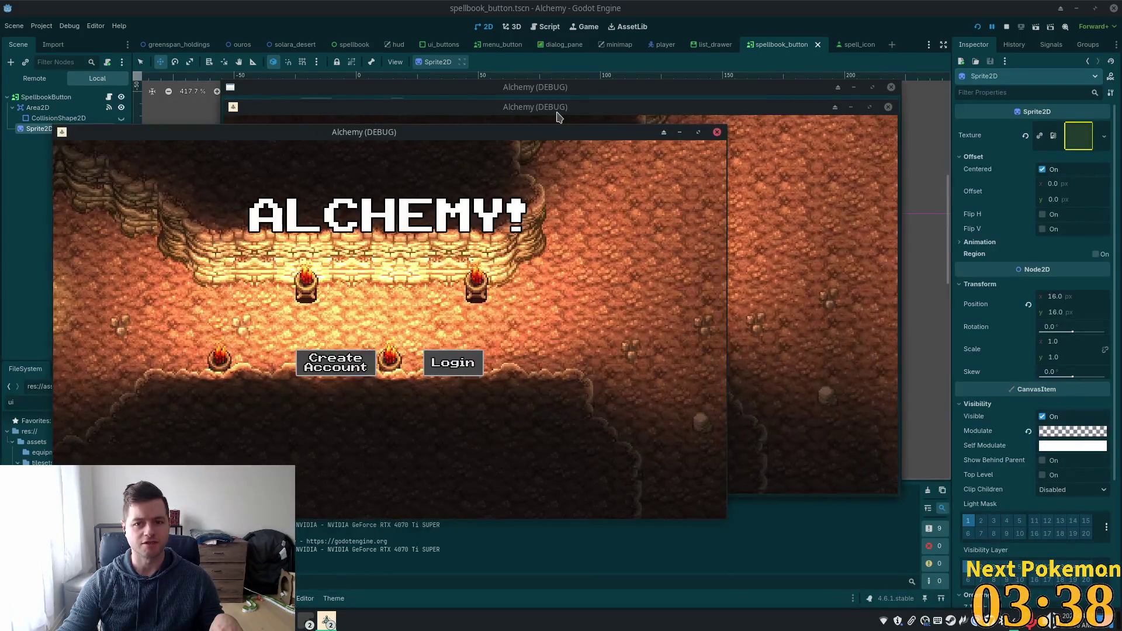
mouse_move(557, 113)
left_mouse_down()
mouse_move(646, 114)
mouse_move(683, 131)
left_mouse_up()
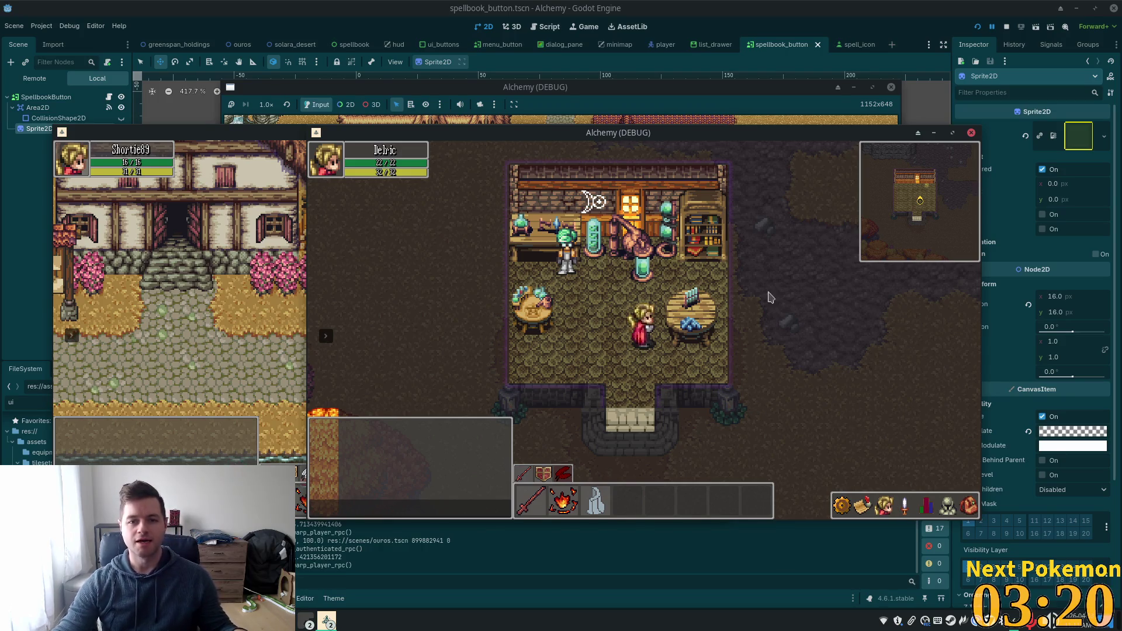
key("F8")
- Change the stage threshold on line 19 of spellbook_button.gd from 12 to 13 and rerun the game
key("alt+Tab")
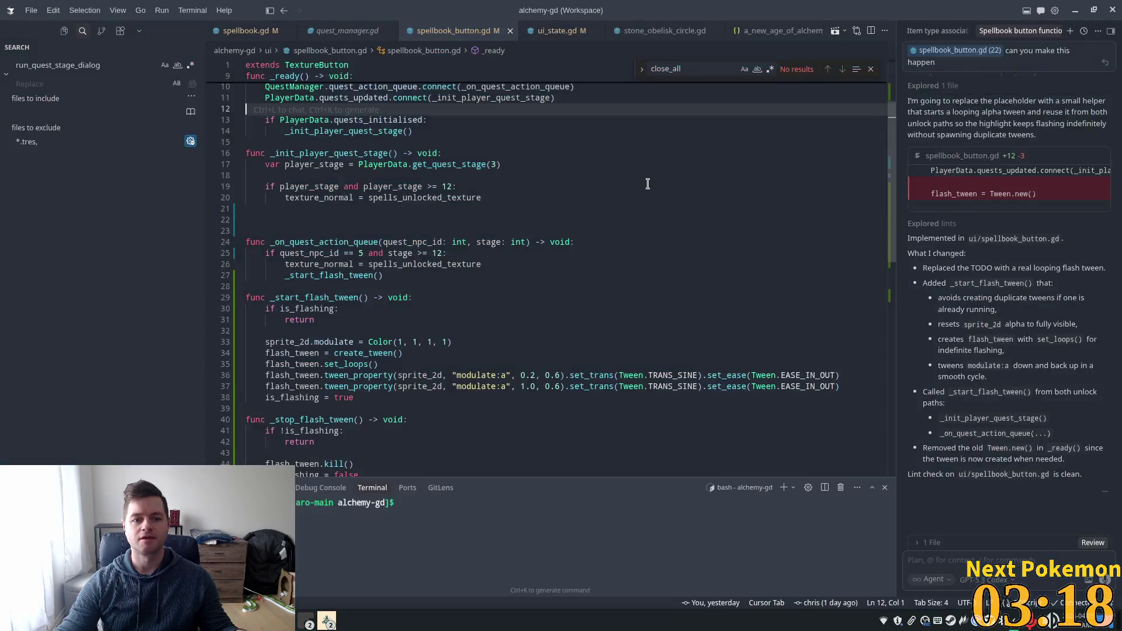
scroll(433, 208, "up", 3)
left_click(383, 174)
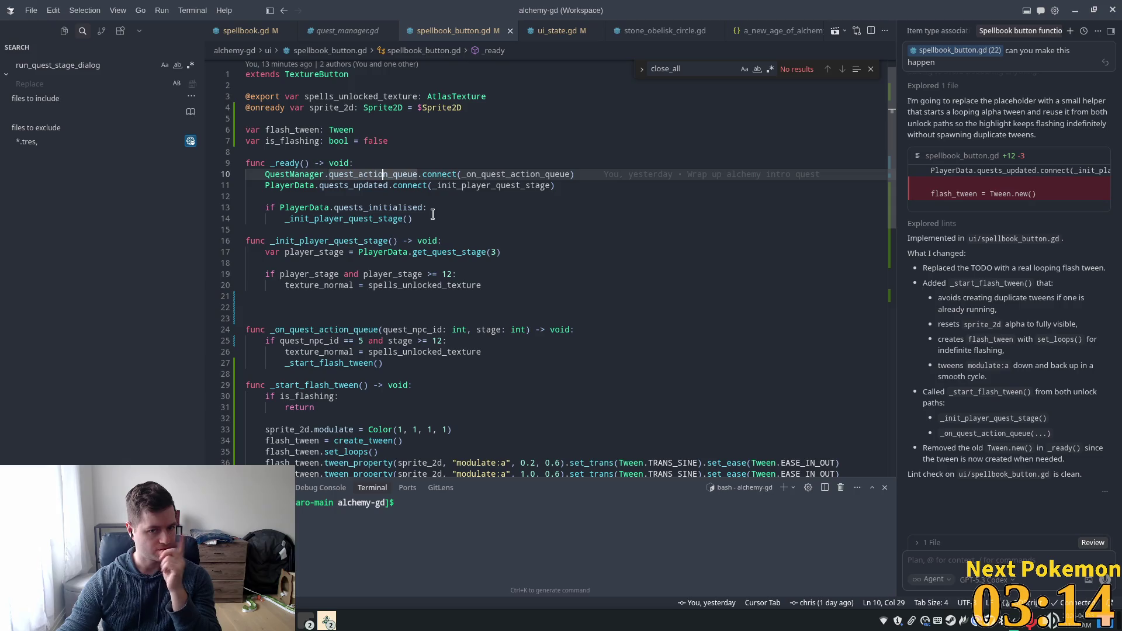
double_click(446, 274)
type("13")
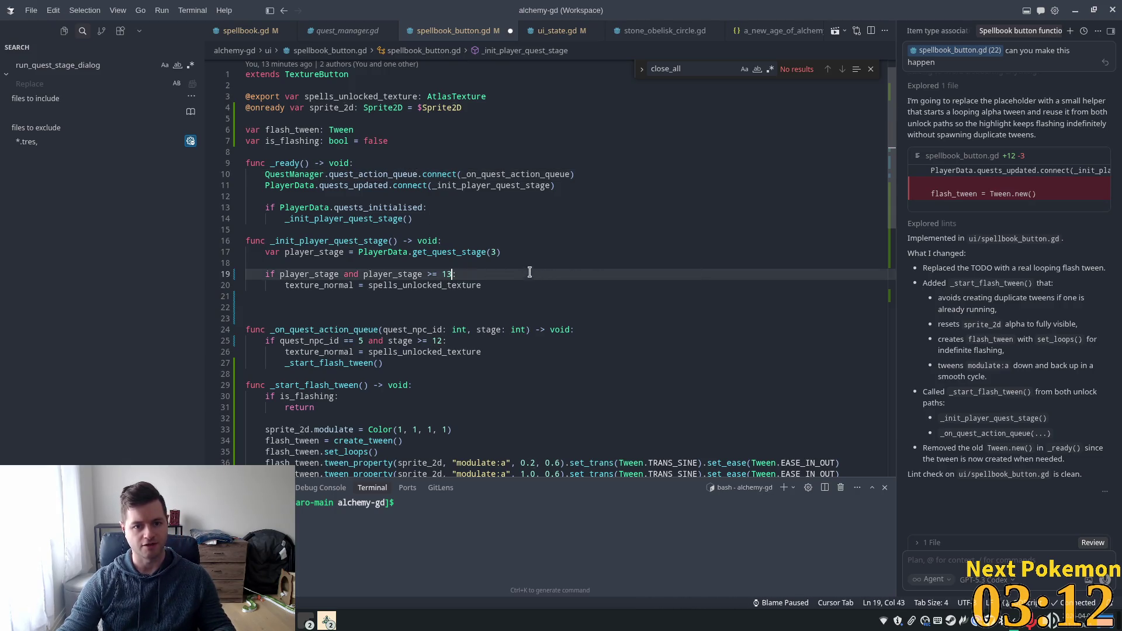
scroll(479, 281, "down", 2)
left_click(413, 316)
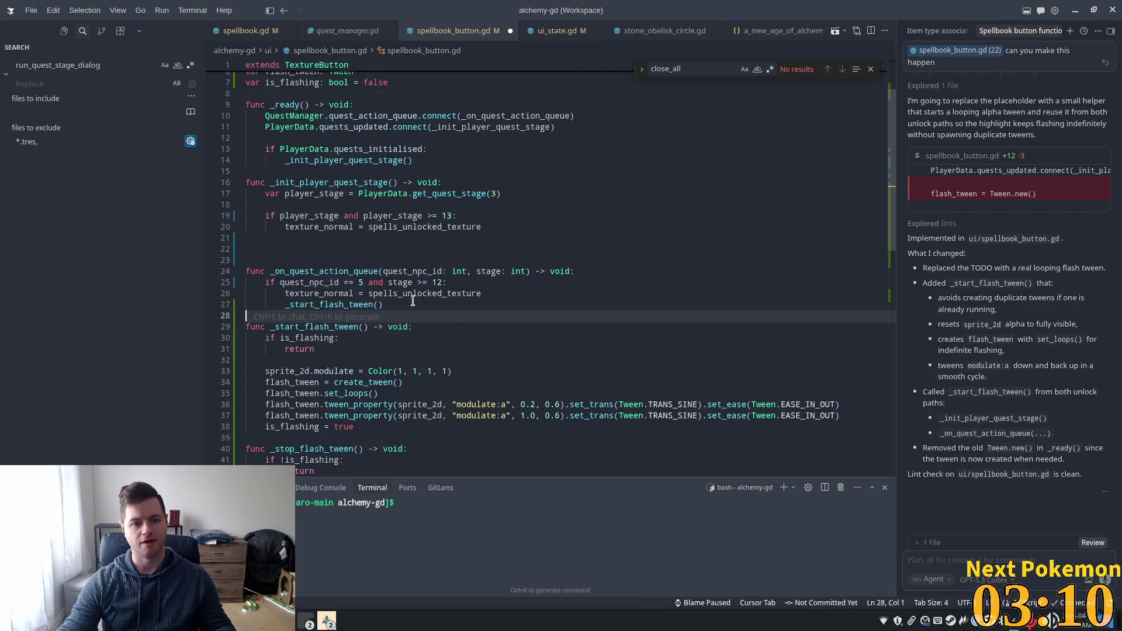
left_click(447, 272)
left_click(447, 283)
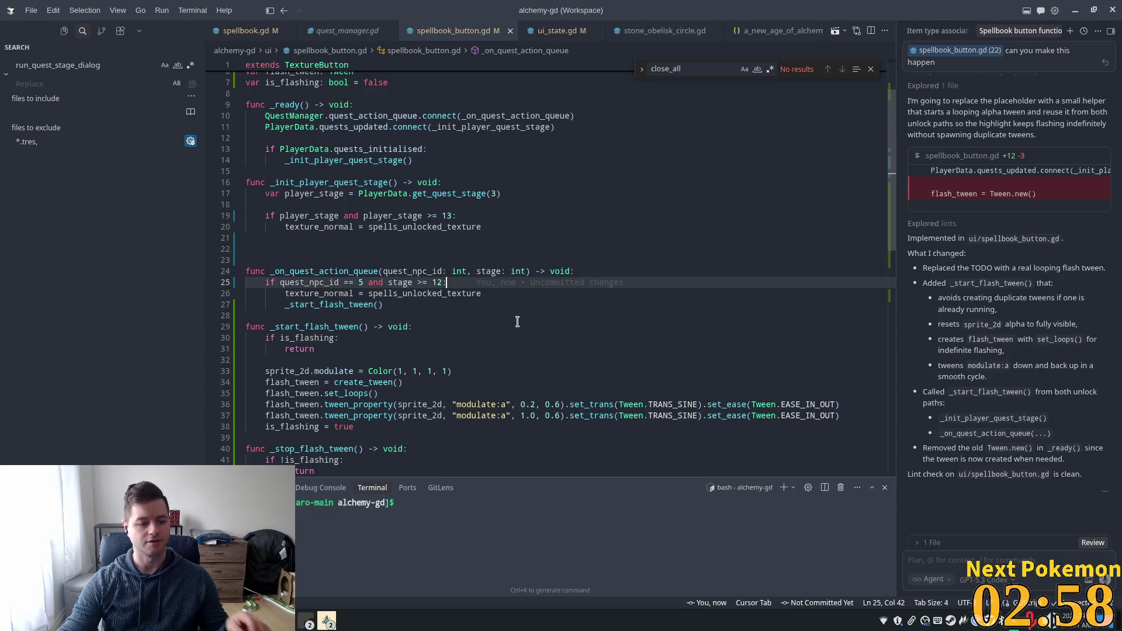
key("Up")
key("Up")
key("Up")
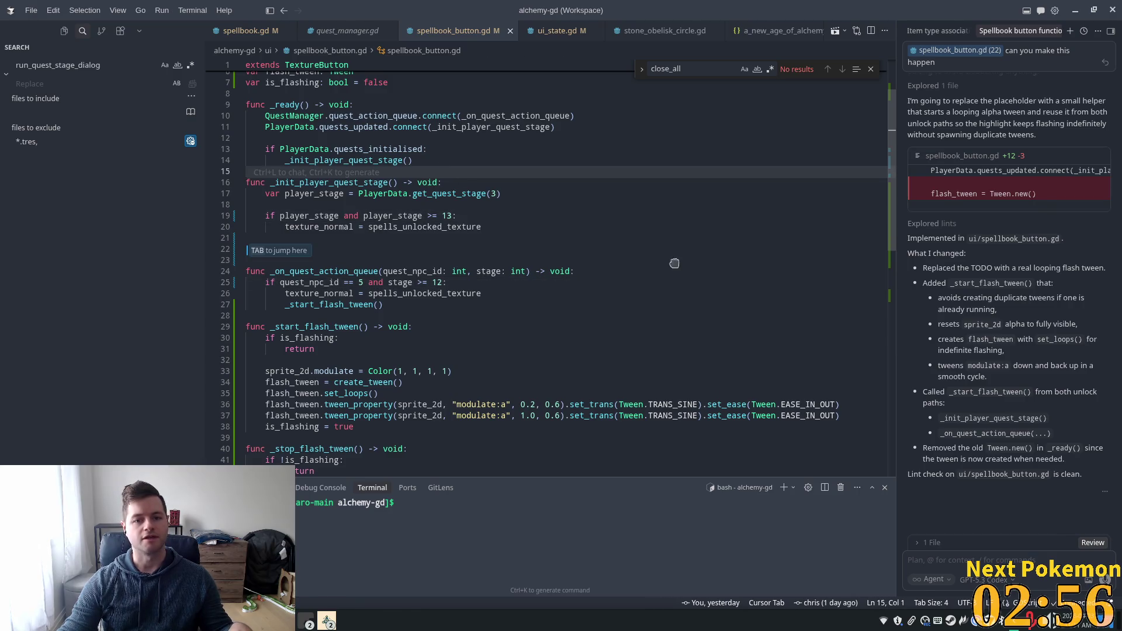
key("alt+Tab")
left_click(974, 29)
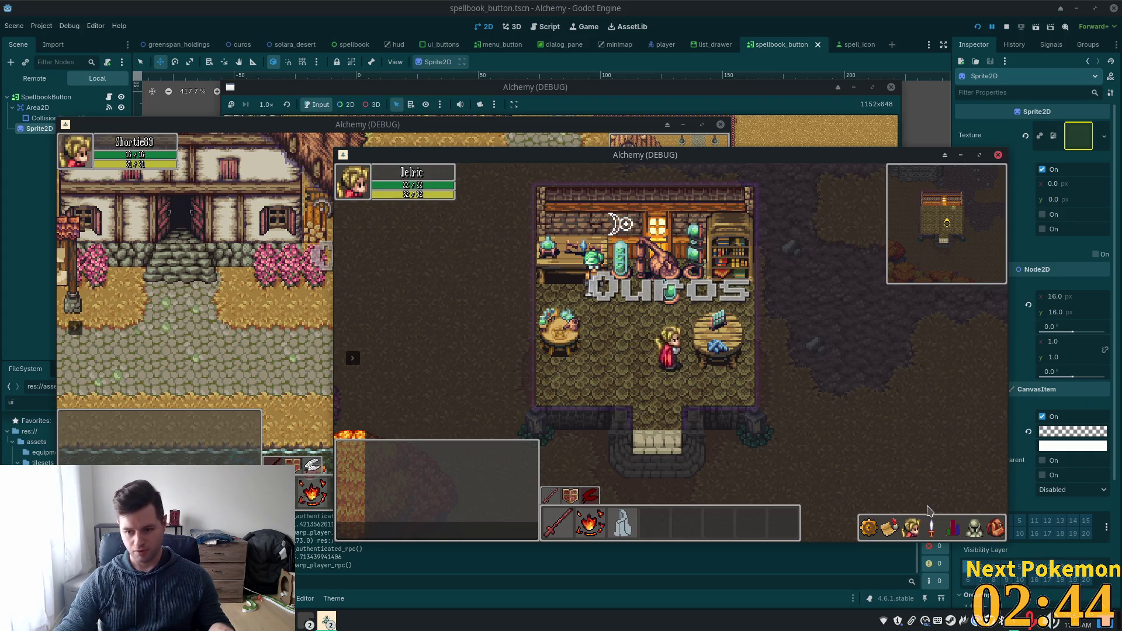
- Walk to the Master Alchemist and advance through the opening dialogue lines
left_click(931, 526)
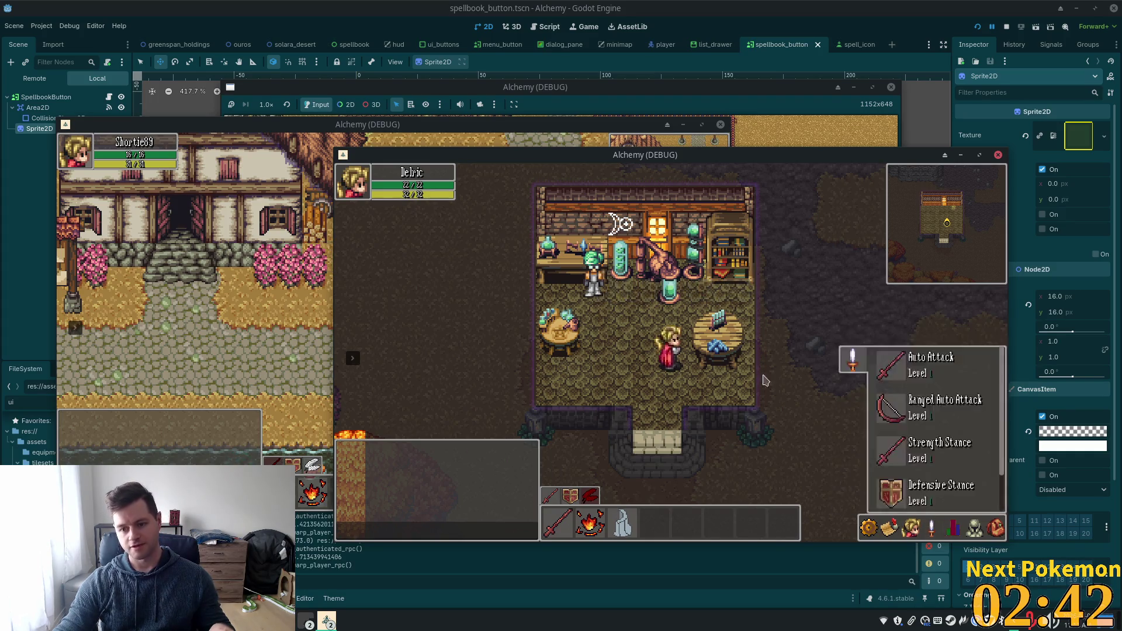
left_click(594, 277)
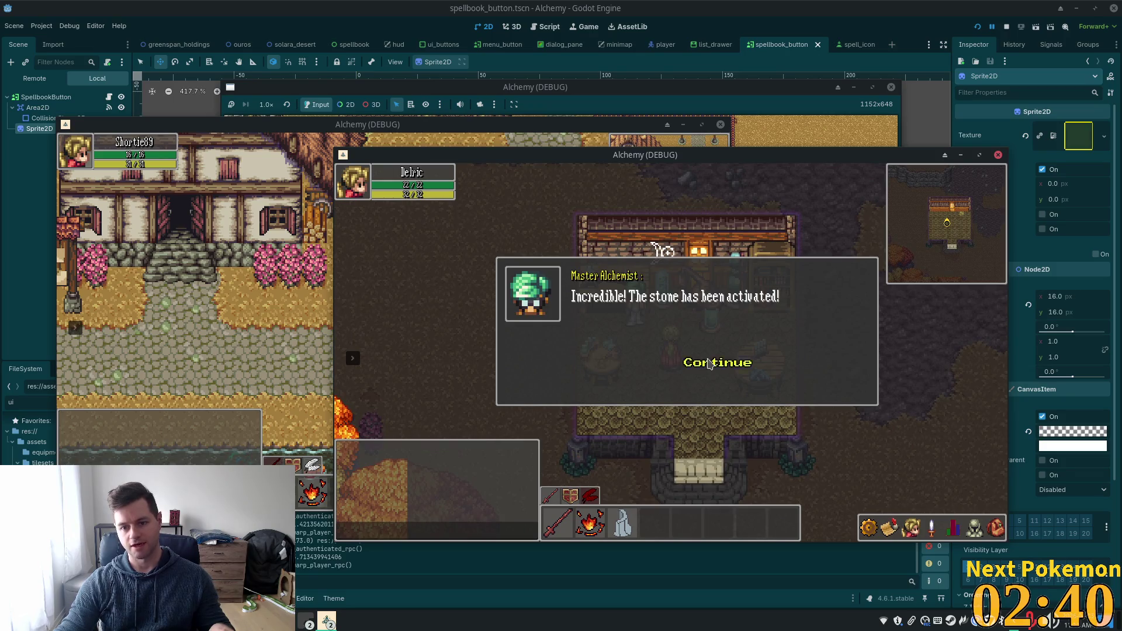
left_click(709, 364)
left_click(693, 358)
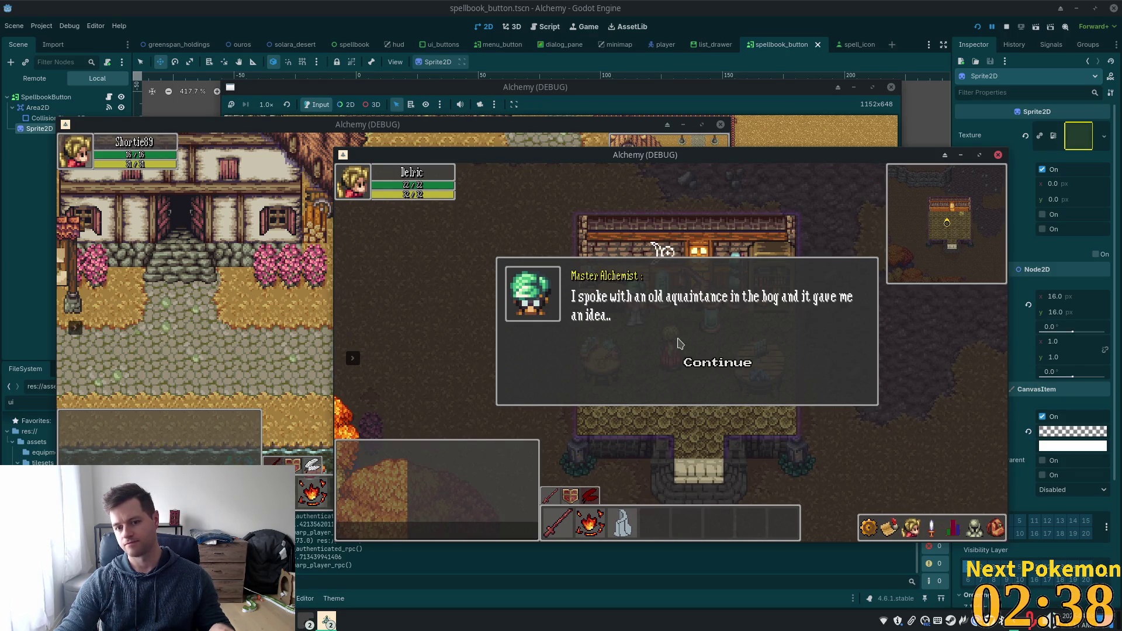
left_click(699, 367)
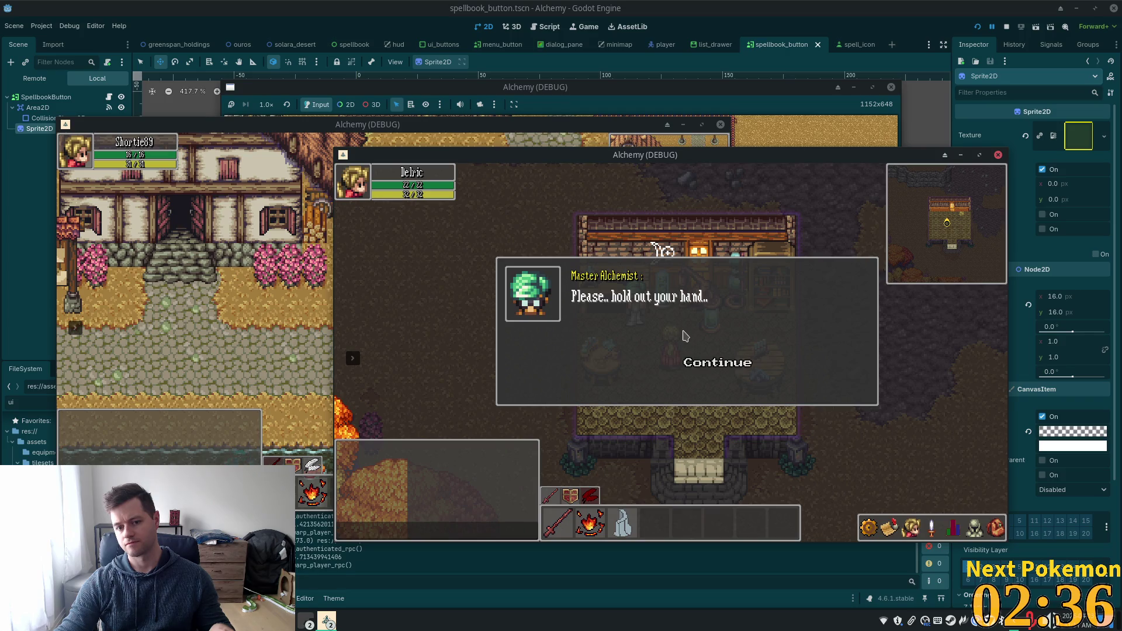
left_click(693, 362)
left_click(696, 359)
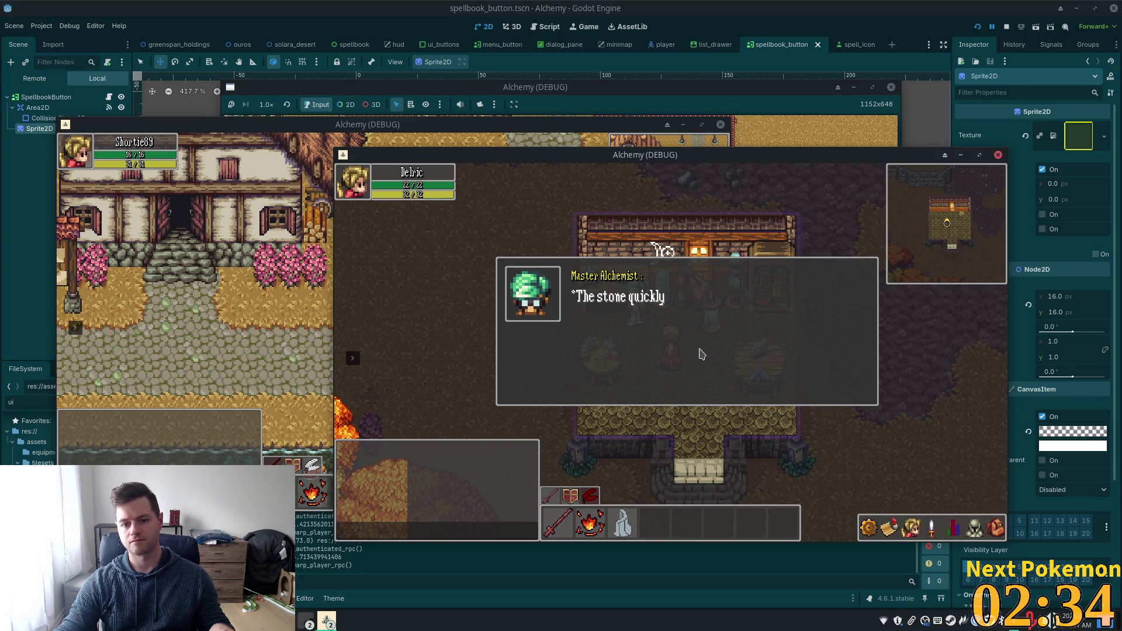
left_click(704, 366)
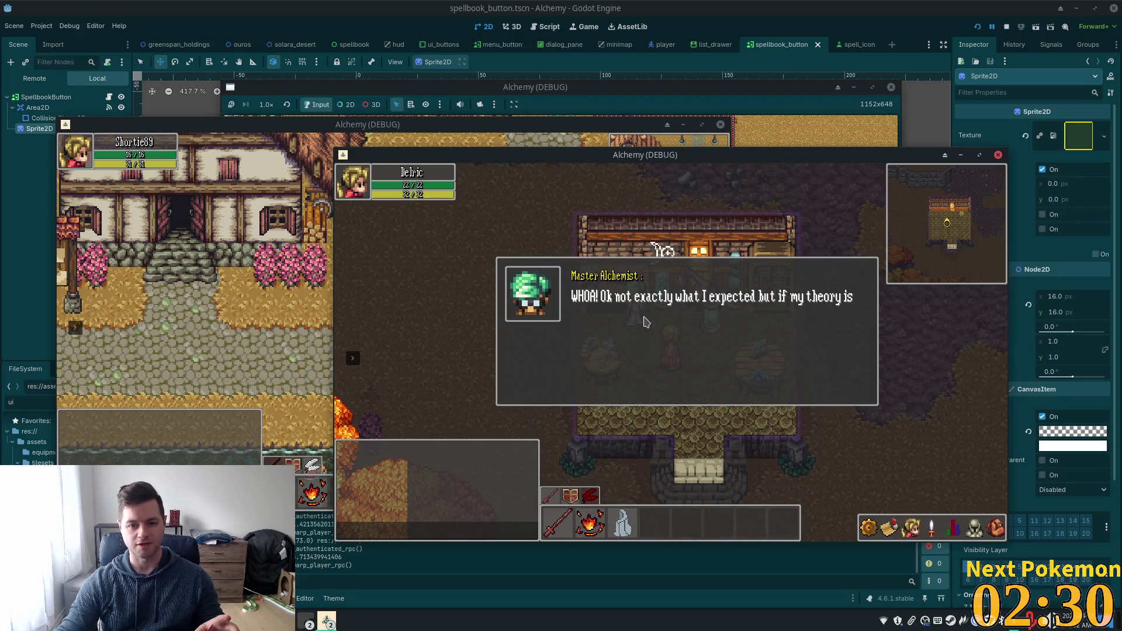
- Continue through the spellbook part of the dialogue and dismiss the Quest Completed panel
left_click(690, 363)
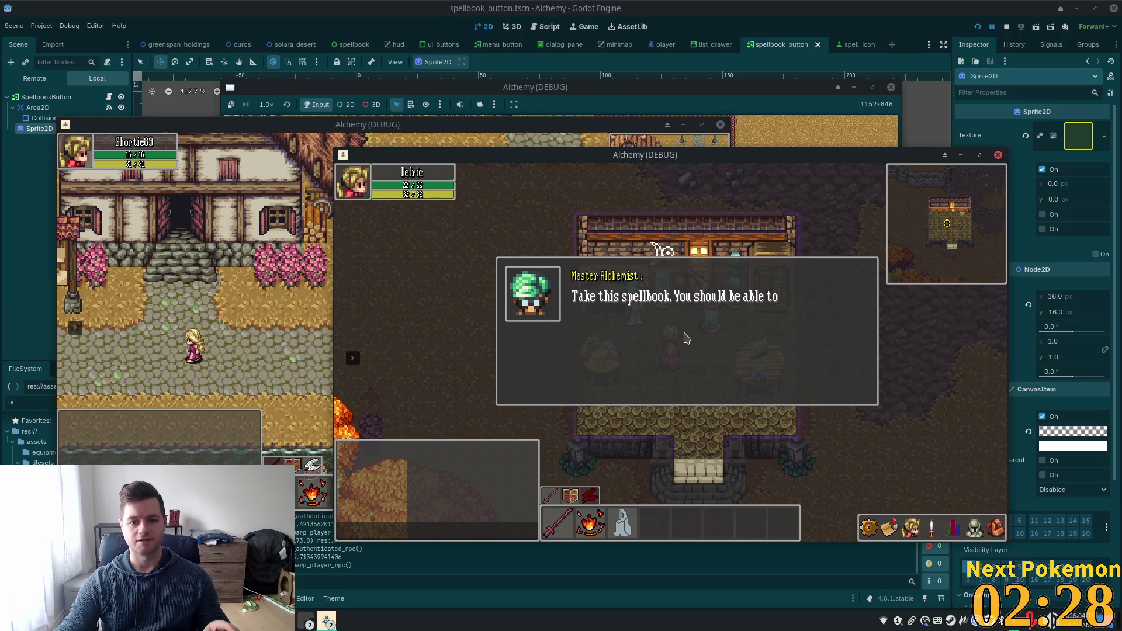
left_click(709, 370)
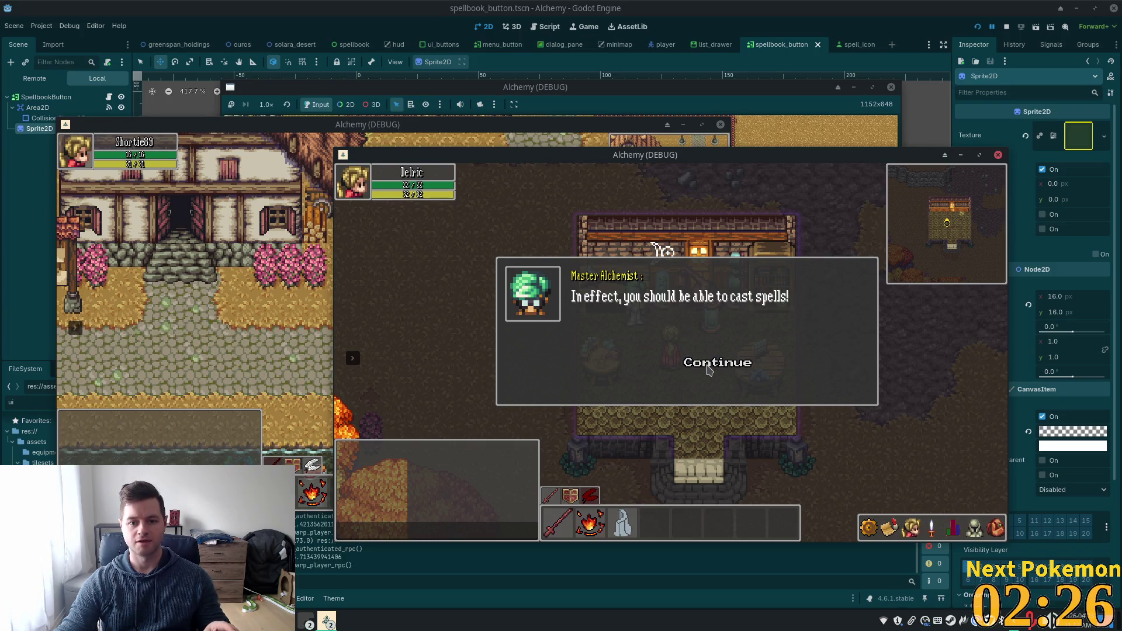
left_click(708, 367)
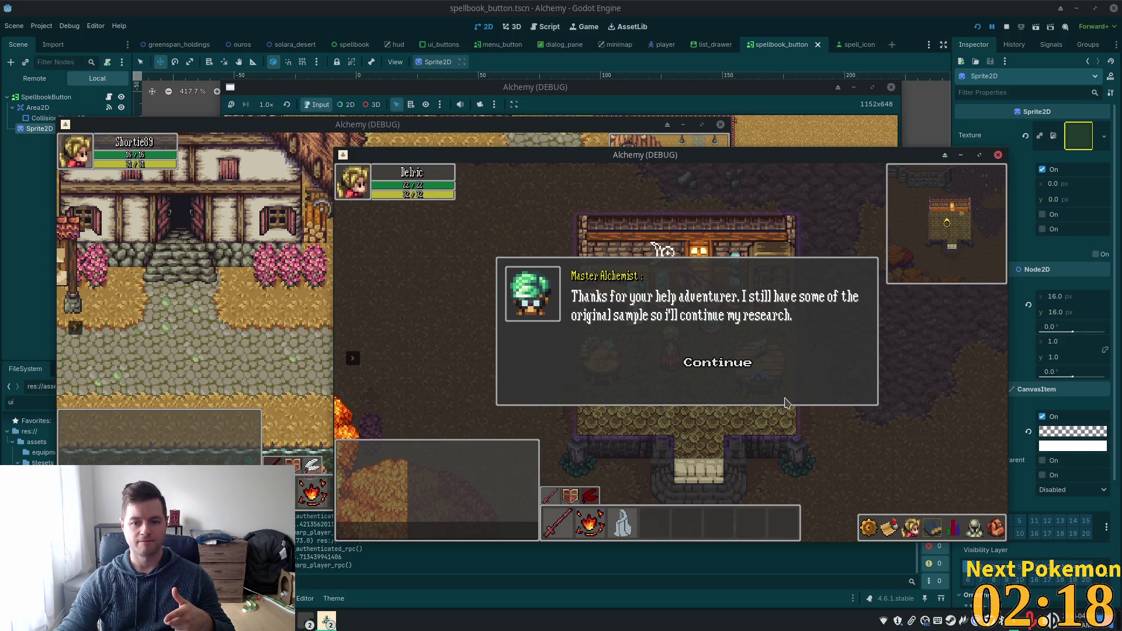
left_click(716, 367)
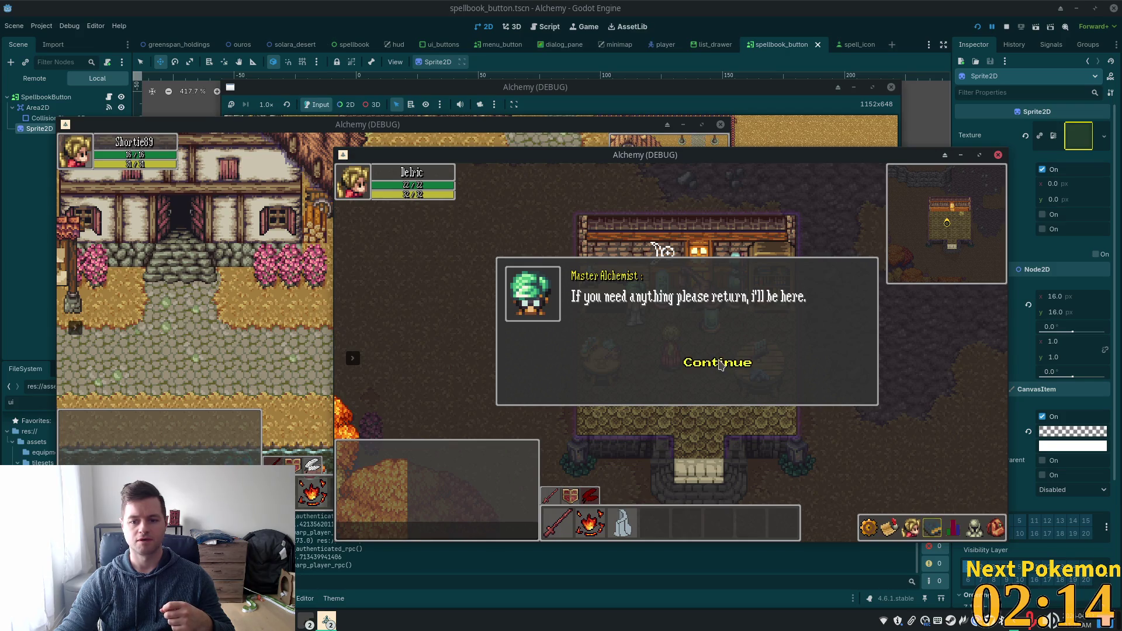
left_click(720, 364)
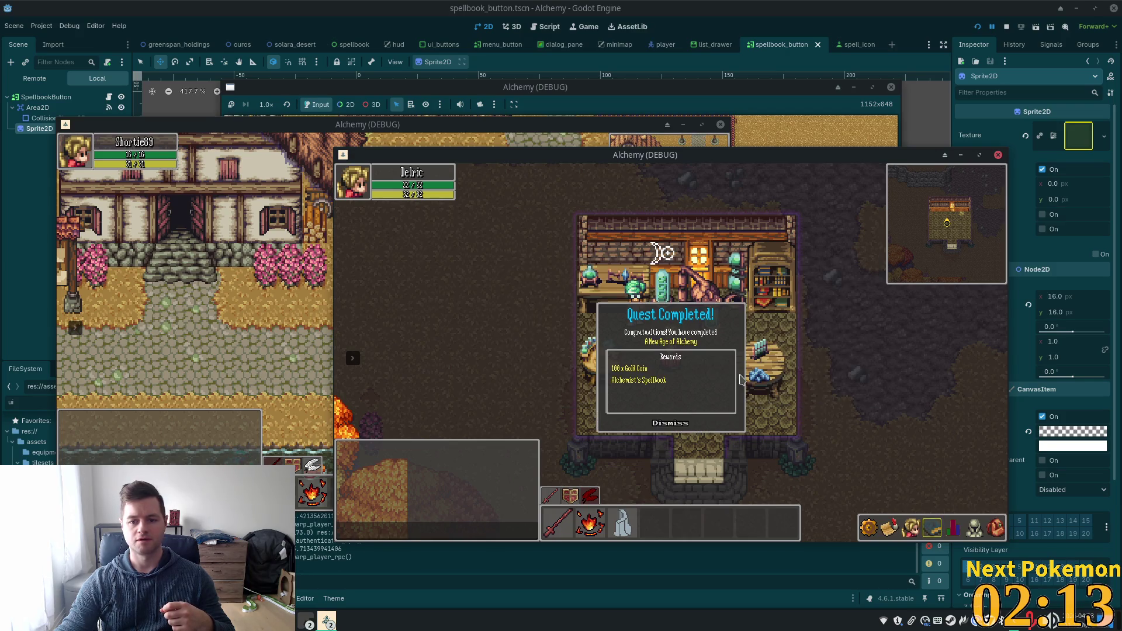
left_click(687, 427)
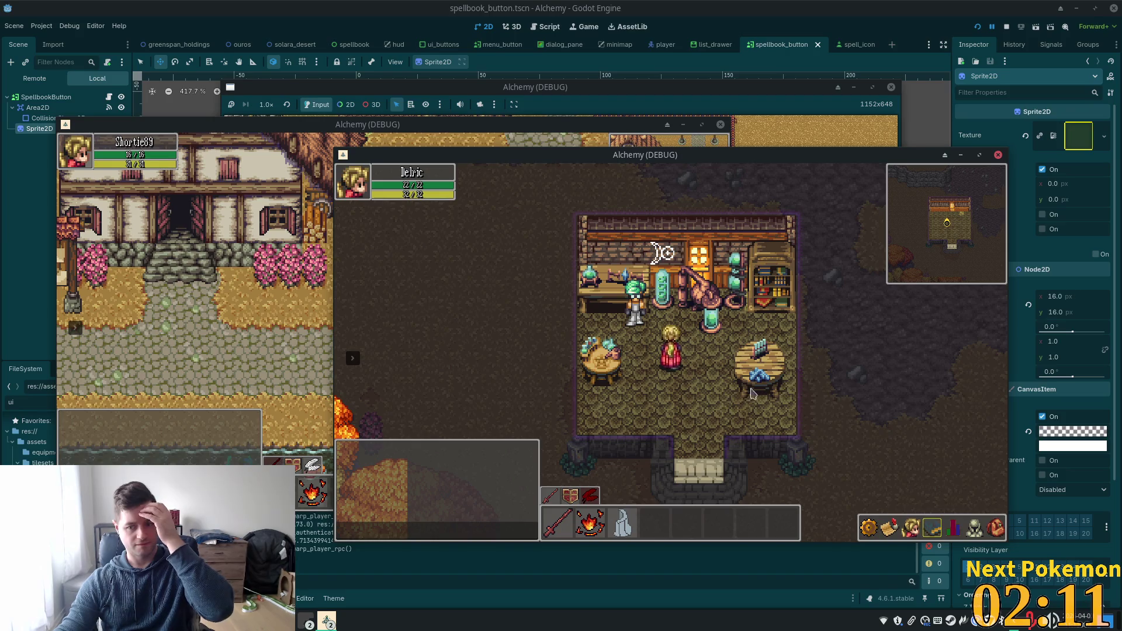
- Cycle through the spellbook tabs, ending on the Heat Wave spells tab, then close the spellbook
left_click(932, 525)
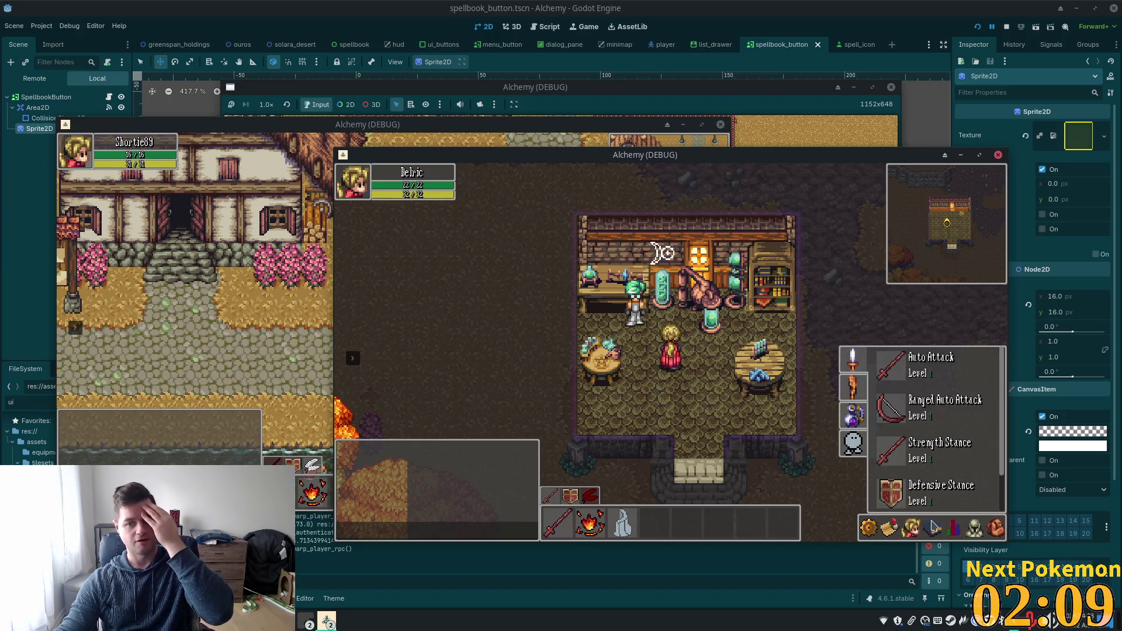
left_click(854, 387)
left_click(854, 416)
left_click(853, 443)
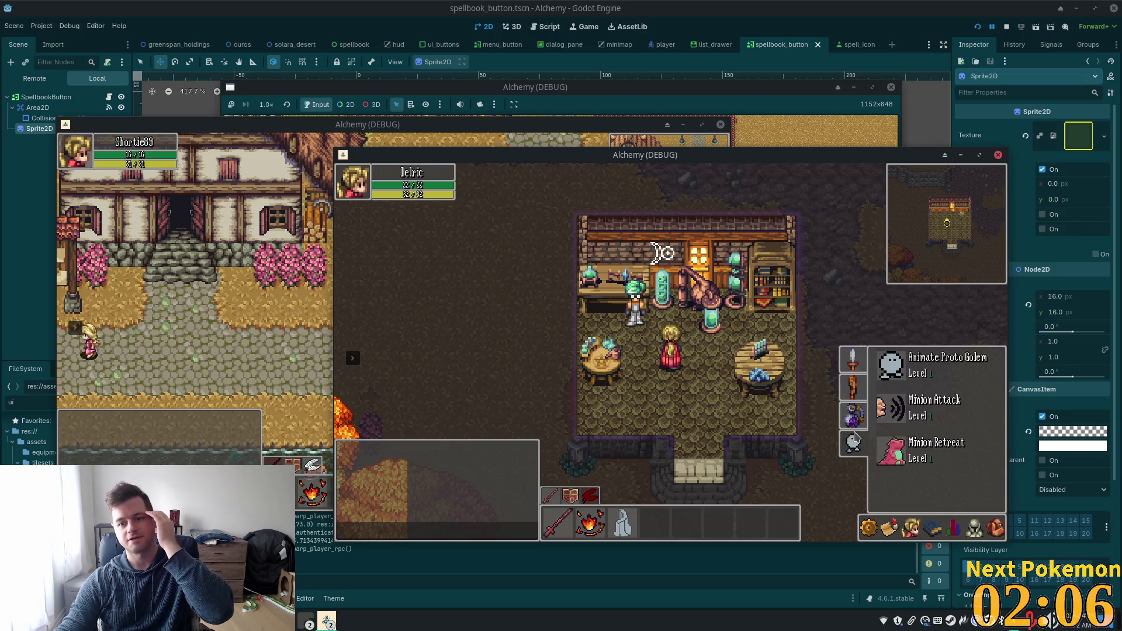
left_click(854, 387)
left_click(855, 405)
left_click(853, 387)
left_click(854, 443)
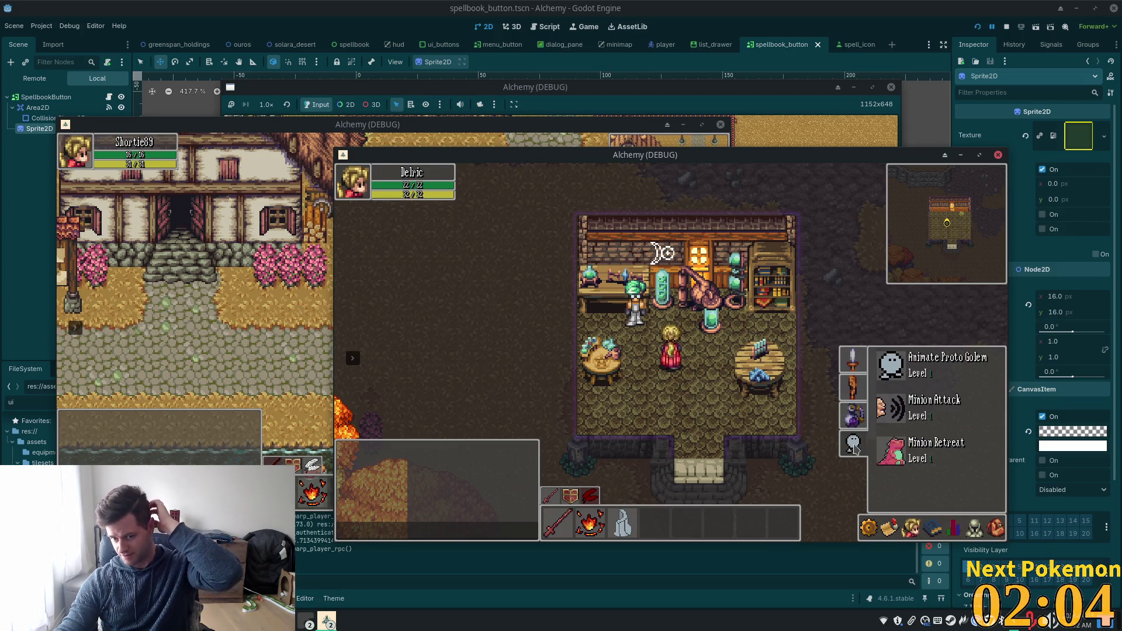
left_click(853, 416)
left_click(855, 386)
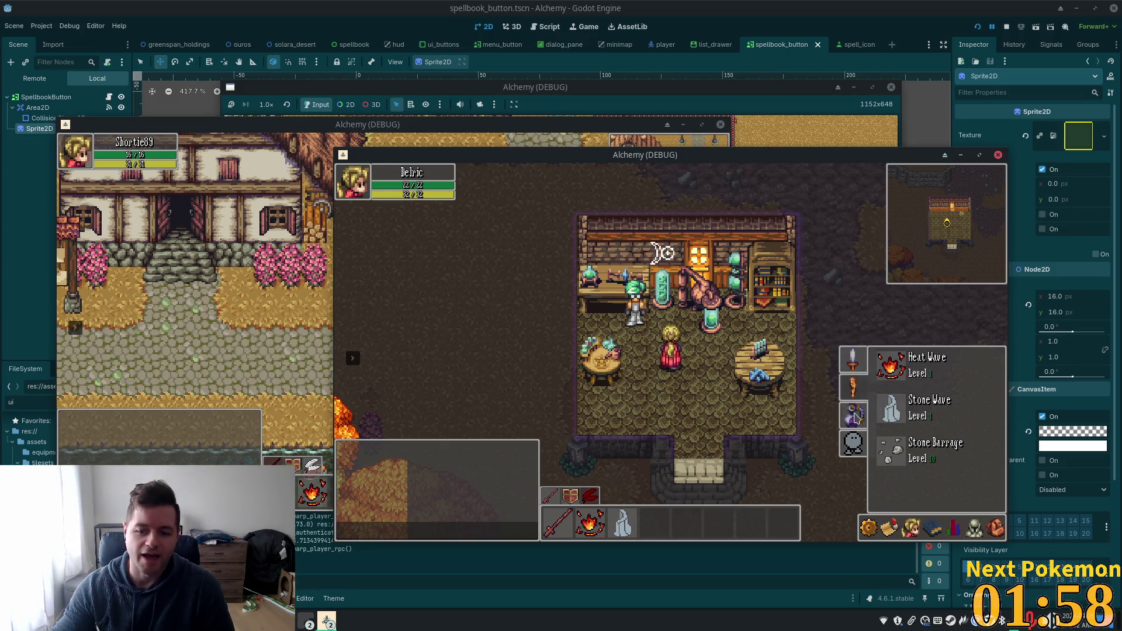
key("Escape")
- Reopen the spellbook and flip through the Auto Attack, Heat Wave and golem pages to Refine Ore
left_click(933, 528)
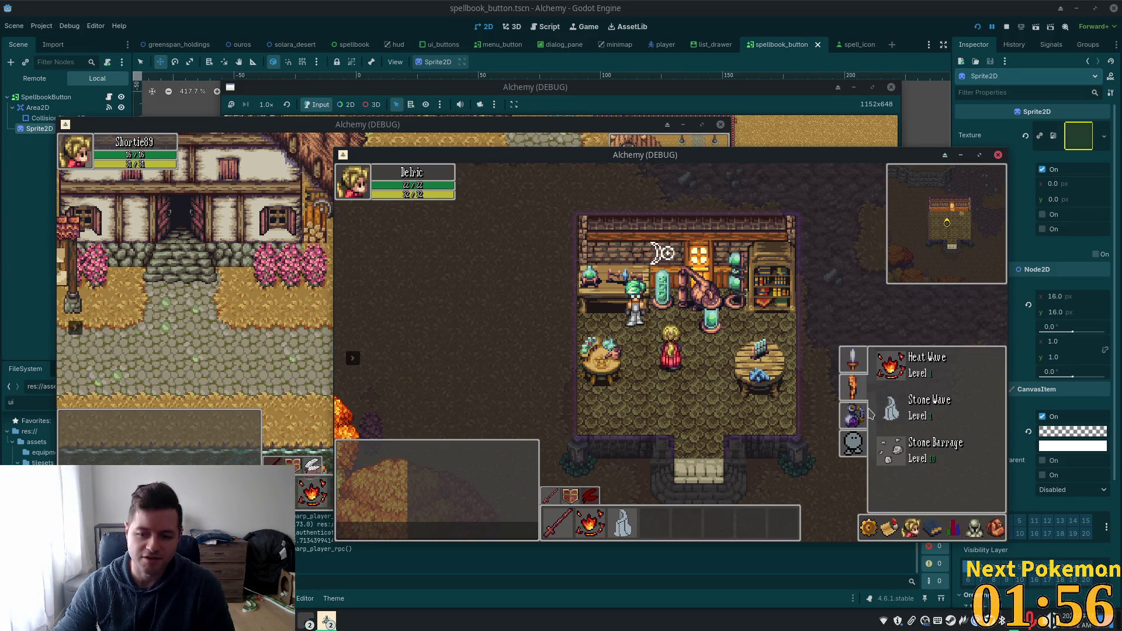
left_click(850, 358)
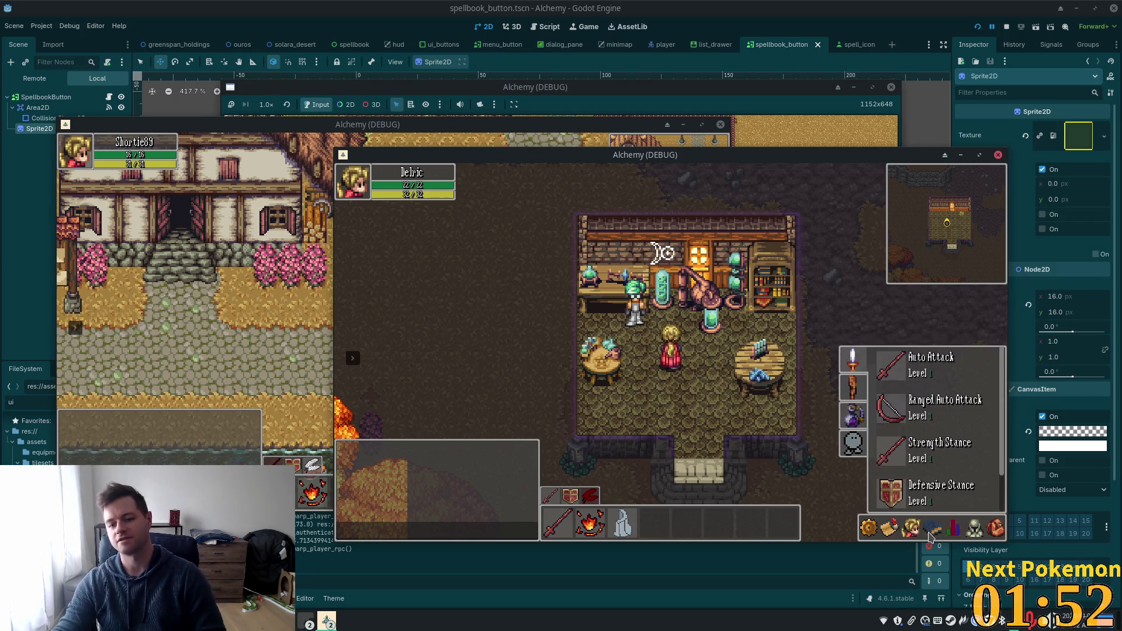
left_click(857, 416)
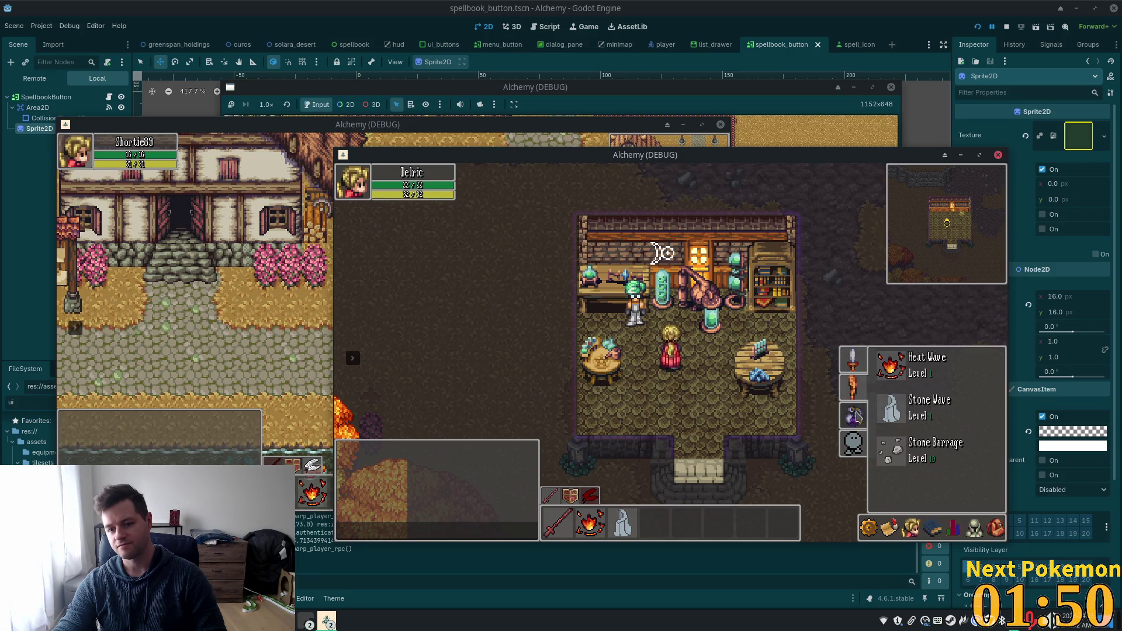
left_click(857, 388)
left_click(857, 416)
left_click(856, 389)
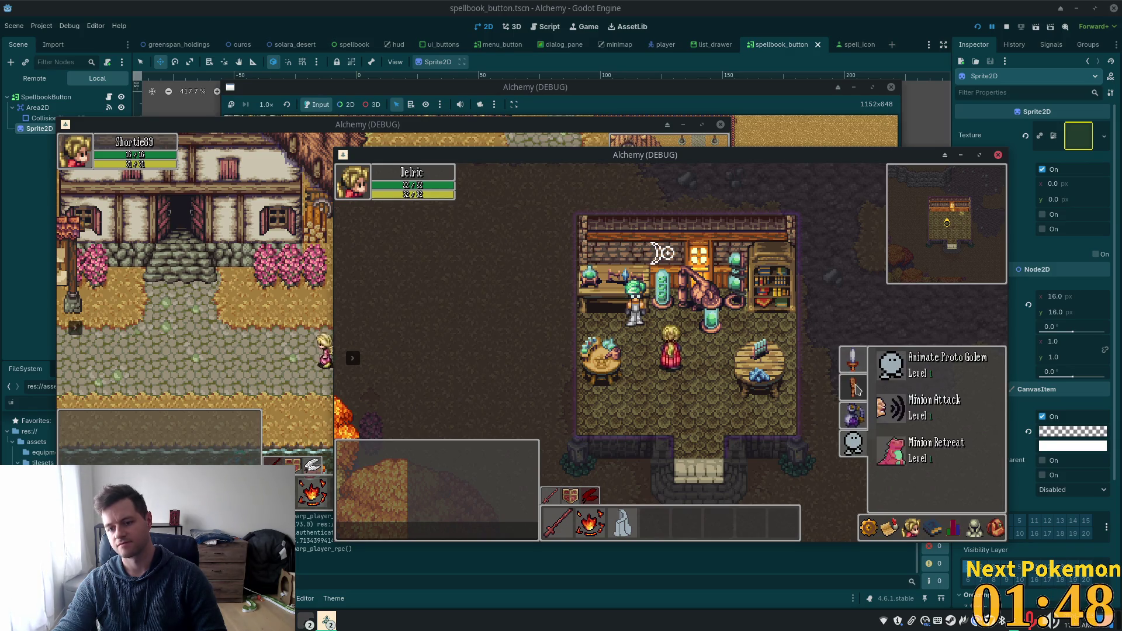
left_click(861, 417)
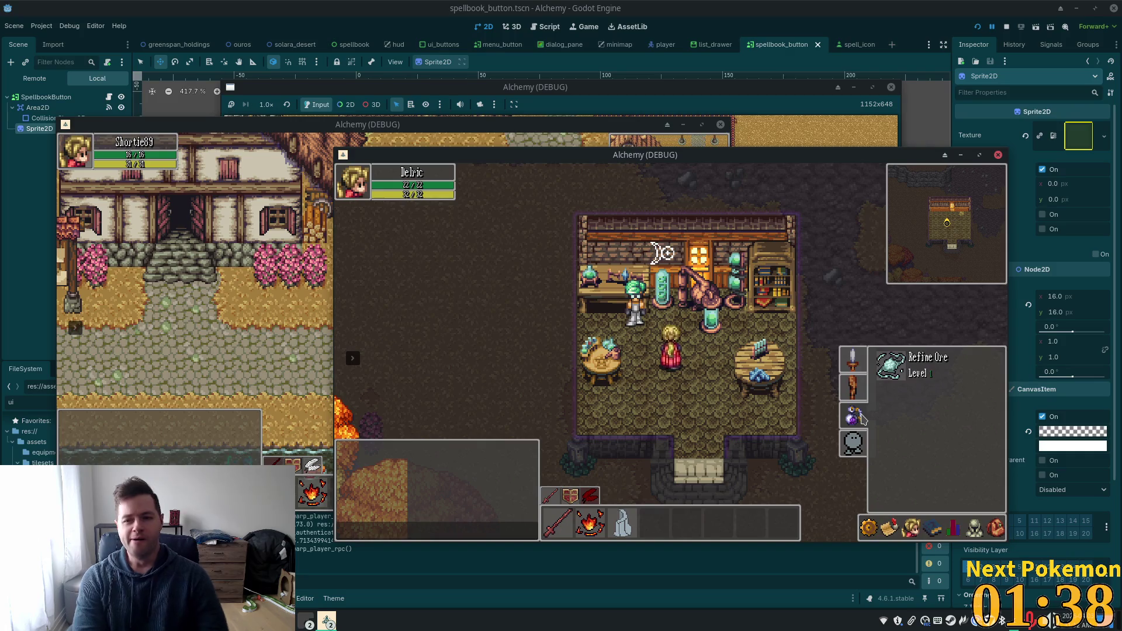
- Close the spellbook drawer, walk the player out and back into the shop, then stop the game with F8
left_click(862, 418)
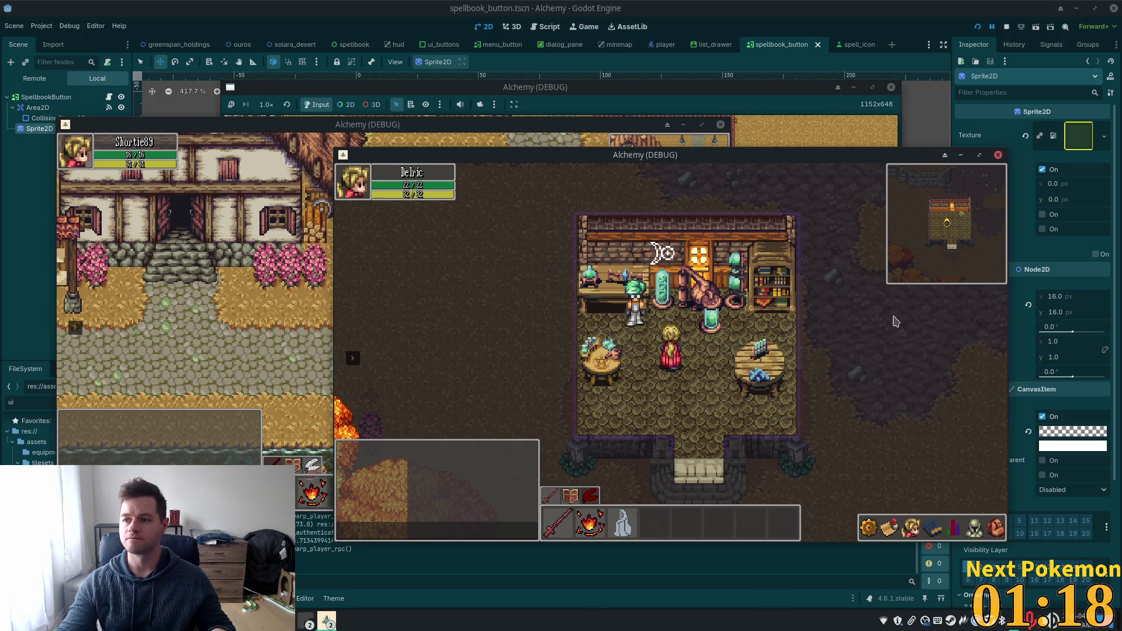
key("s")
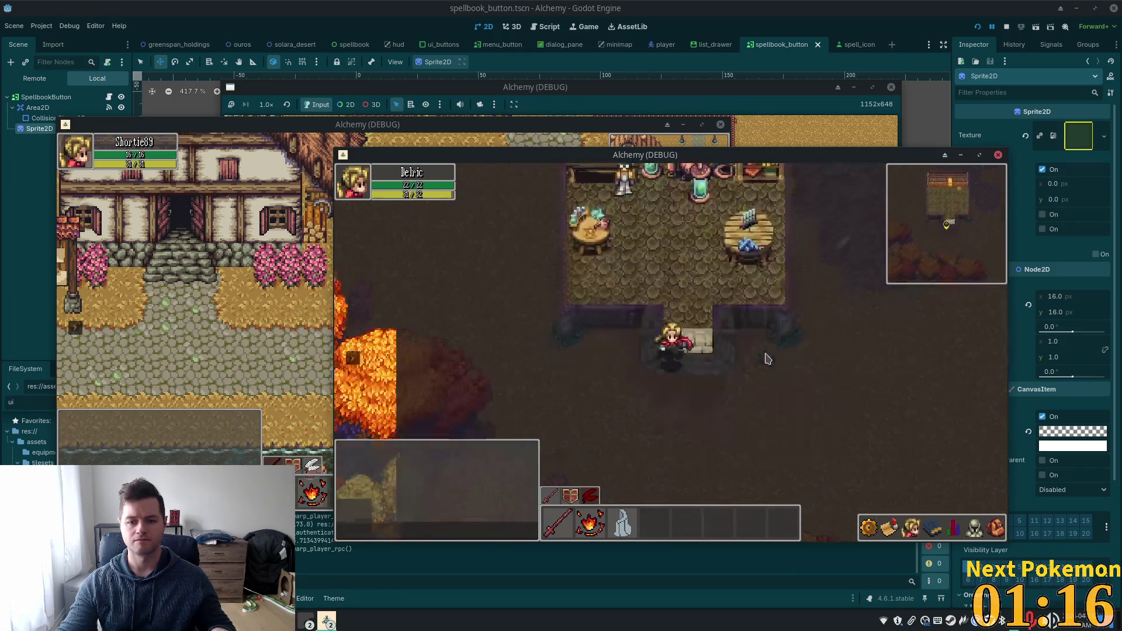
key("w")
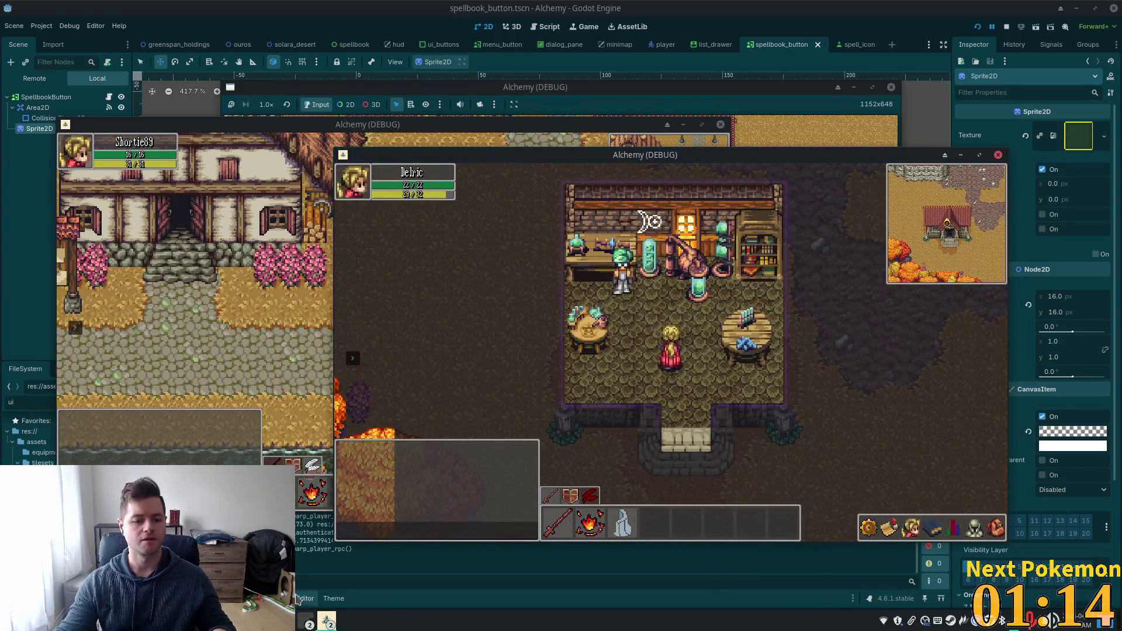
key("F8")
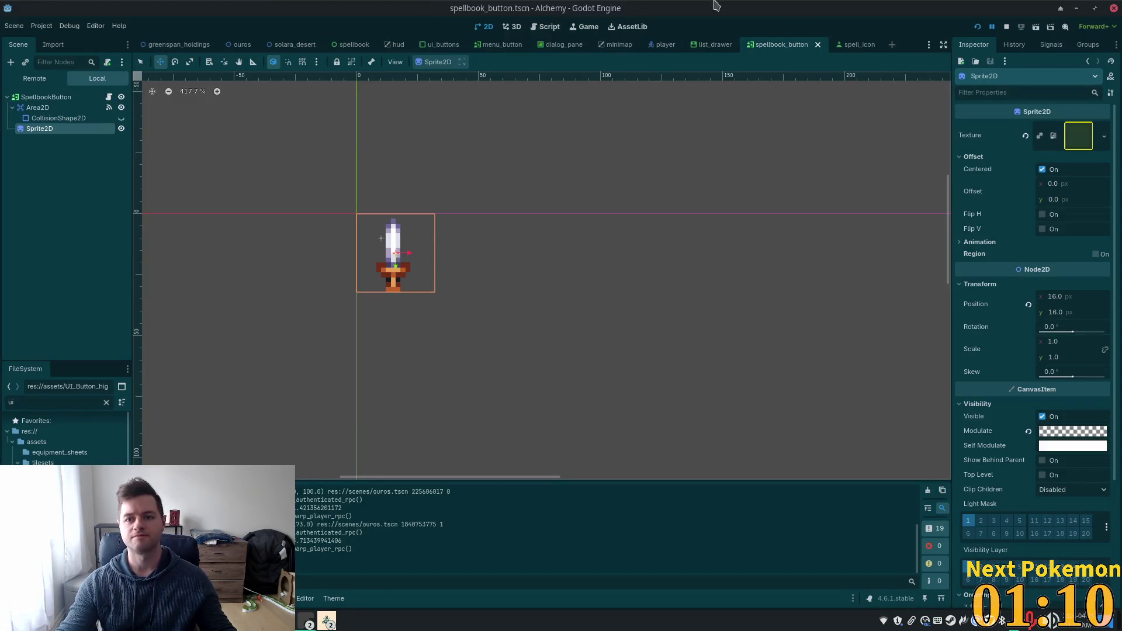
- In spellbook.tscn, make MarginContainer2–4 visible, zoom in on the tab icons and select MarginContainer2's Button
left_click(334, 47)
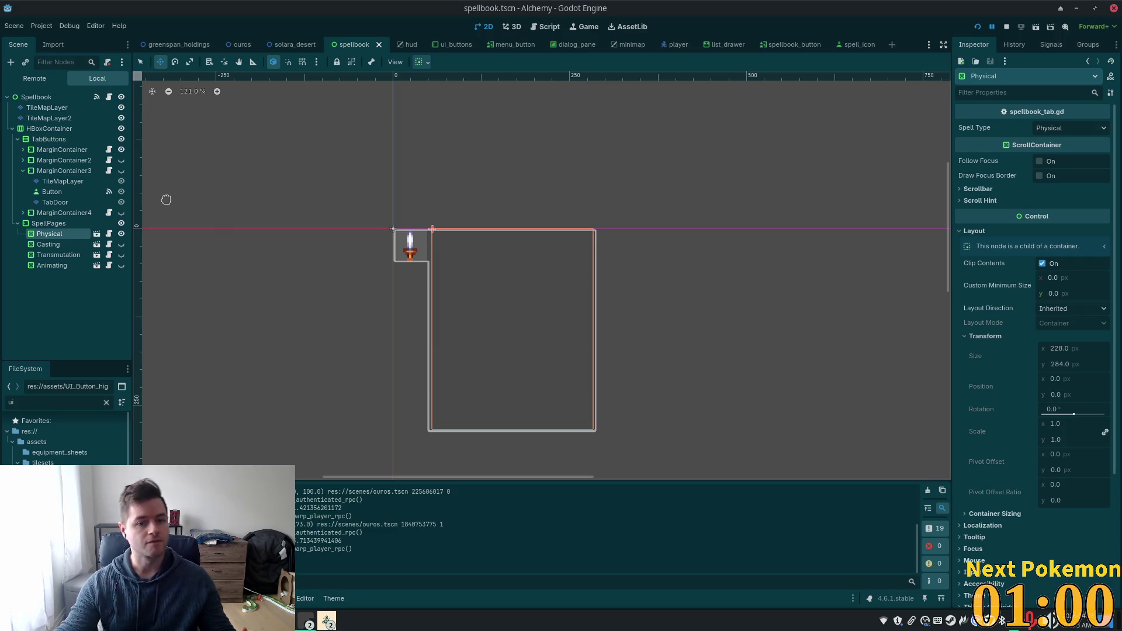
left_click(23, 150)
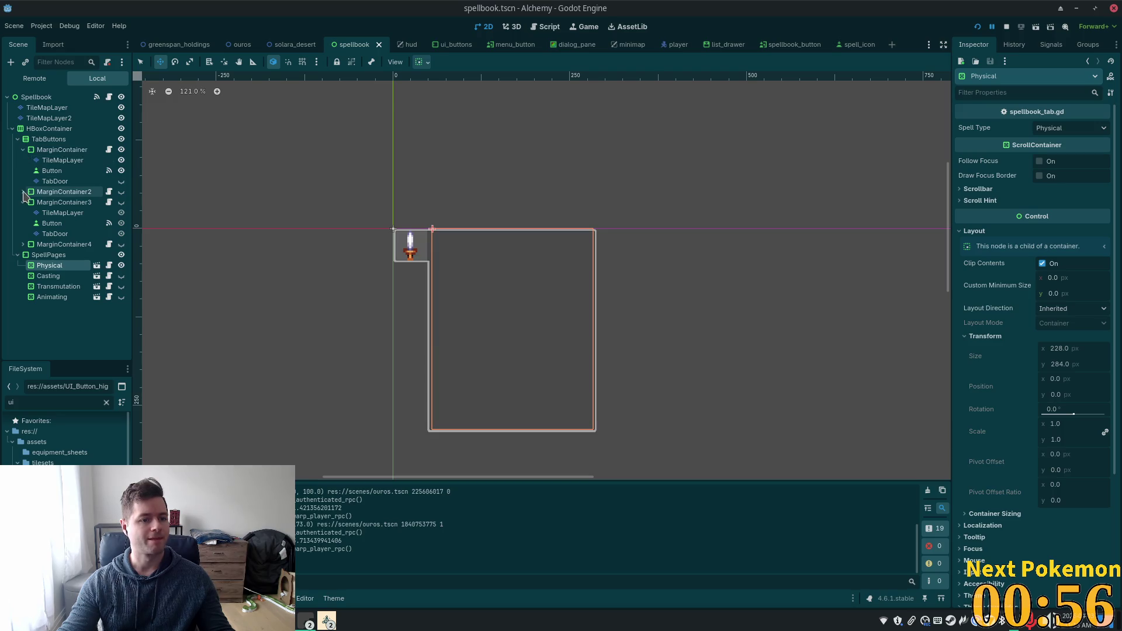
left_click(23, 192)
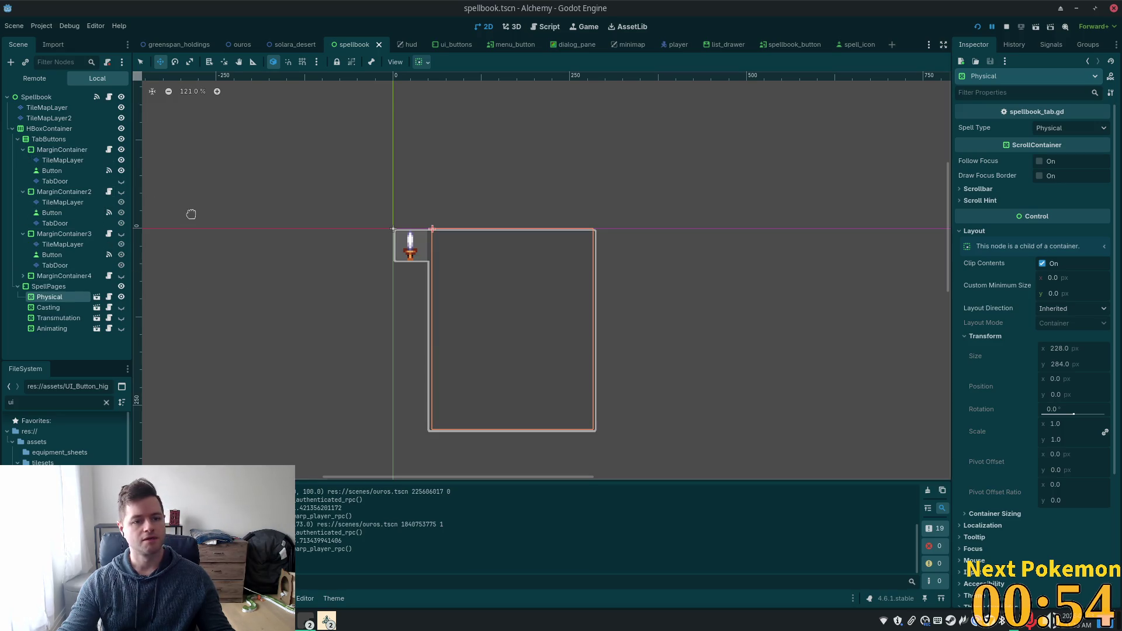
left_click(121, 192)
left_click(121, 234)
left_click(23, 276)
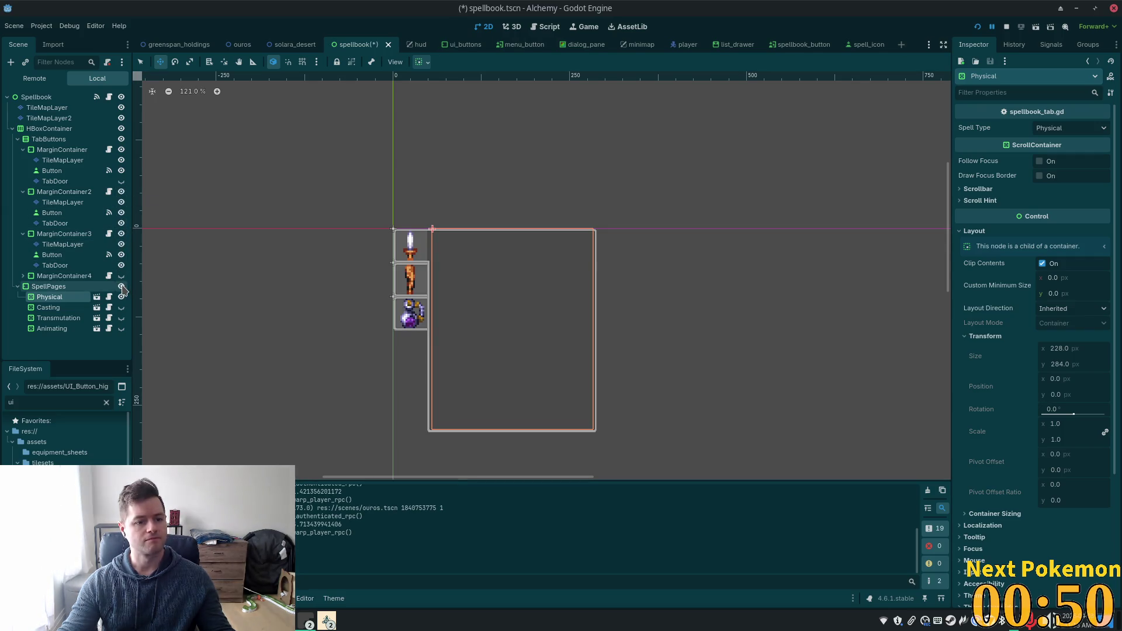
left_click(118, 276)
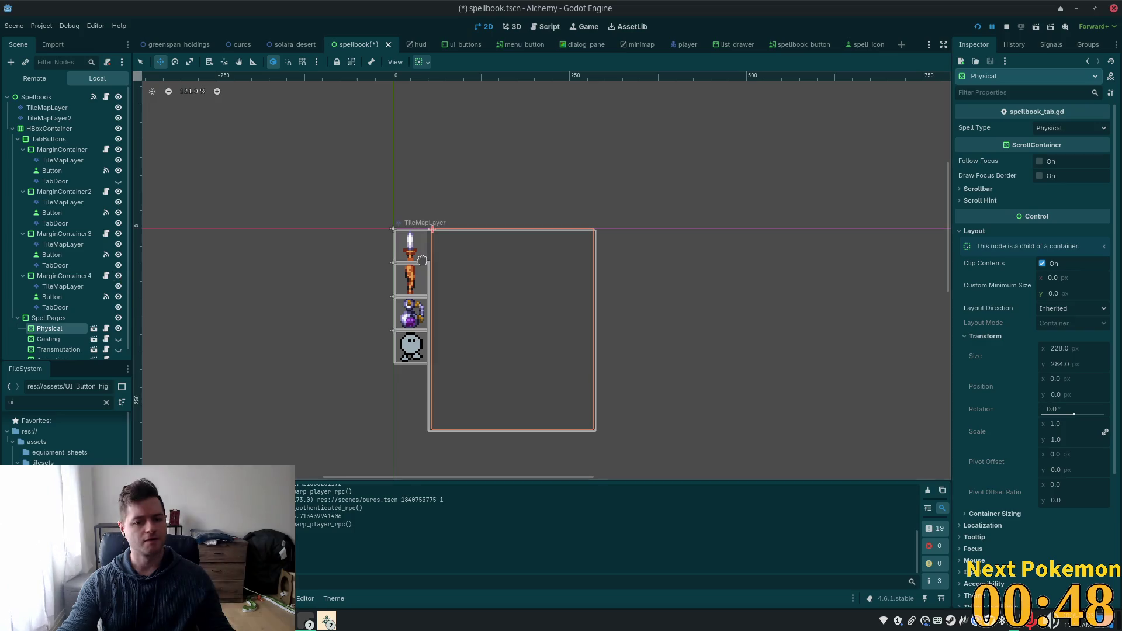
scroll(278, 281, "up", 6)
mouse_move(315, 286)
left_mouse_down()
mouse_move(295, 211)
mouse_move(314, 205)
left_mouse_up()
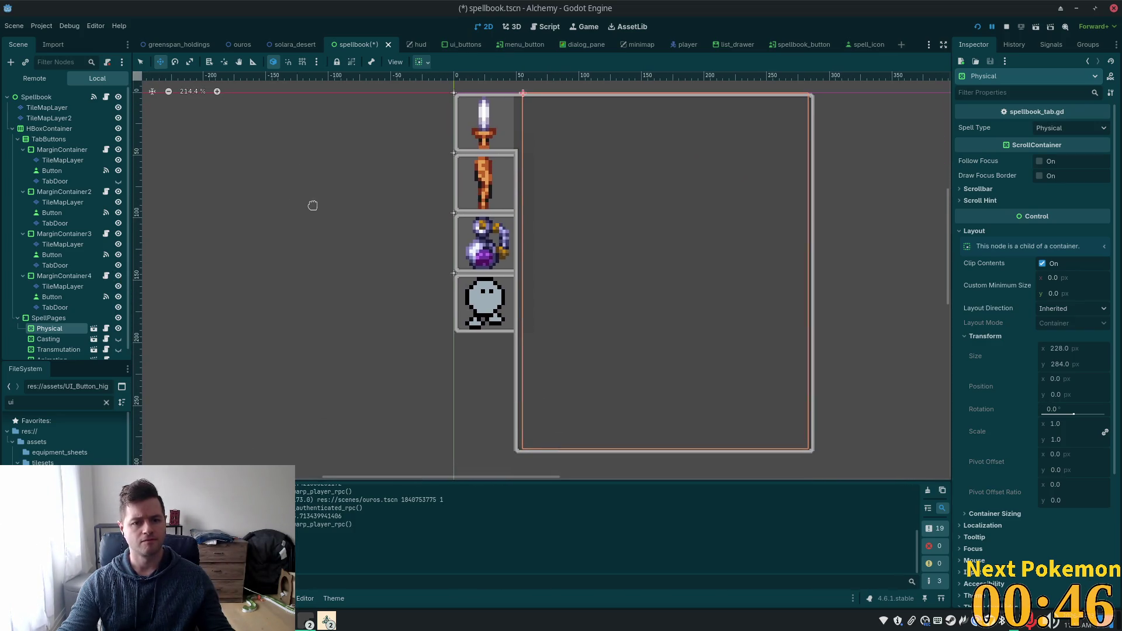
left_click(74, 214)
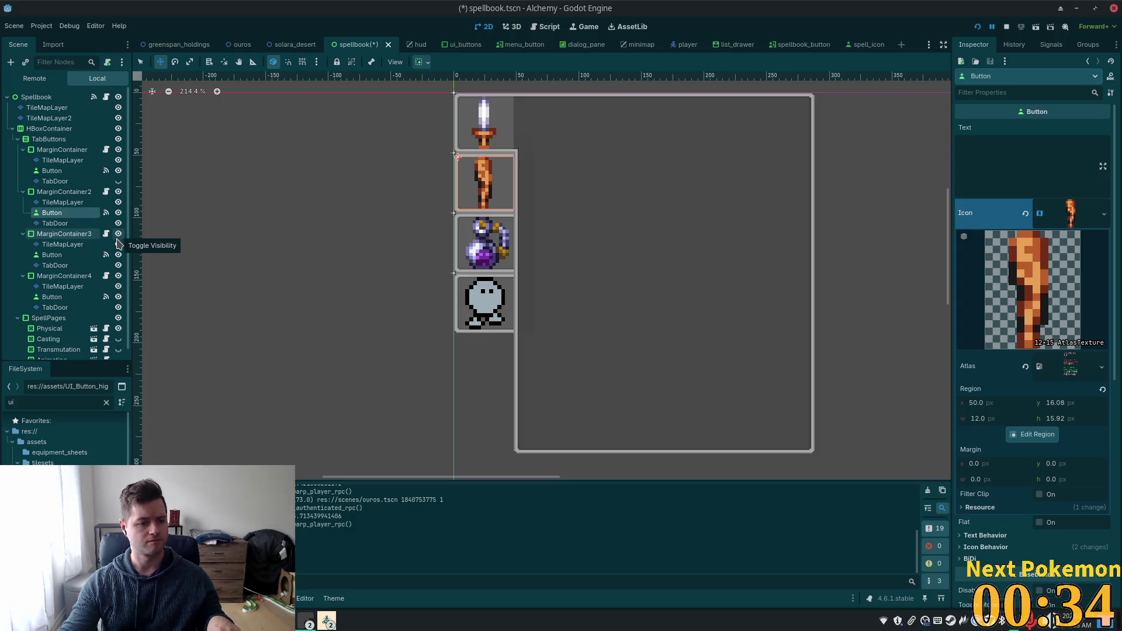
- Add a Sprite2D using UI_Button_highlight.png under the arm tab's Button, with Centered turned off
key("ctrl+a")
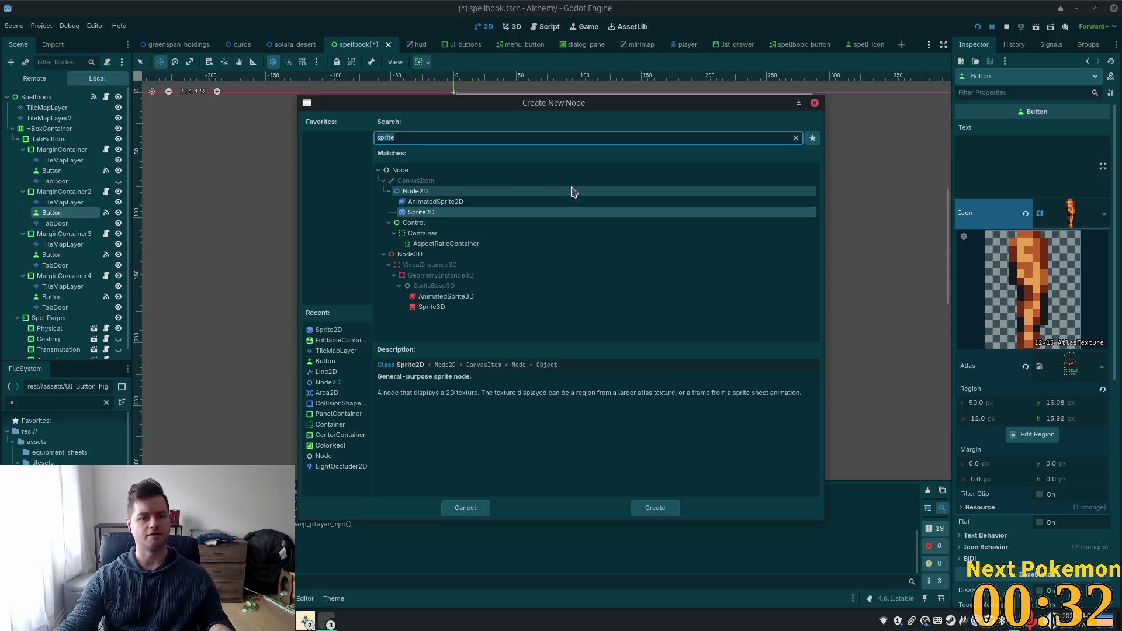
double_click(494, 213)
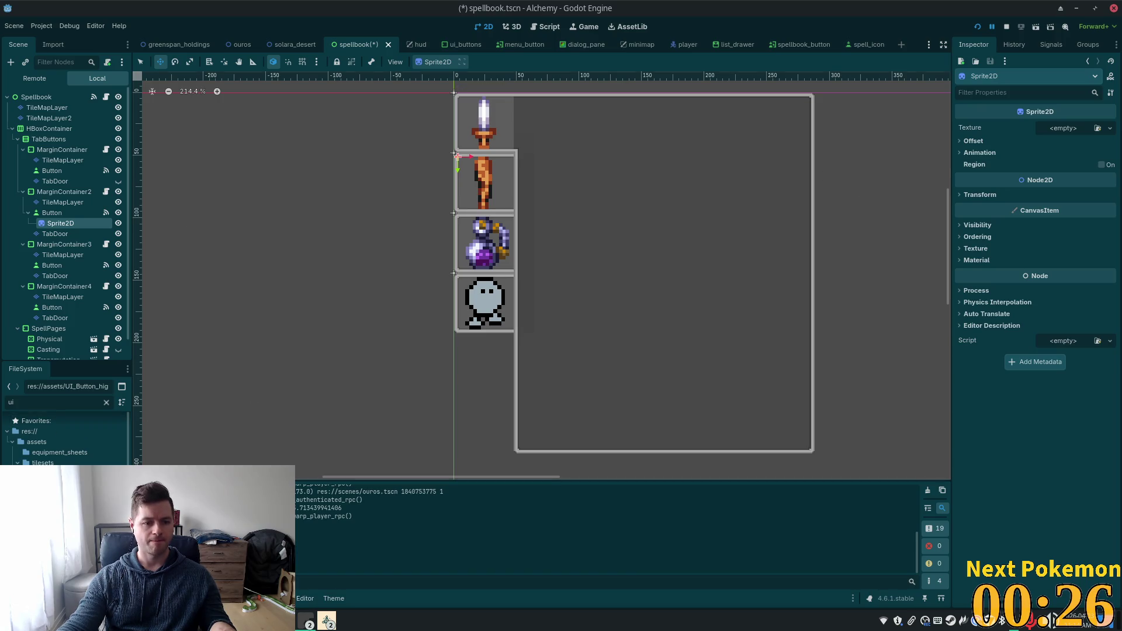
mouse_move(64, 461)
left_mouse_down()
mouse_move(935, 187)
mouse_move(1064, 128)
left_mouse_up()
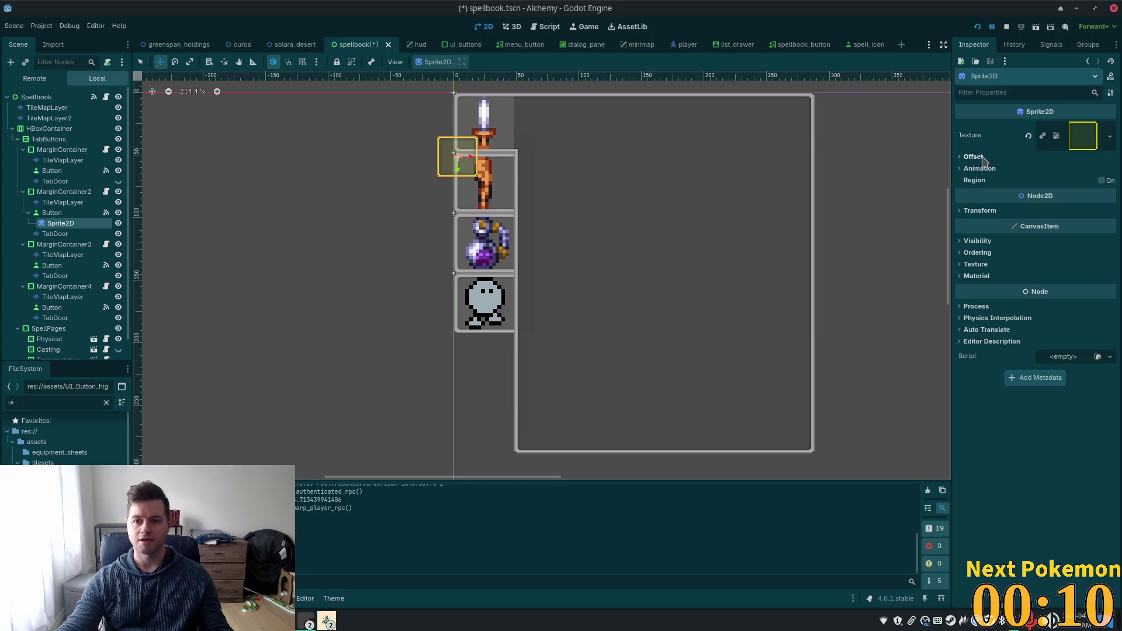
left_click(973, 157)
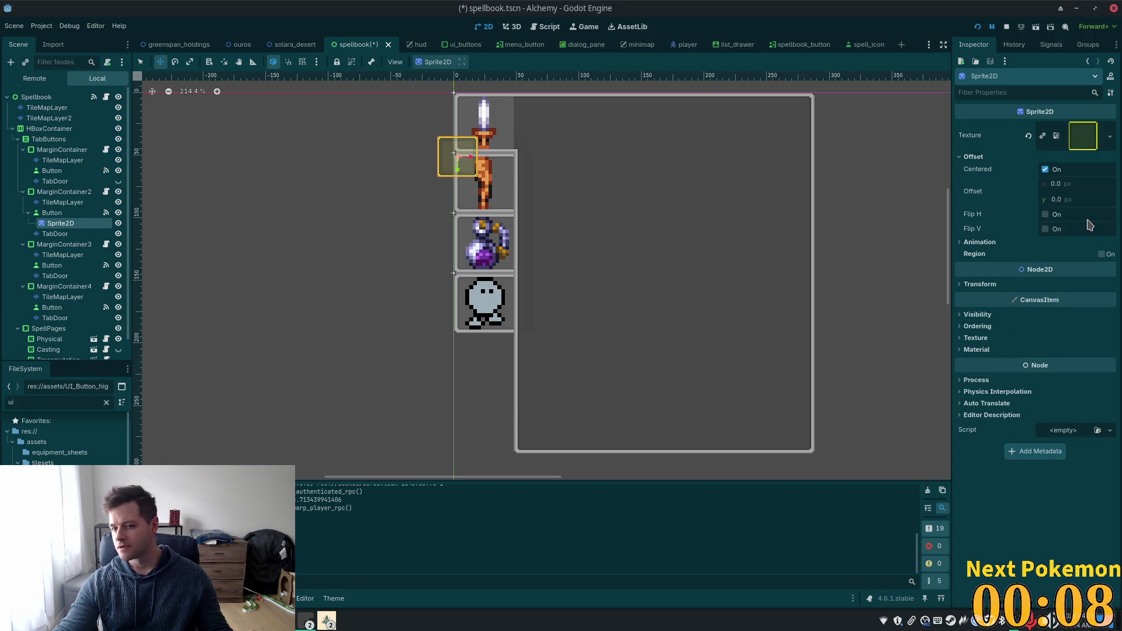
left_click(1045, 170)
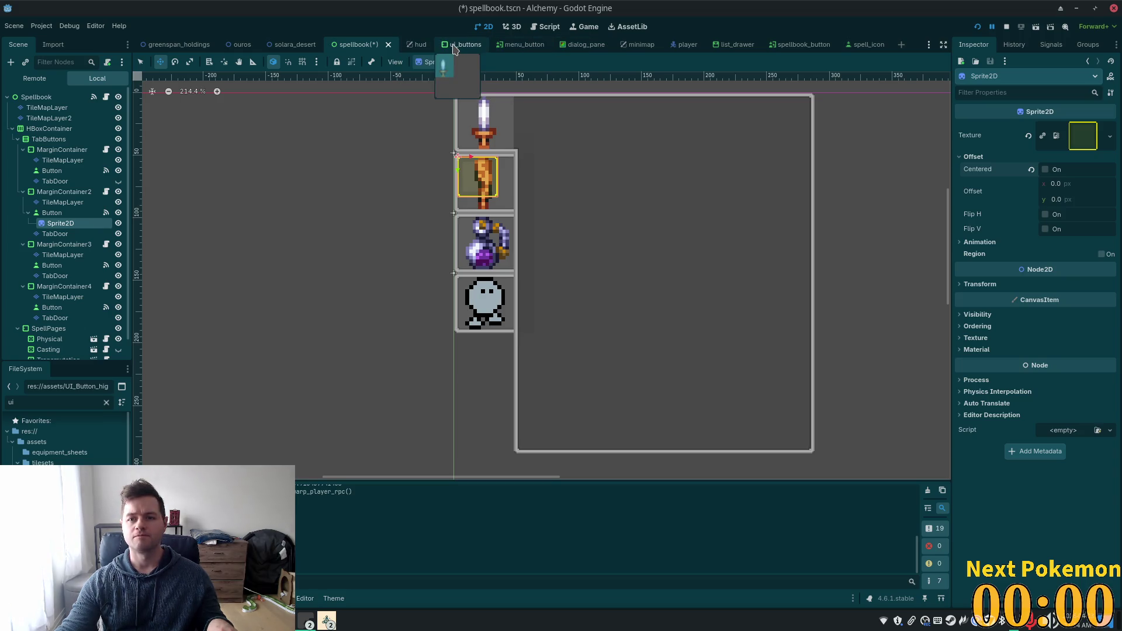
- In the spellbook_button scene, set the highlight sprite's Modulate to opaque white
left_click(800, 44)
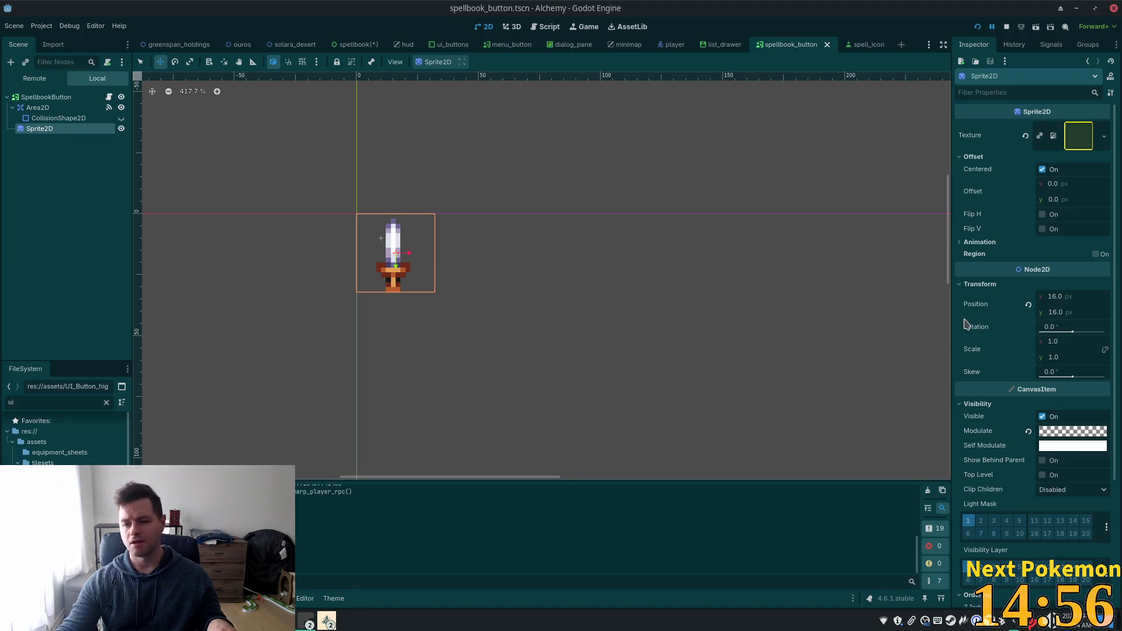
left_click(1066, 432)
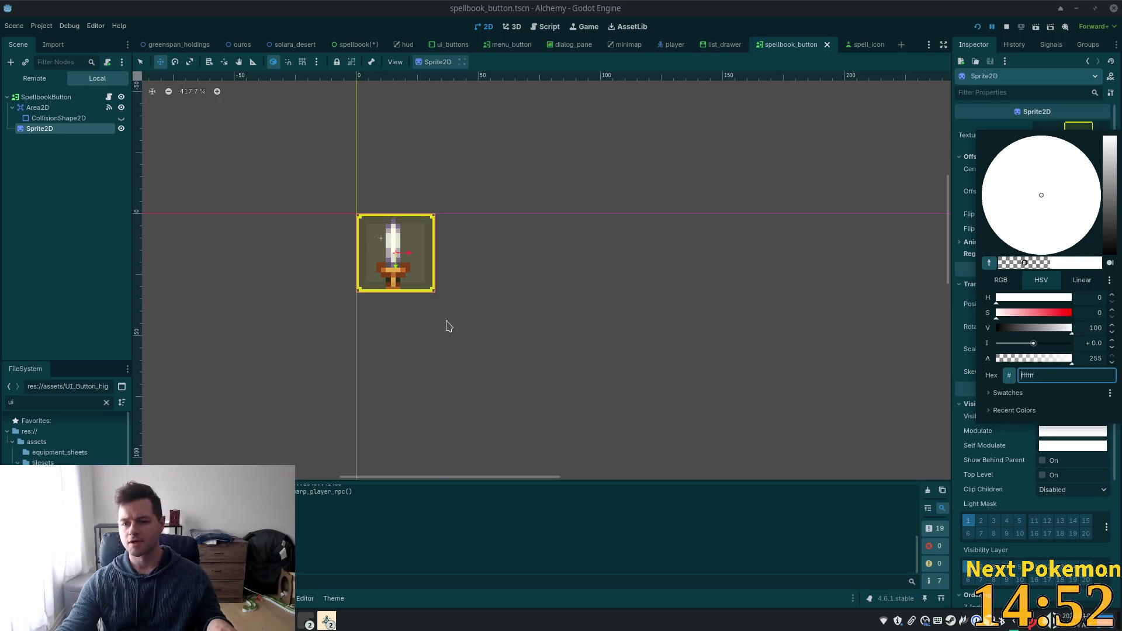
left_click(176, 229)
- Reset the sprite's position to 0, 0, turn off Centered, and save spellbook_button.tscn
left_click(62, 130)
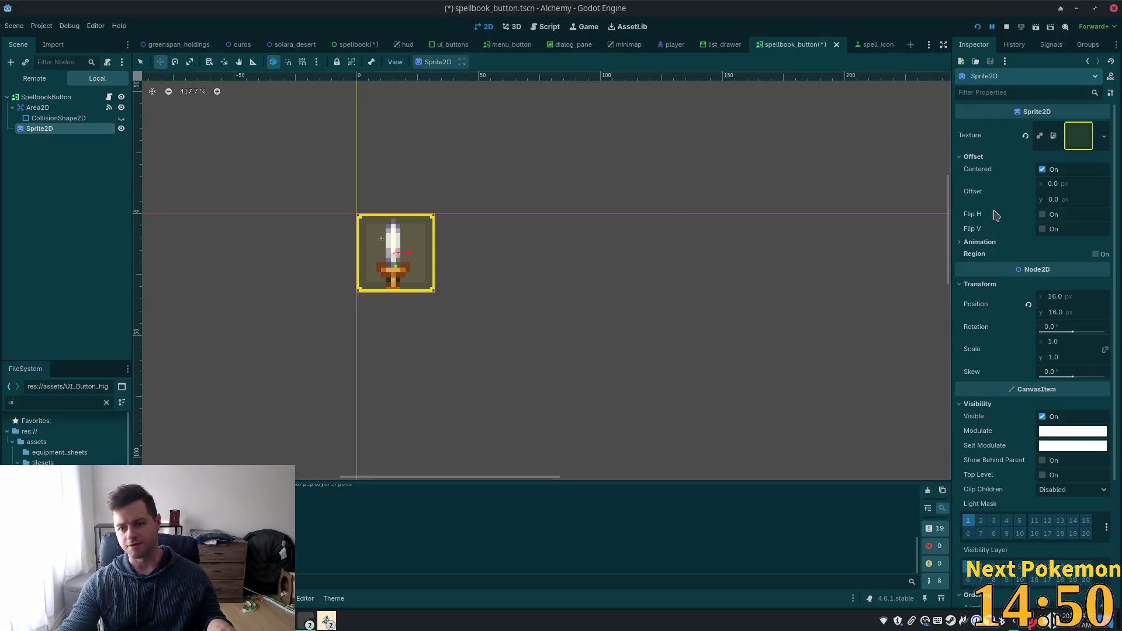
left_click(1028, 305)
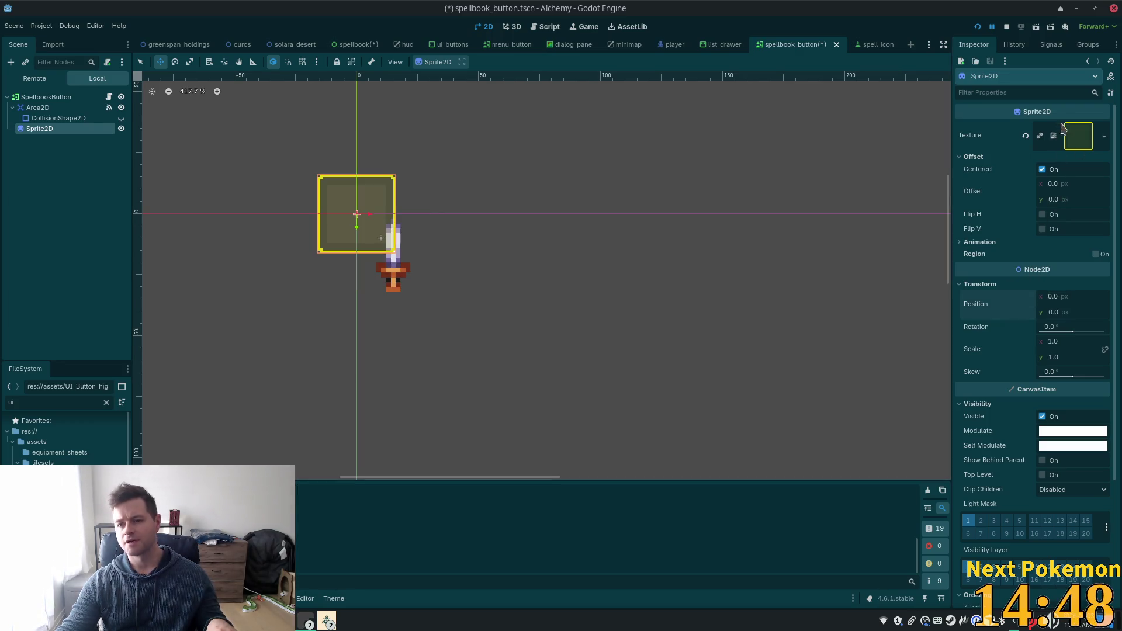
left_click(1042, 169)
key("ctrl+s")
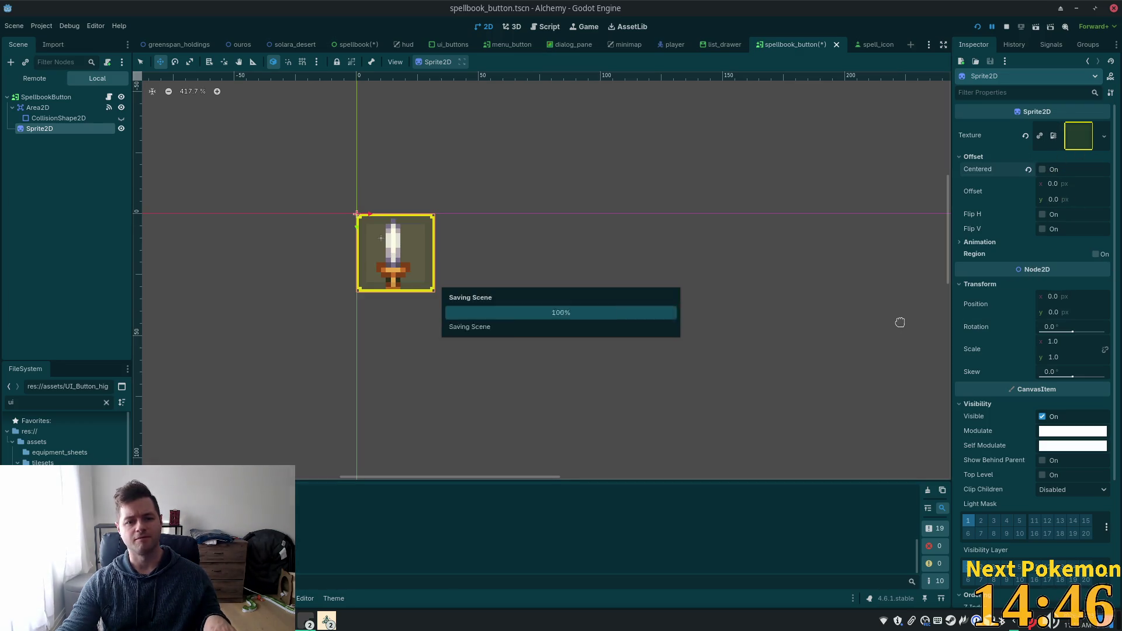
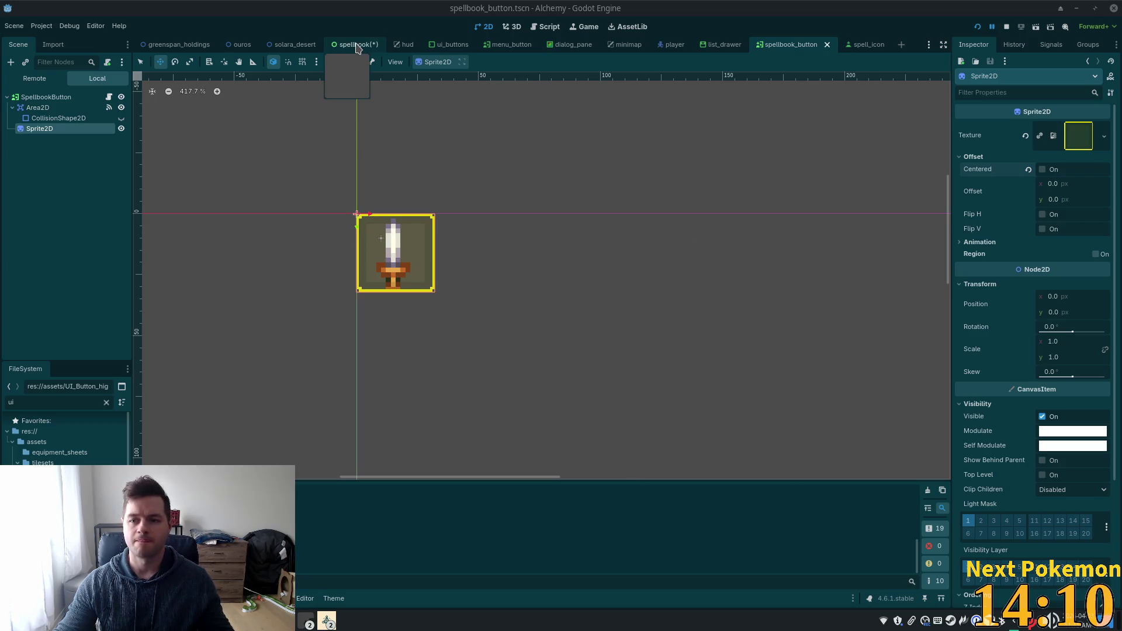
- Make the button sprite's Modulate fully transparent by dragging its alpha to 0
left_click(1067, 435)
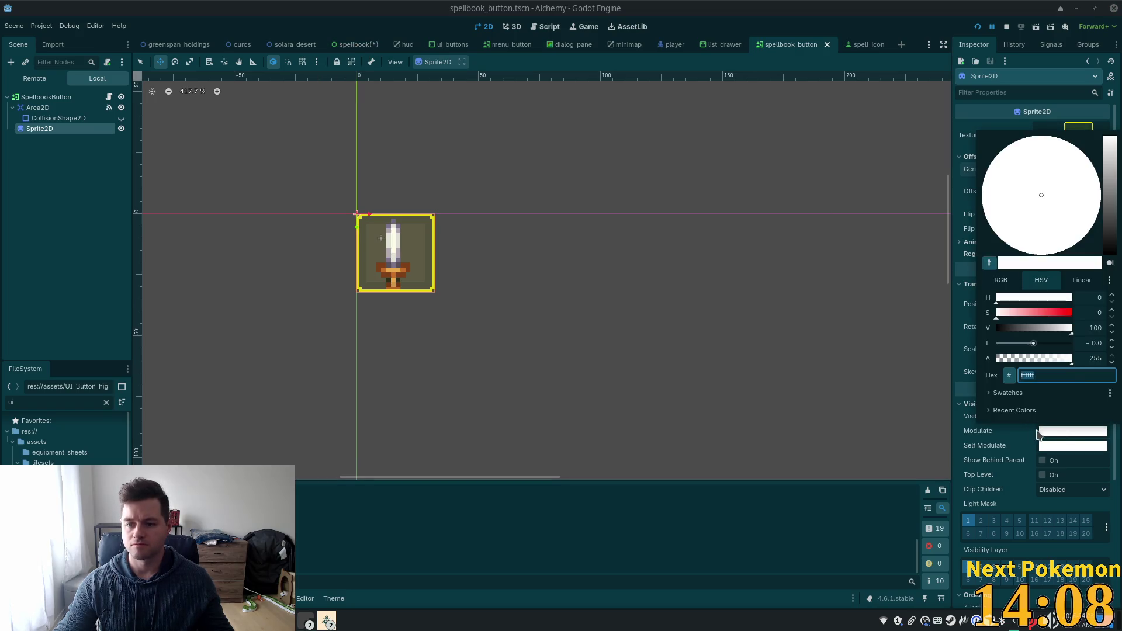
left_click_drag(1034, 355, 798, 348)
left_click(9, 227)
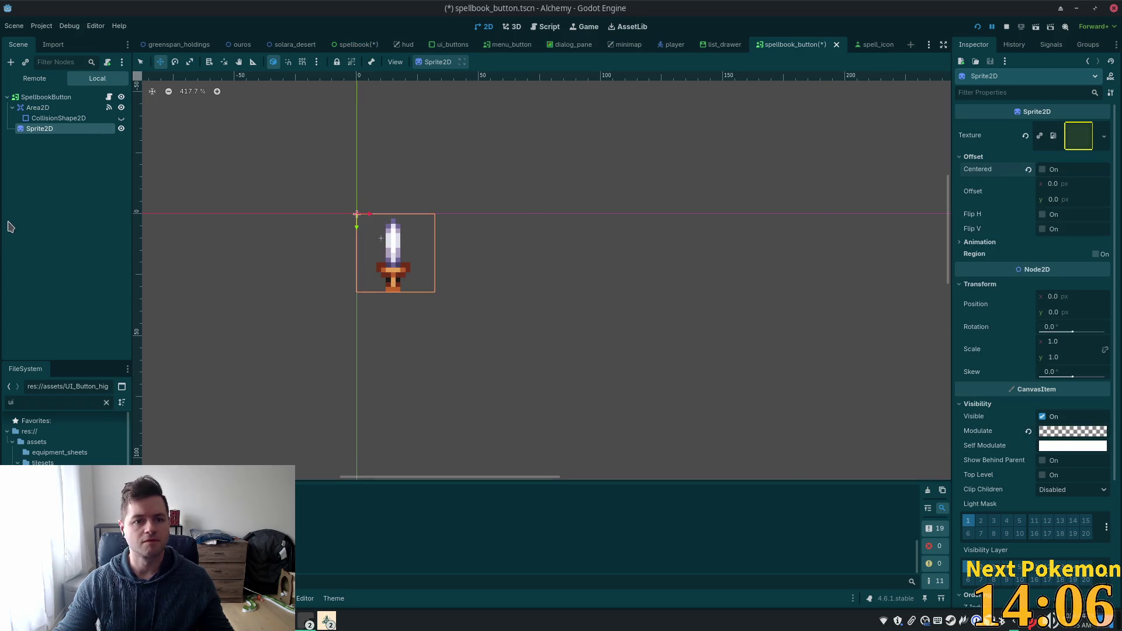
- Save the button scene, return to the spellbook scene and select the second tab's Button
key("ctrl+s")
left_click(355, 44)
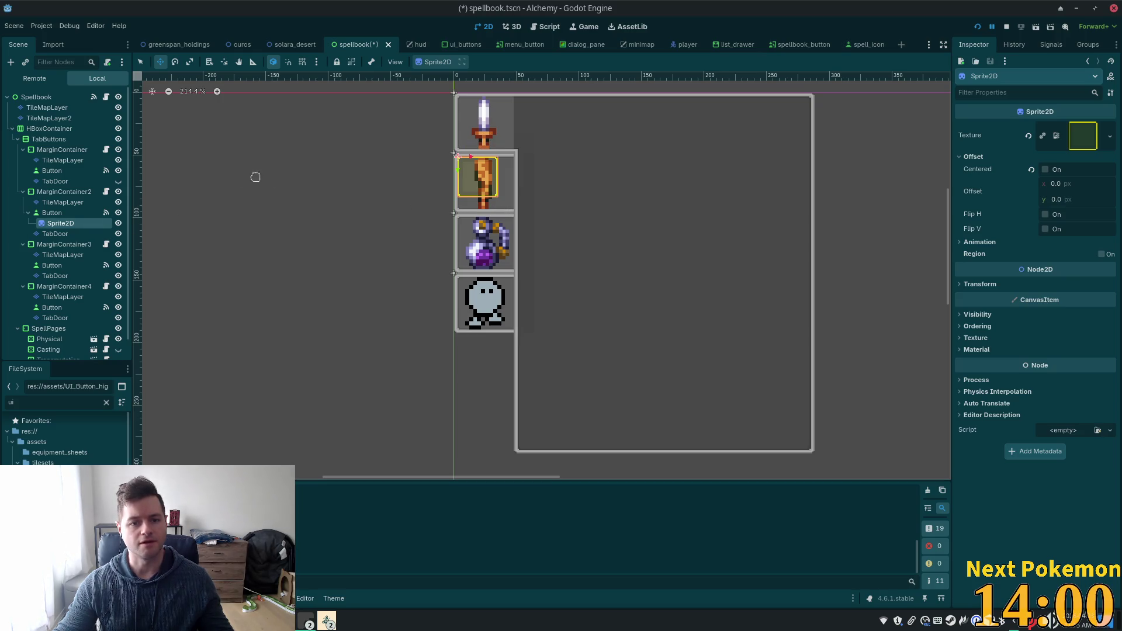
left_click(51, 214)
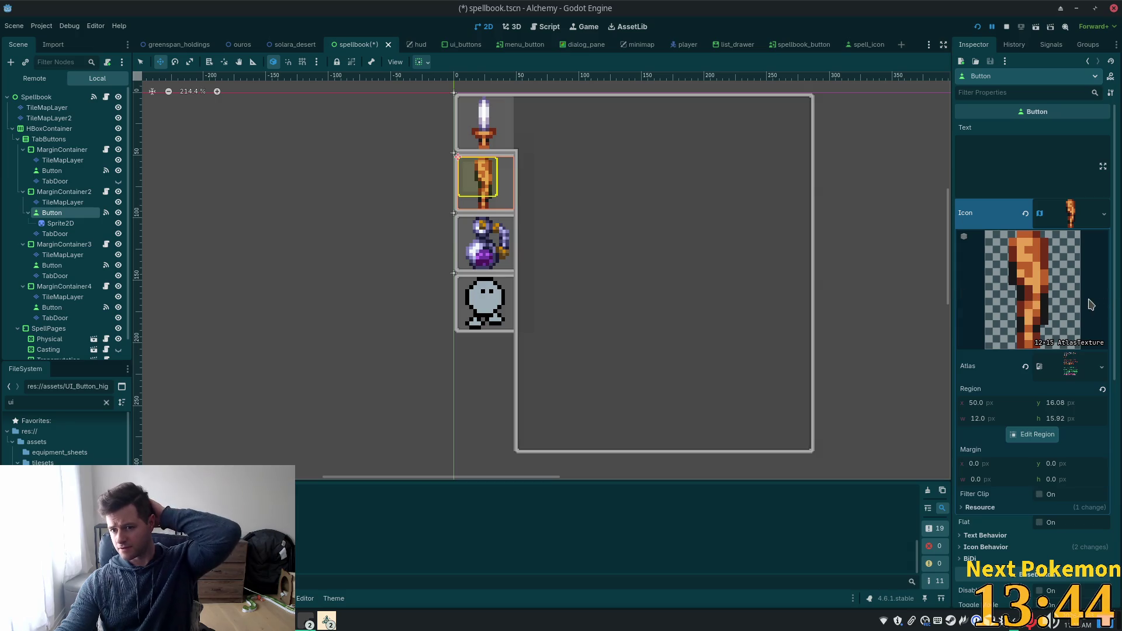
scroll(1077, 325, "down", 3)
scroll(1069, 325, "down", 7)
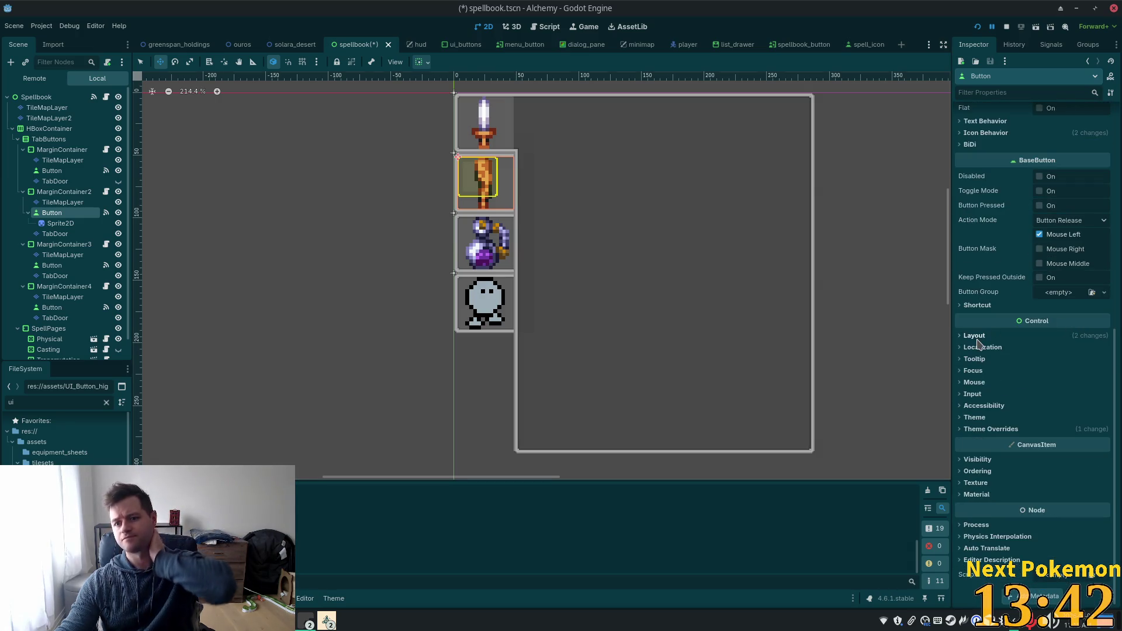
left_click(974, 337)
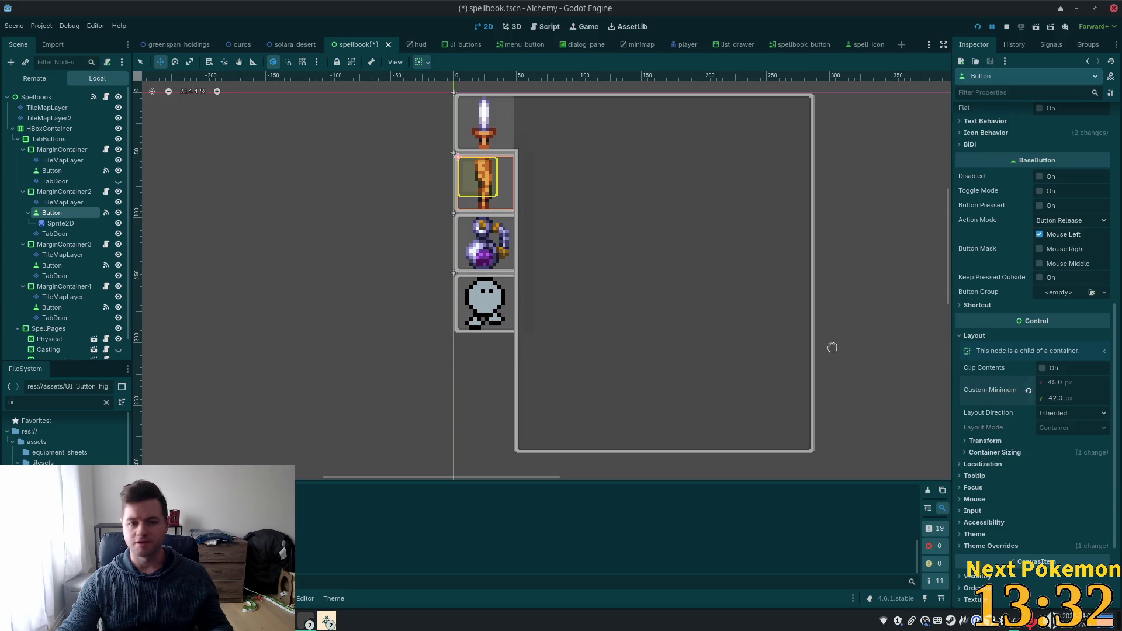
left_click(81, 224)
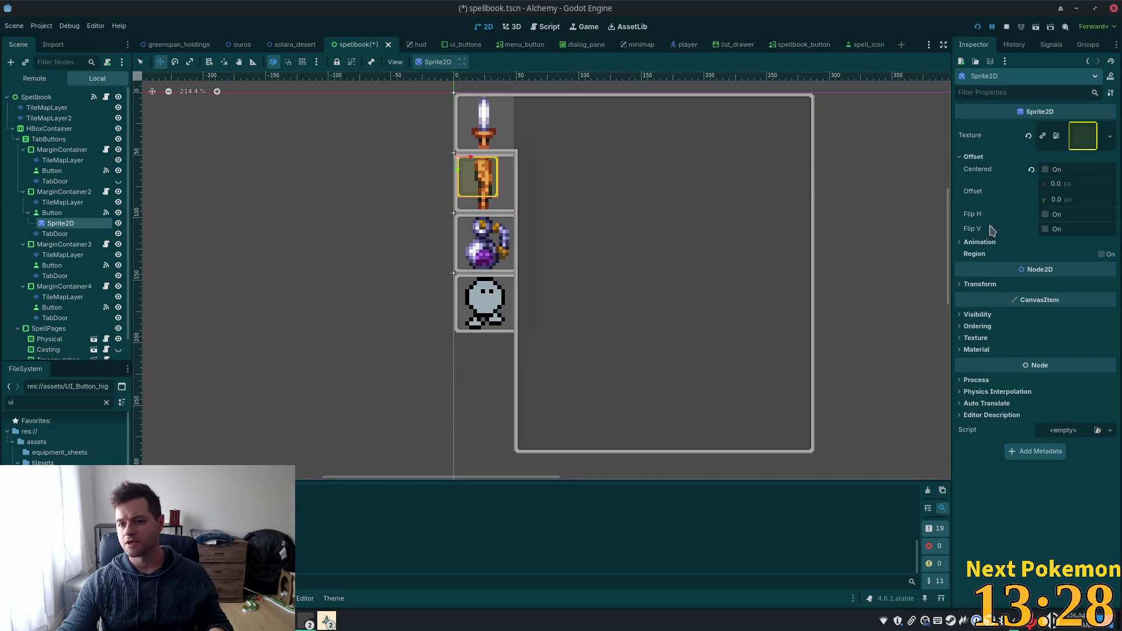
left_click(980, 284)
right_click(985, 310)
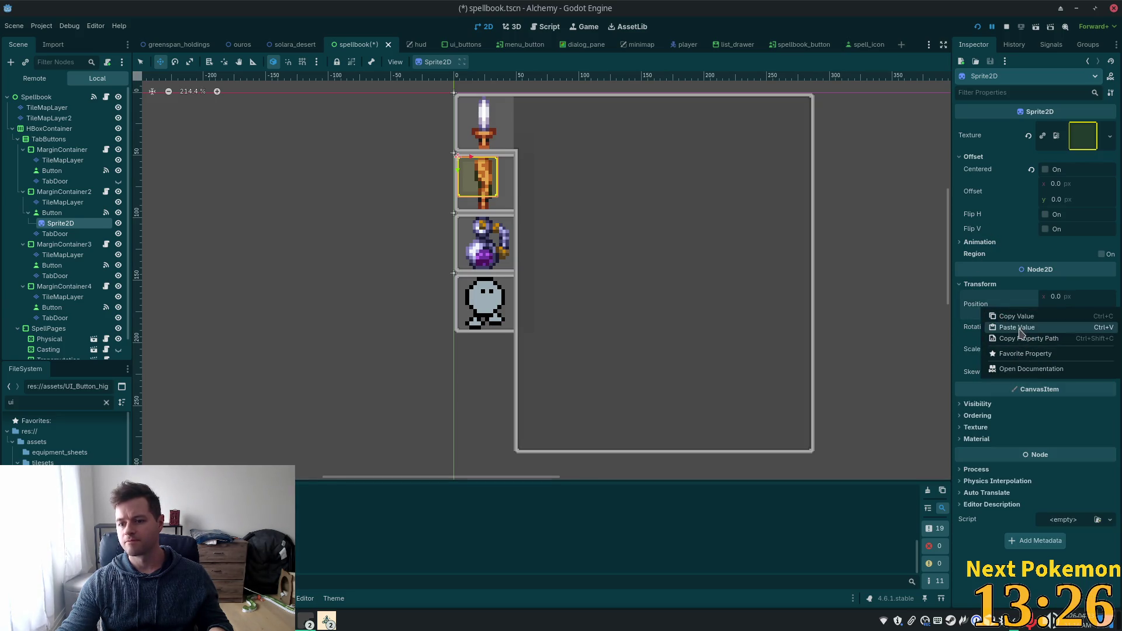
left_click(1018, 327)
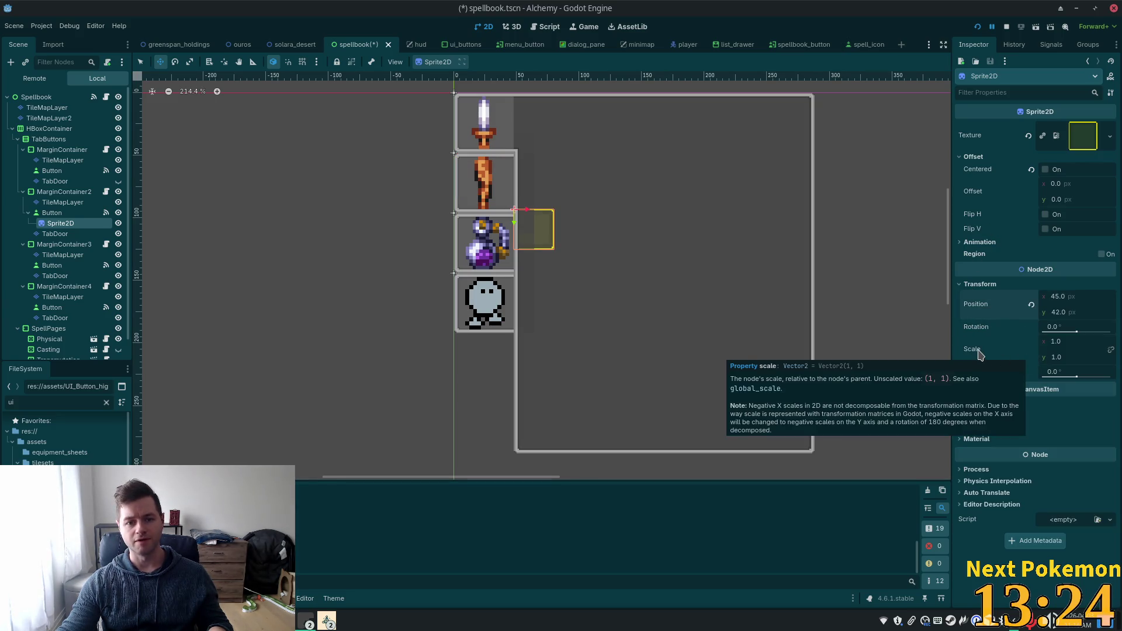
left_click(1031, 304)
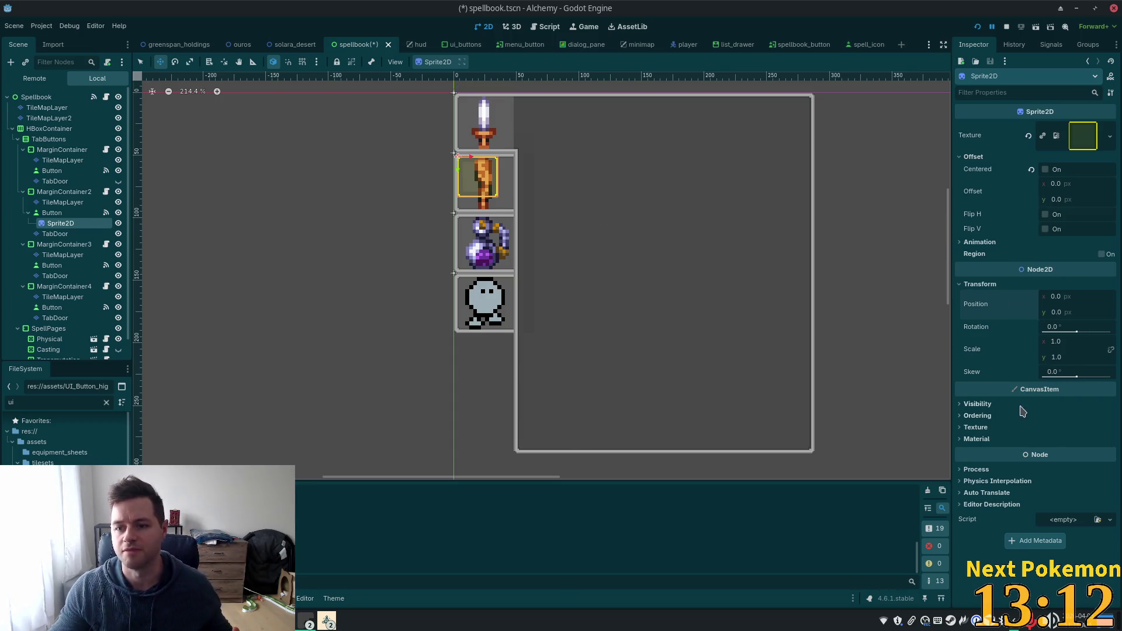
left_click(977, 243)
left_click(975, 243)
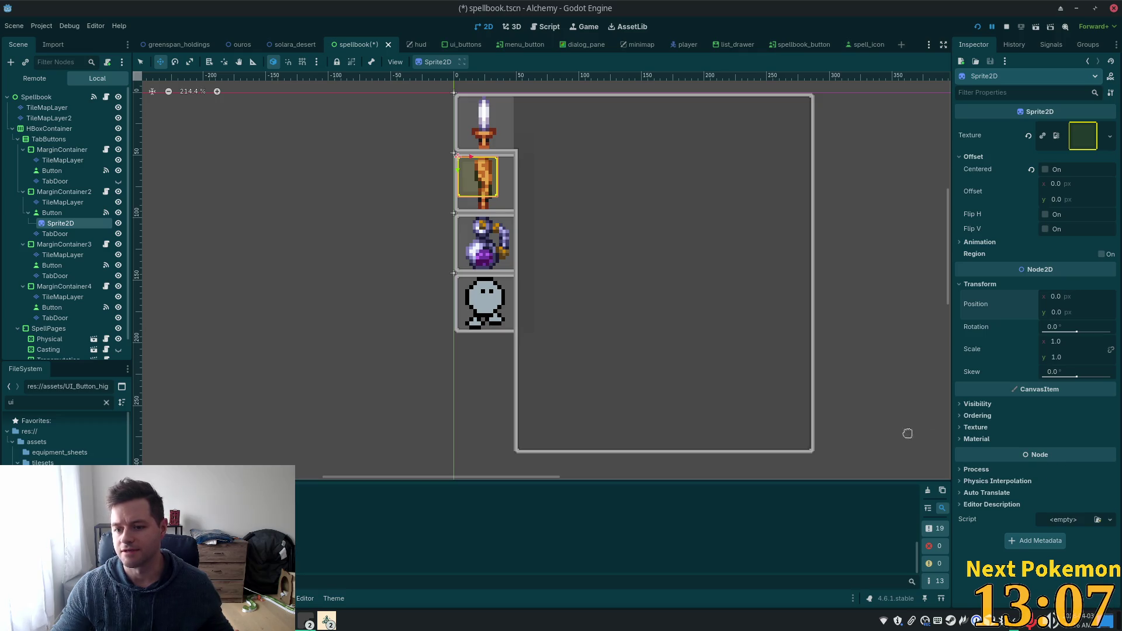
- Scale the second tab's highlight Sprite2D to 1.406 × 1.313 so it frames the whole tab cell
scroll(413, 185, "up", 8)
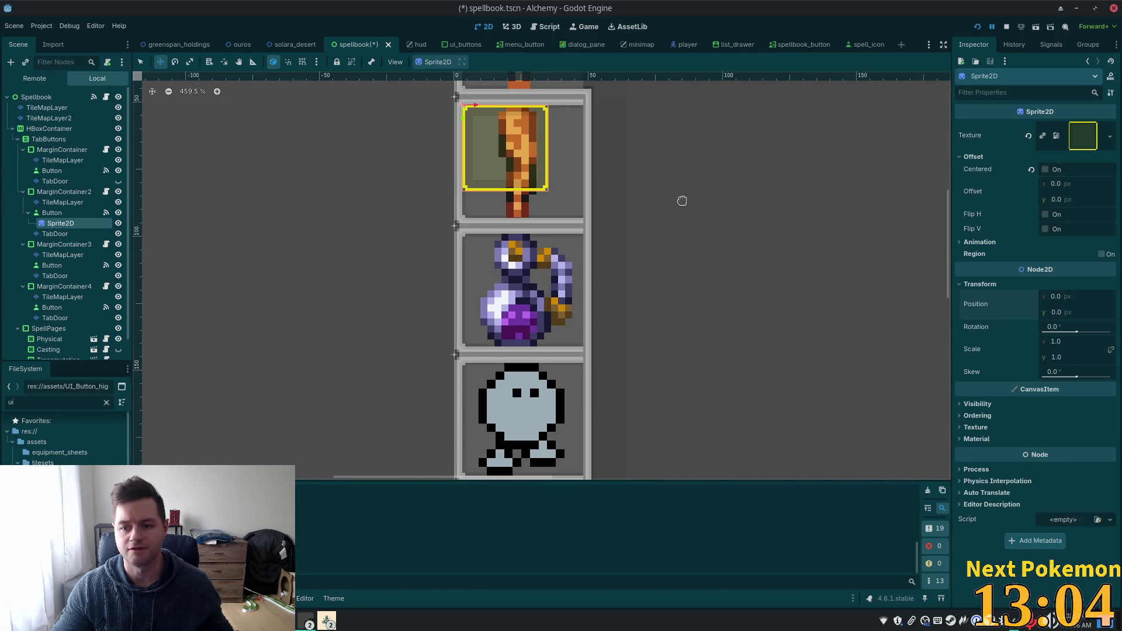
scroll(738, 280, "up", 3)
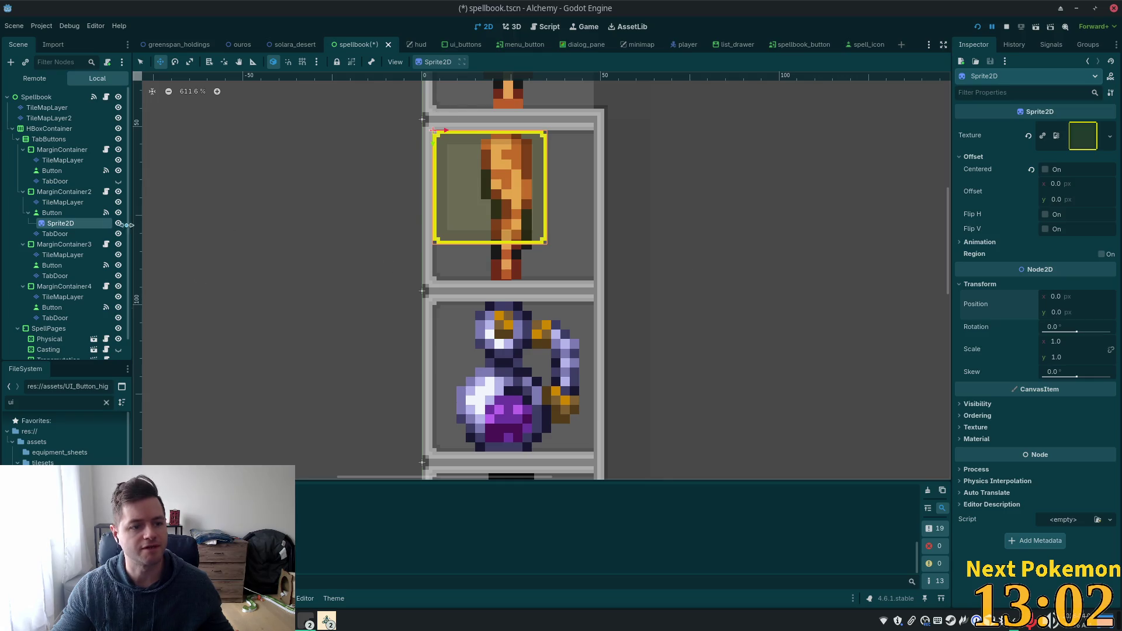
left_click(140, 64)
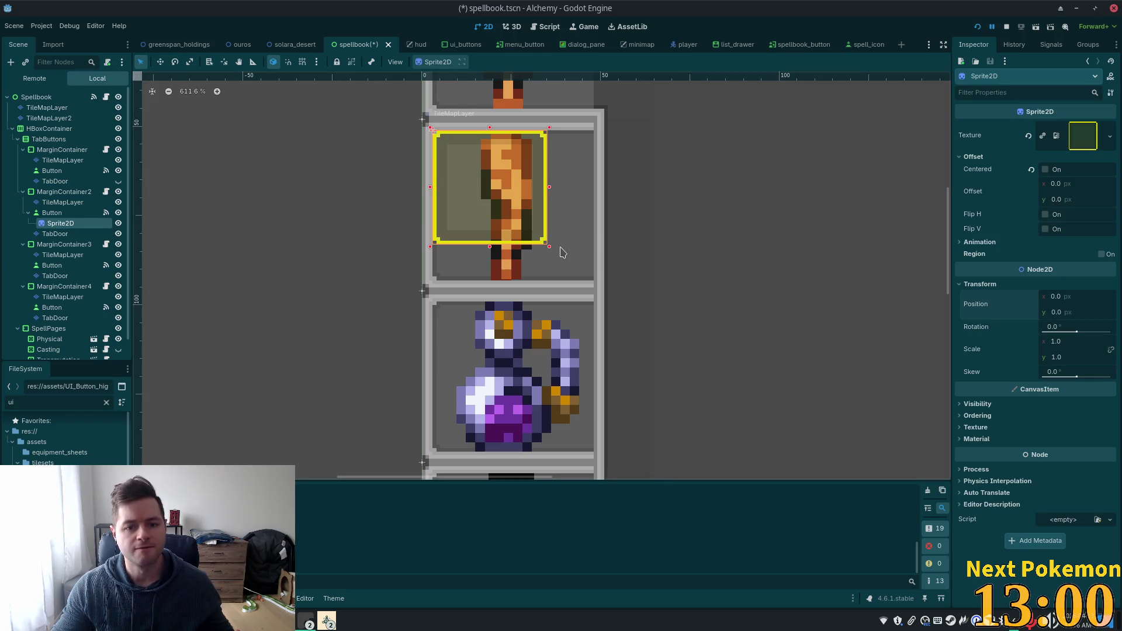
left_click_drag(550, 247, 595, 281)
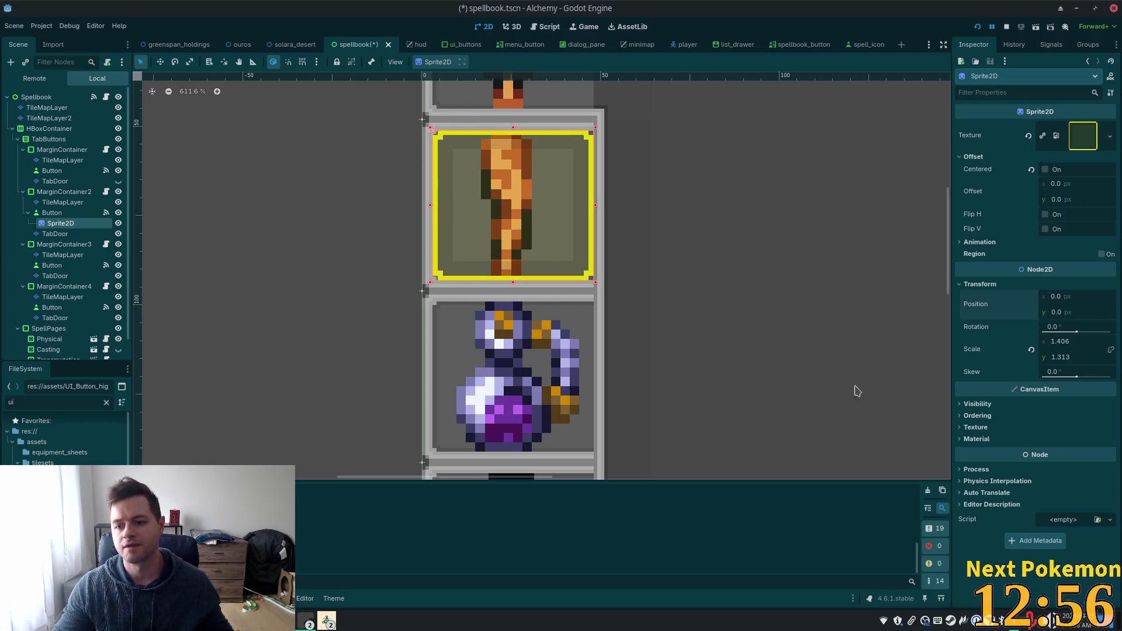
scroll(726, 307, "down", 4)
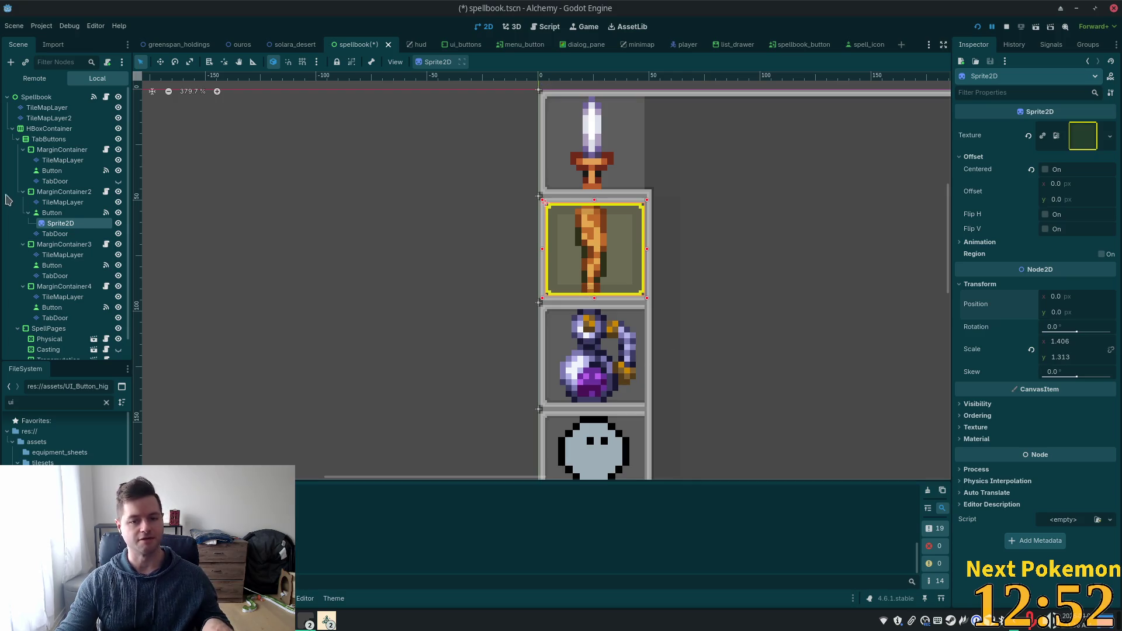
- Save the spellbook scene and copy the second tab's Sprite2D node
key("ctrl+s")
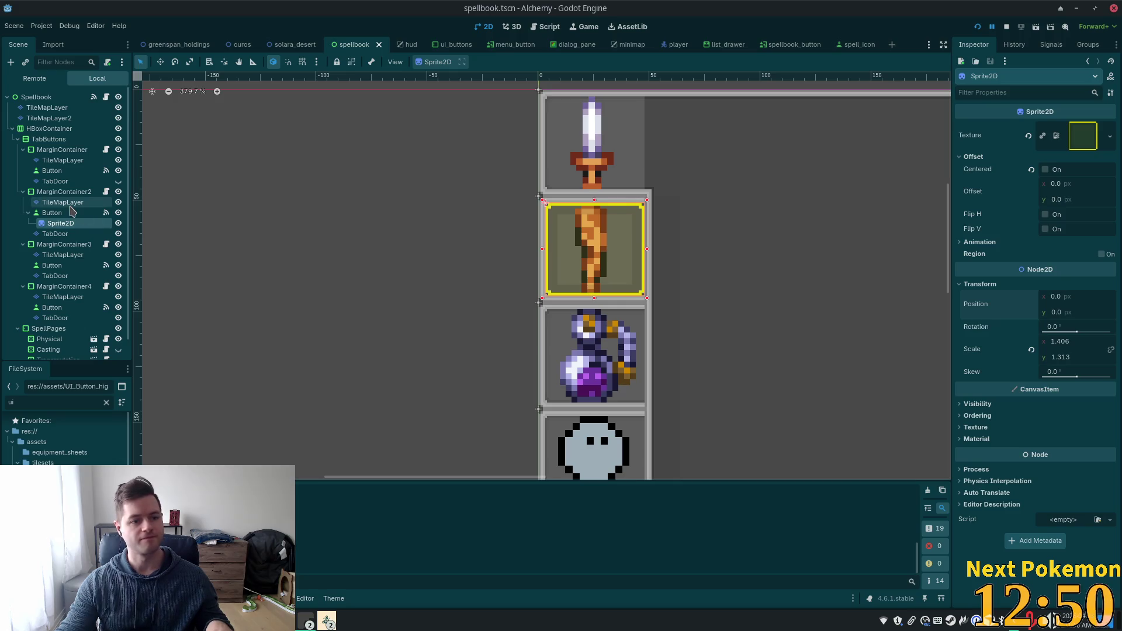
left_click(63, 202)
left_click(60, 223)
left_click(61, 265)
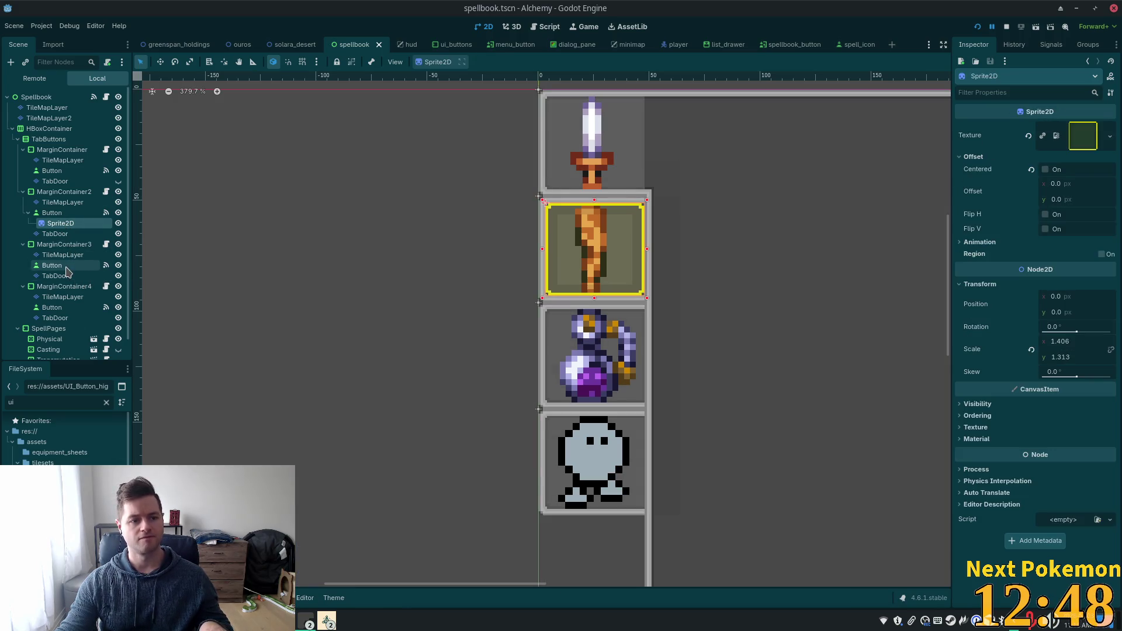
left_click(61, 307, "ctrl")
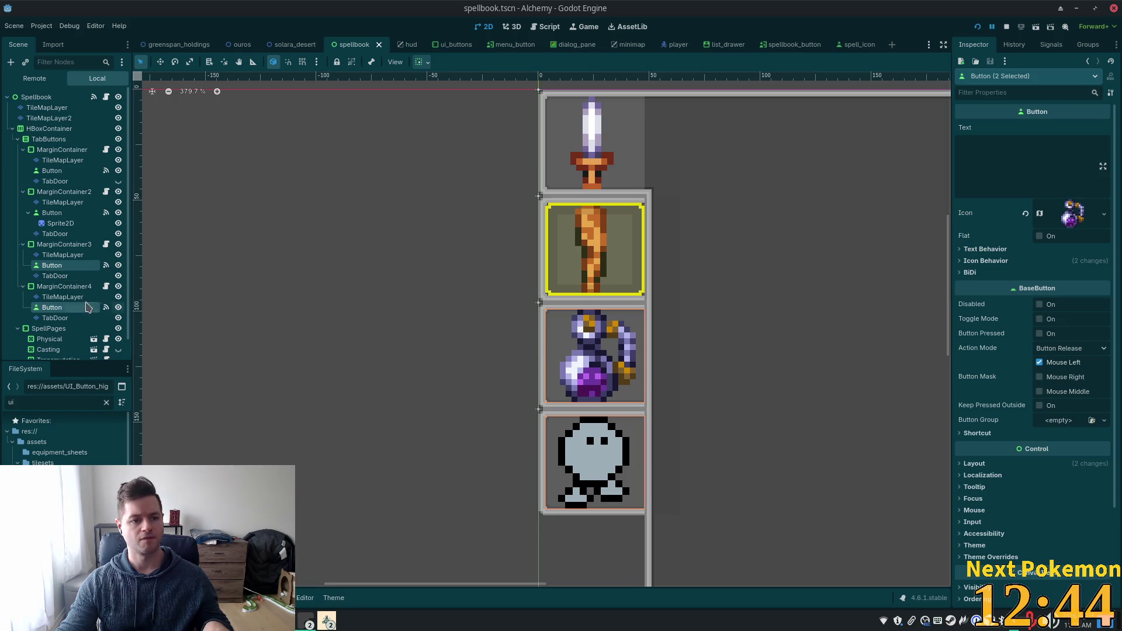
right_click(64, 224)
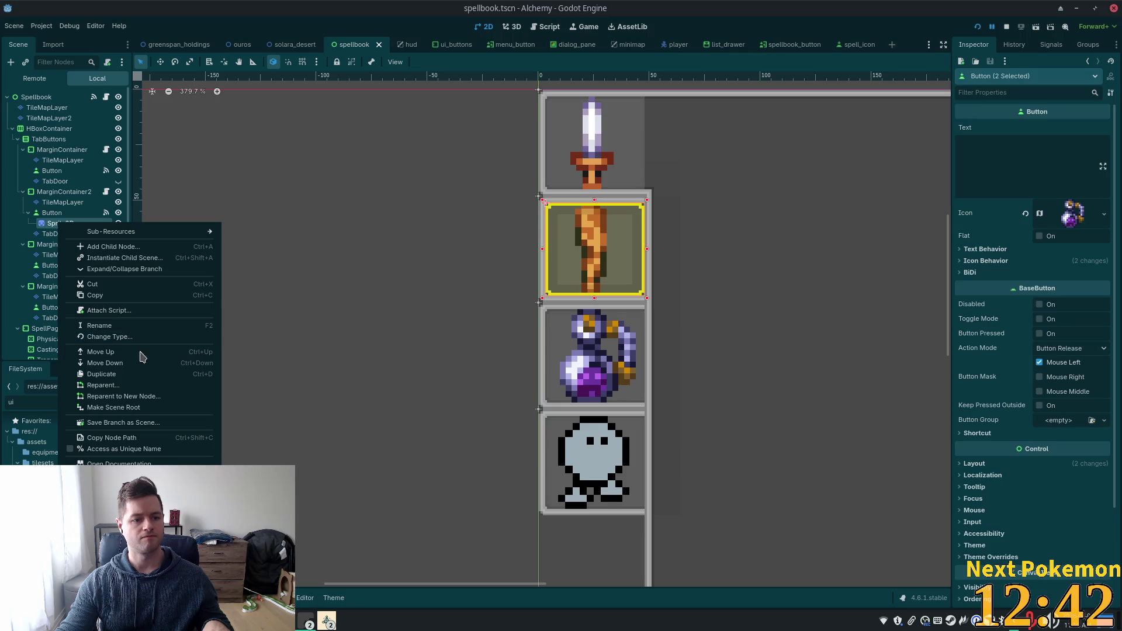
left_click(105, 296)
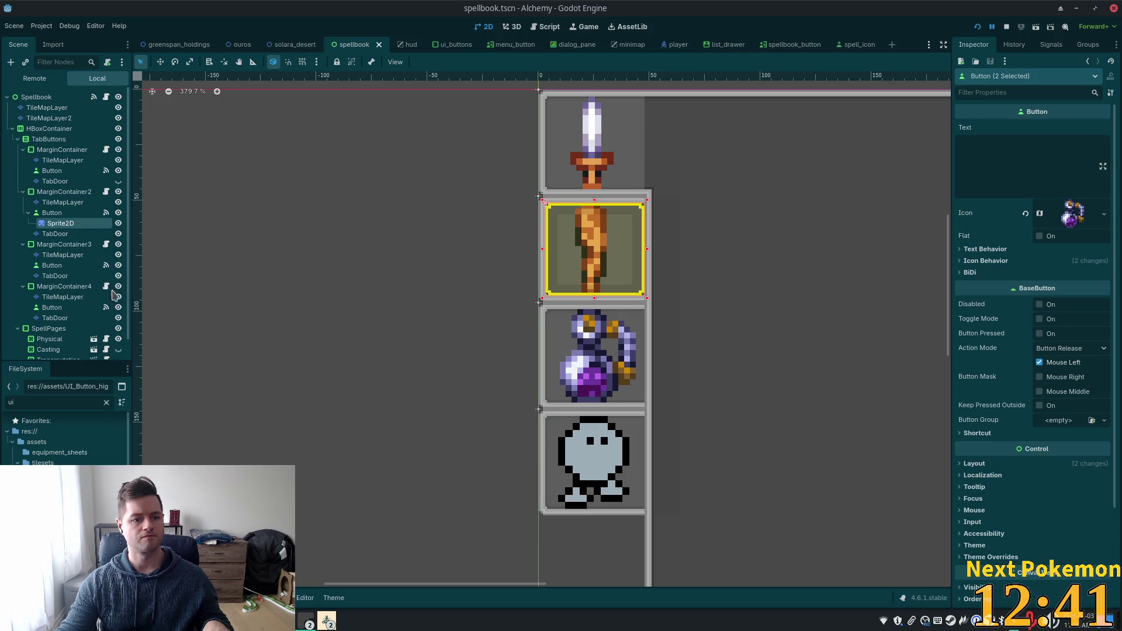
- Try multi-selecting the third and fourth tab Buttons to paste into both at once
left_click(64, 307, "shift")
left_click(71, 267)
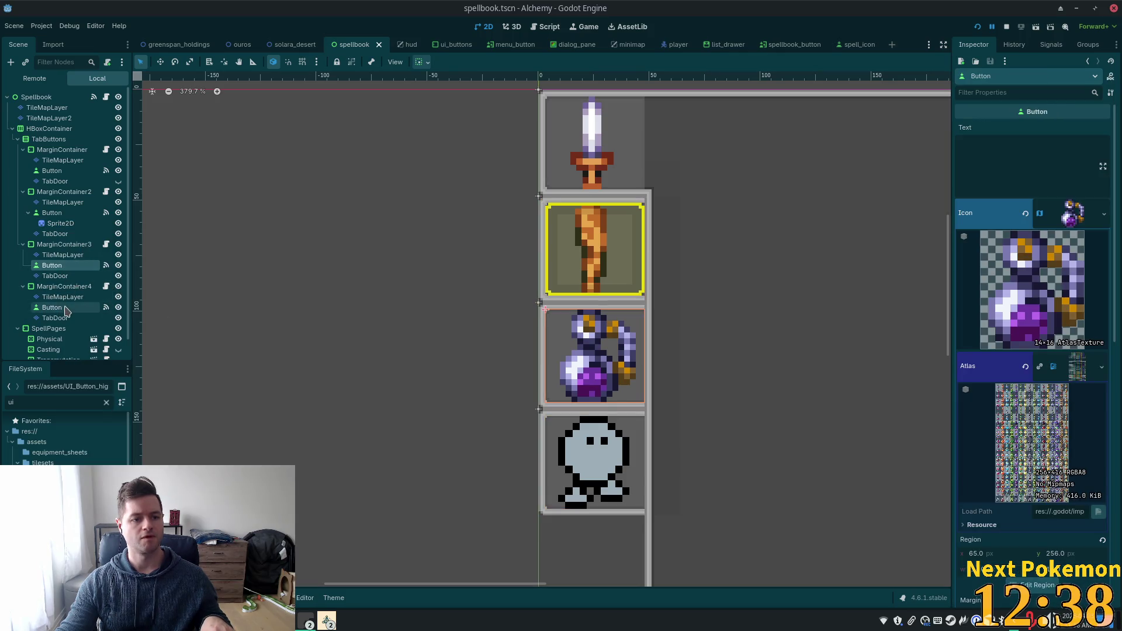
left_click(69, 308, "ctrl")
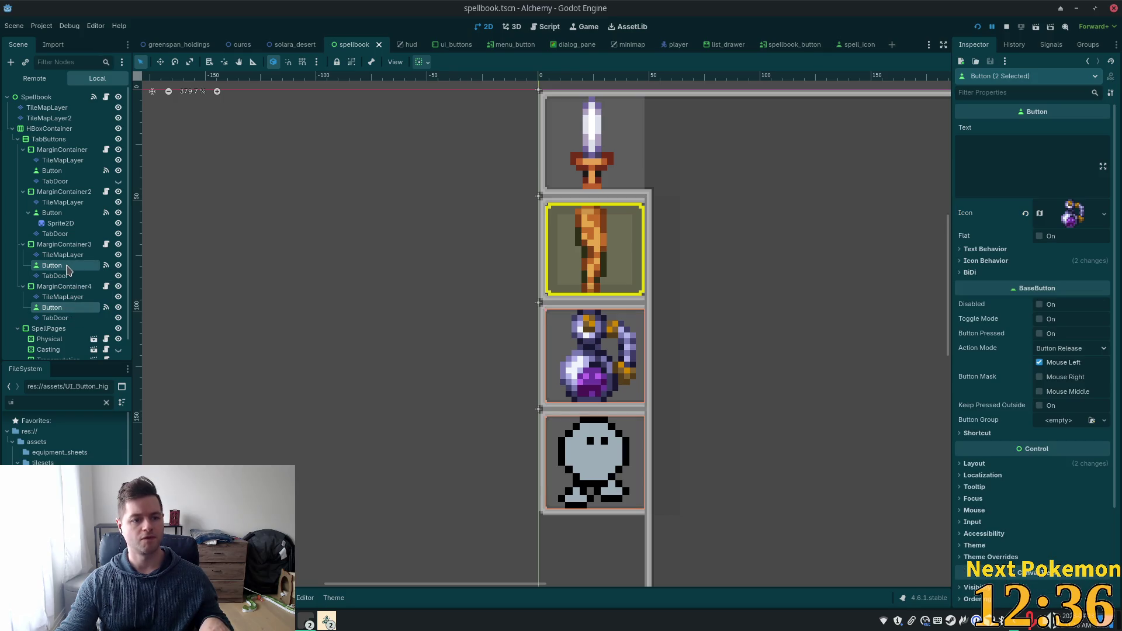
right_click(68, 267)
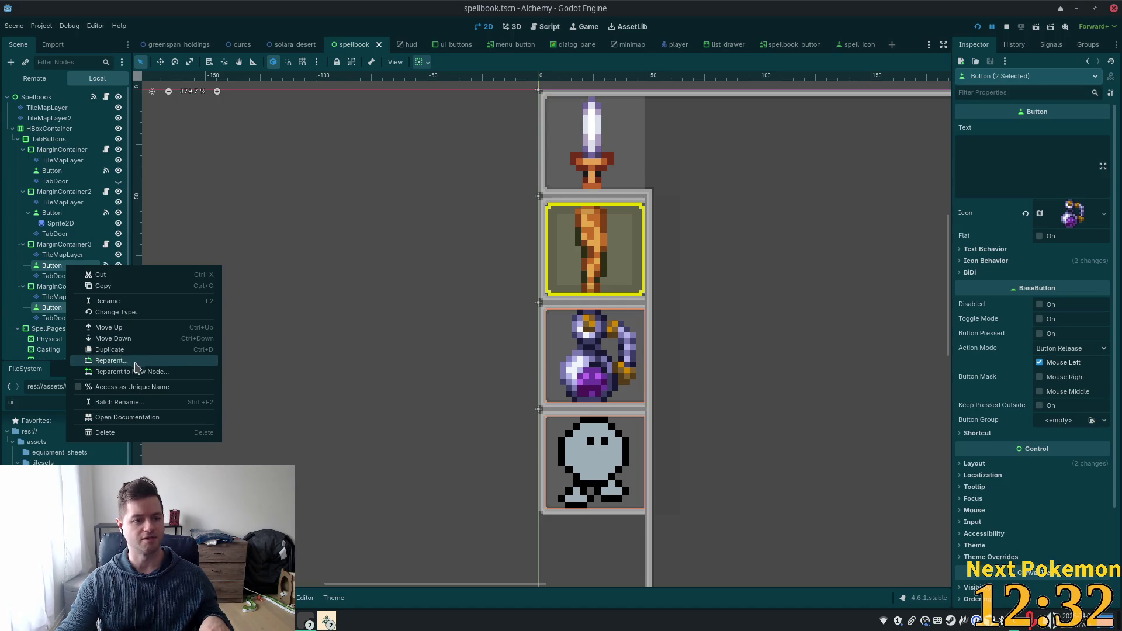
key("Escape")
left_click(58, 223)
right_click(63, 224)
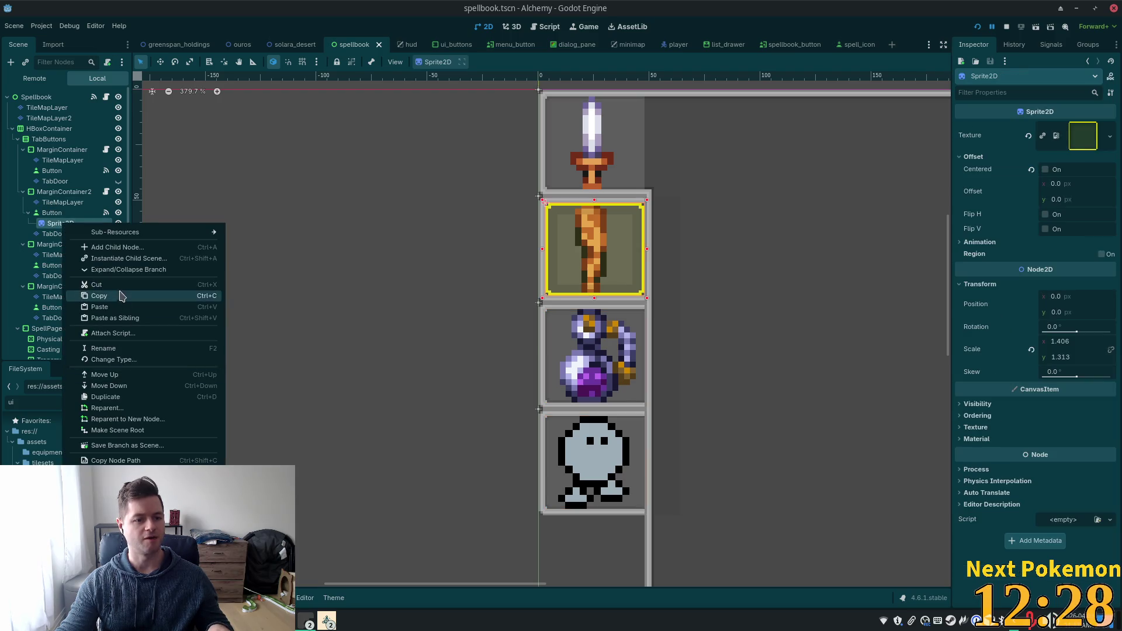
key("Escape")
left_click(57, 267)
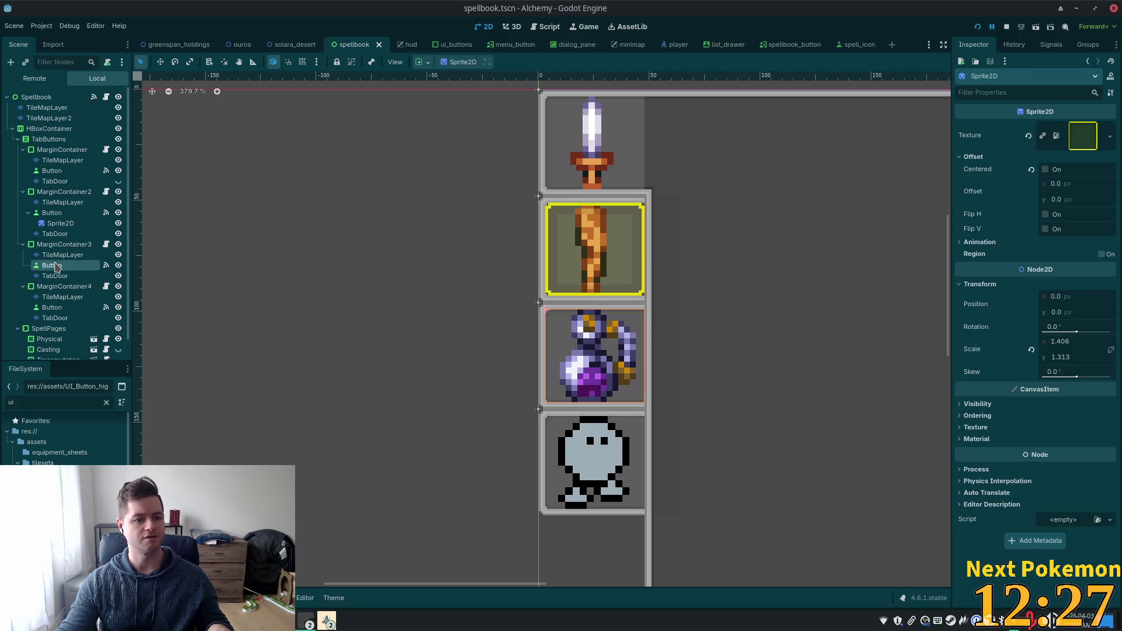
left_click(52, 307, "ctrl")
right_click(63, 308)
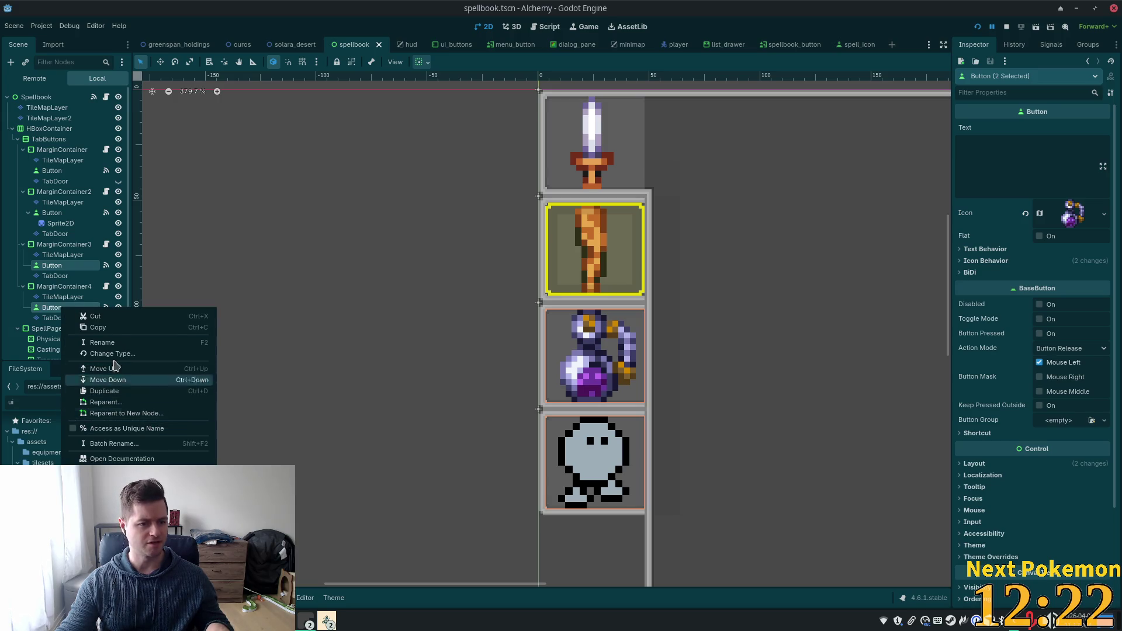
- Paste the copied Sprite2D as a child of the third tab's Button
left_click(52, 265)
right_click(60, 266)
left_click(143, 350)
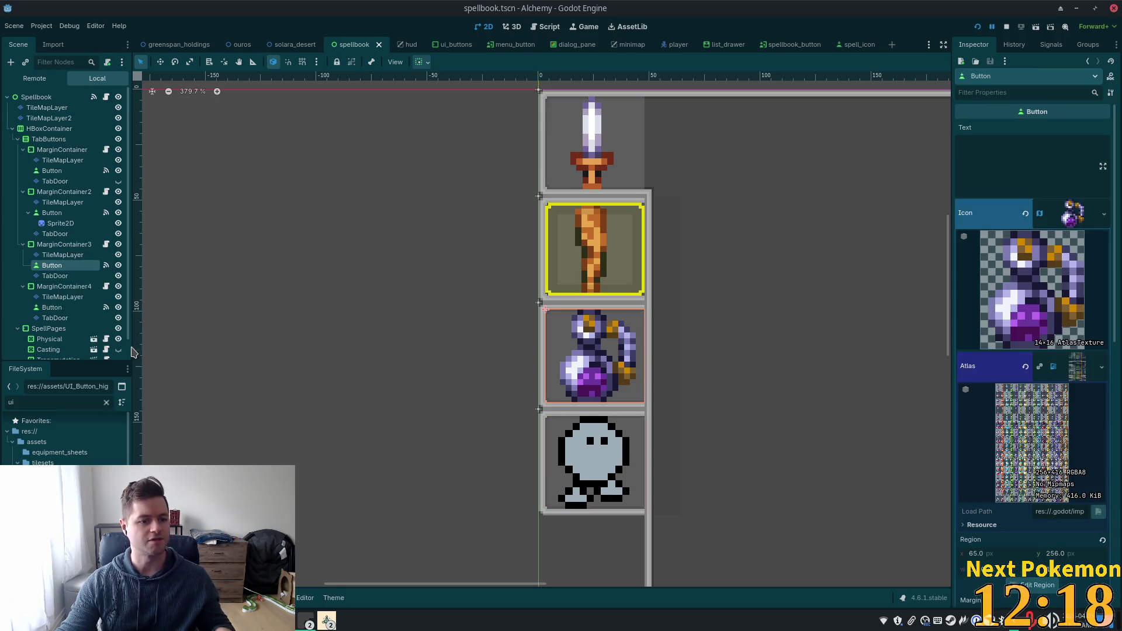
left_click(61, 318)
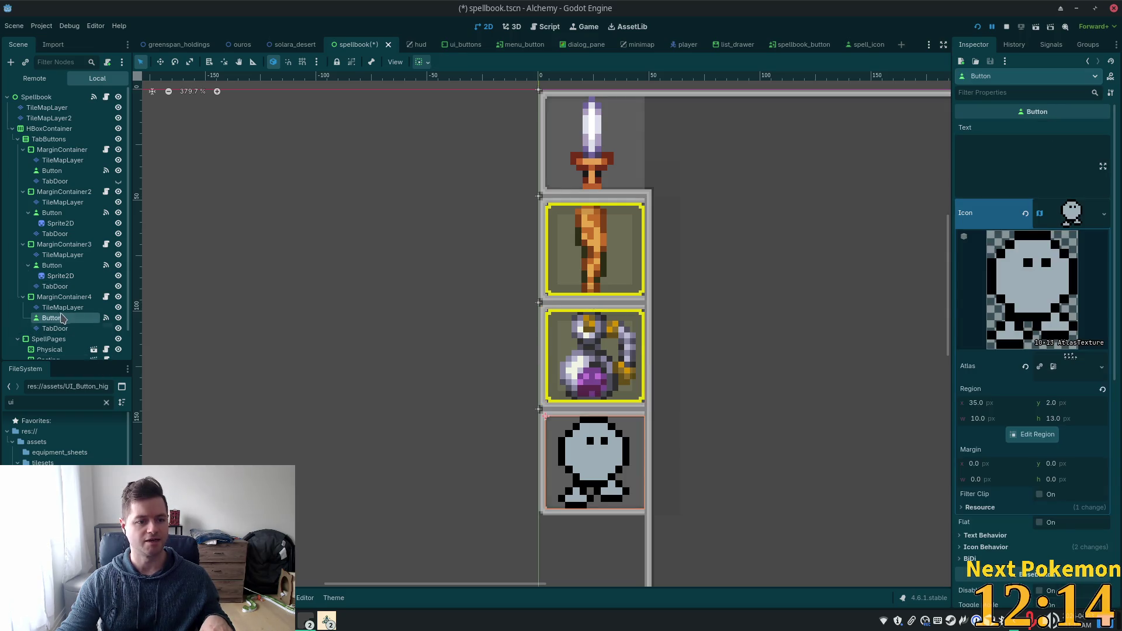
- Paste the highlight Sprite2D under the fourth tab's Button and dismiss the accidental save dialog
right_click(60, 318)
left_click(175, 400)
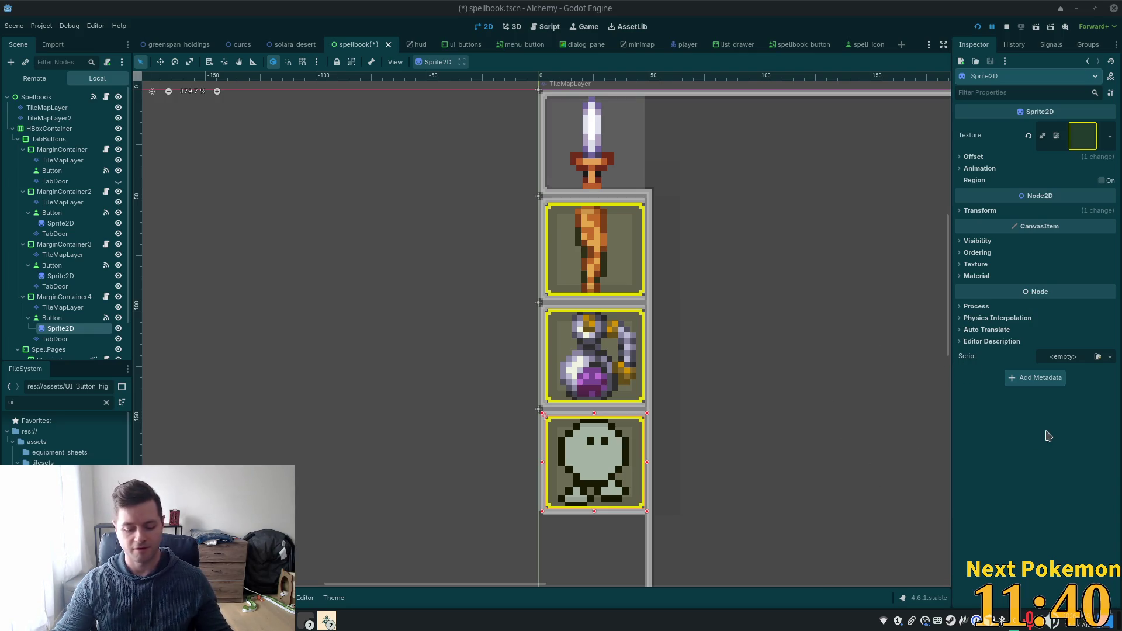
key("ctrl+shift+s")
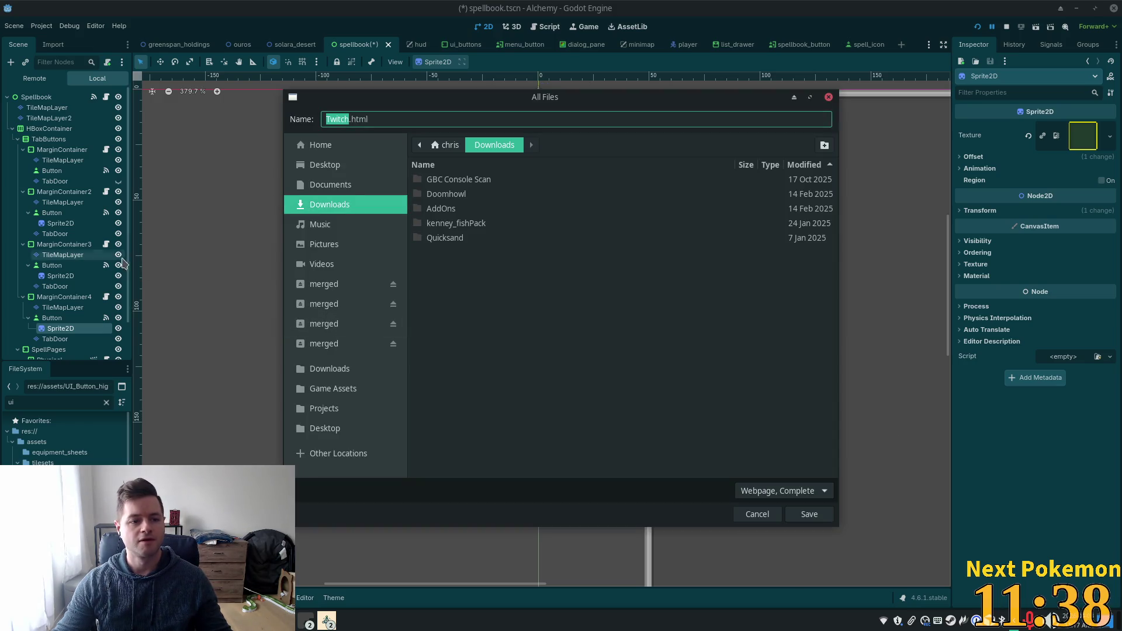
left_click(756, 514)
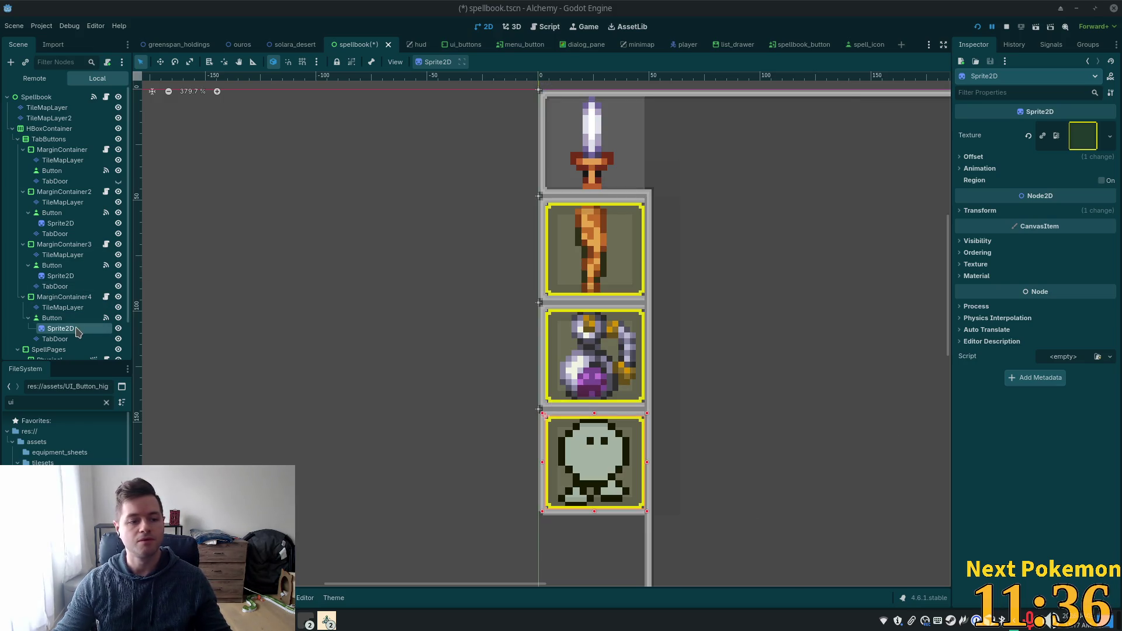
left_click(64, 224)
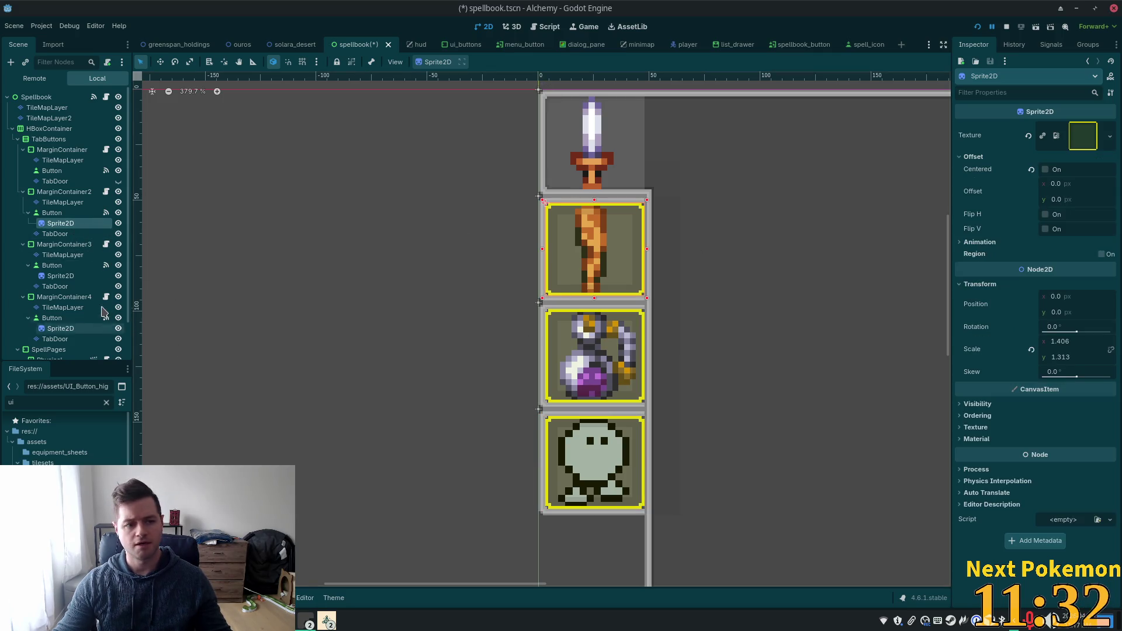
- Select all three tab Sprite2Ds and set their shared Modulate colour to ffffff00
left_click(61, 276, "ctrl")
left_click(61, 328, "ctrl")
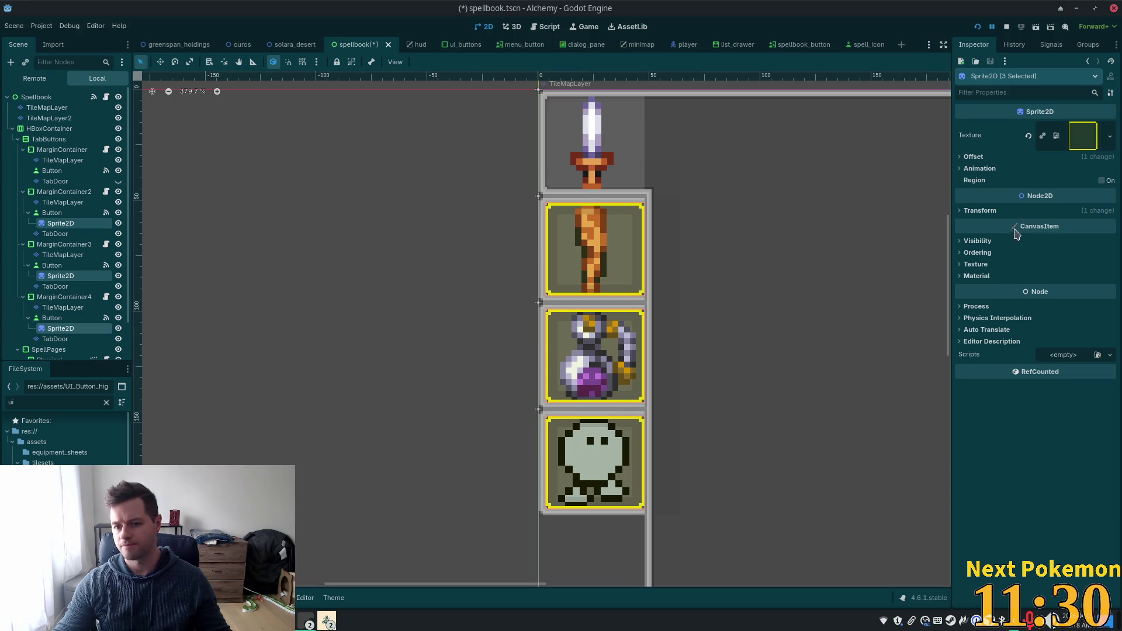
left_click(977, 241)
left_click(1075, 268)
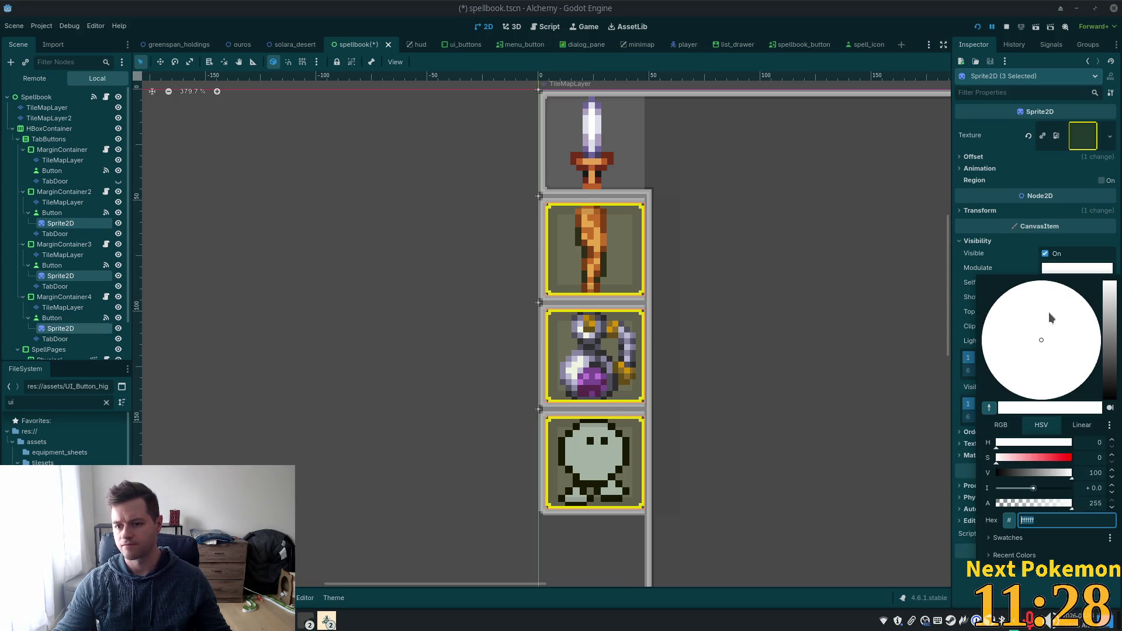
double_click(1047, 521)
type("ffffff00")
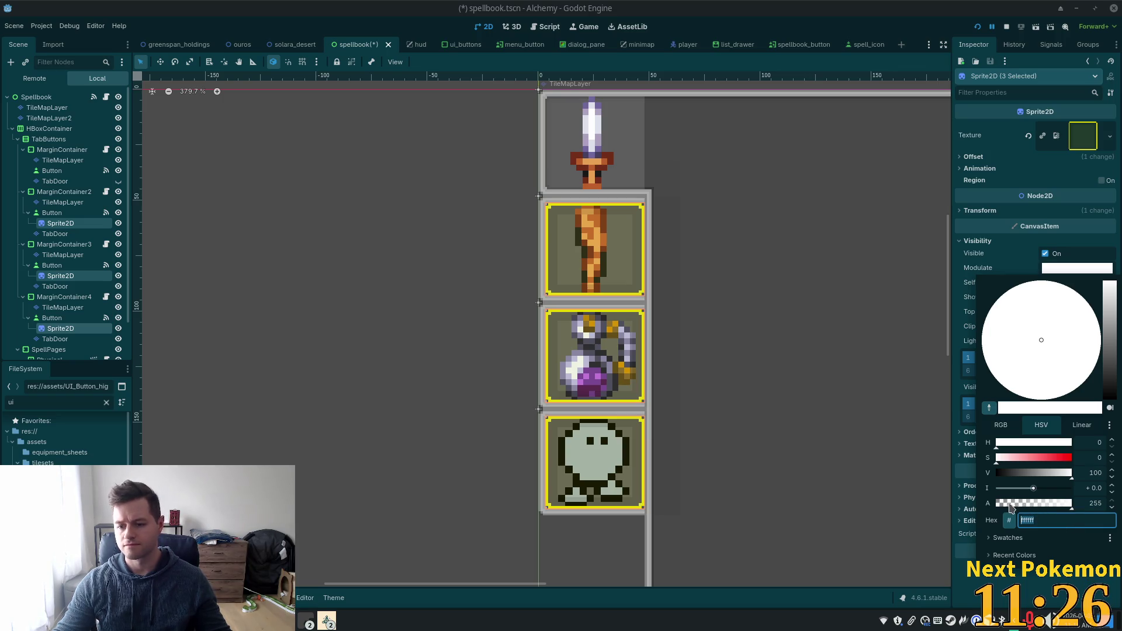
key("Return")
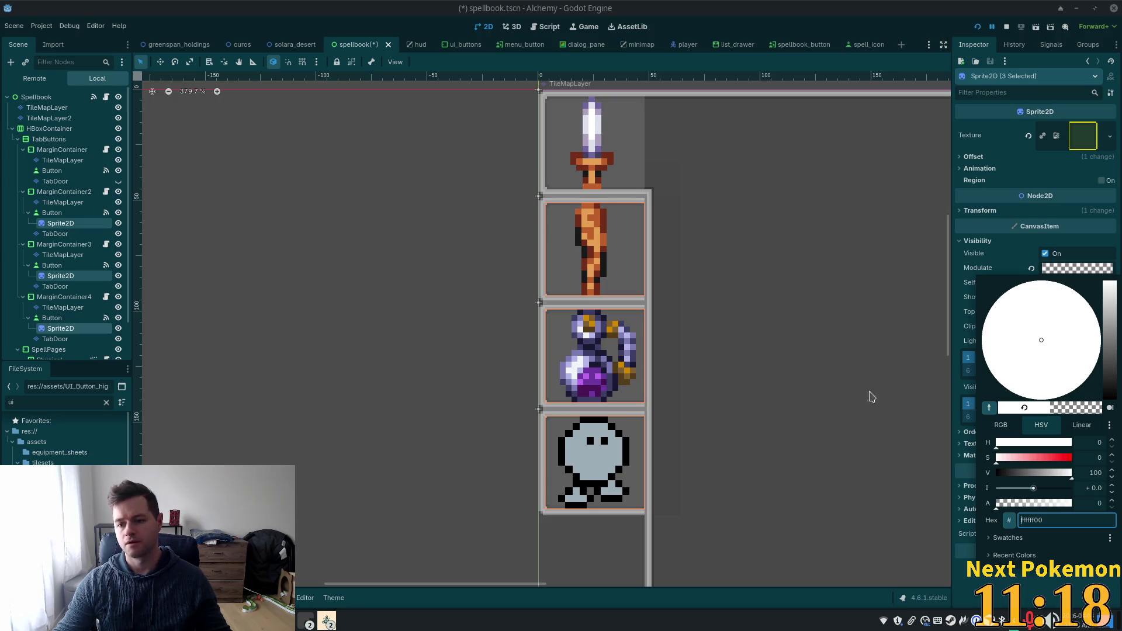
left_click(1000, 130)
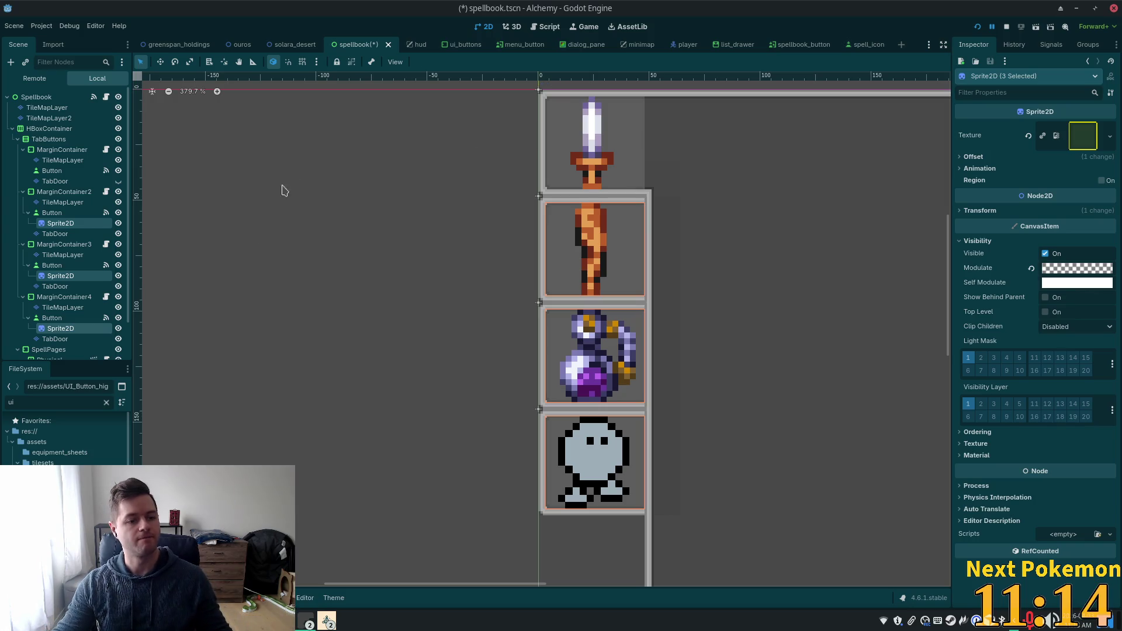
left_click(106, 97)
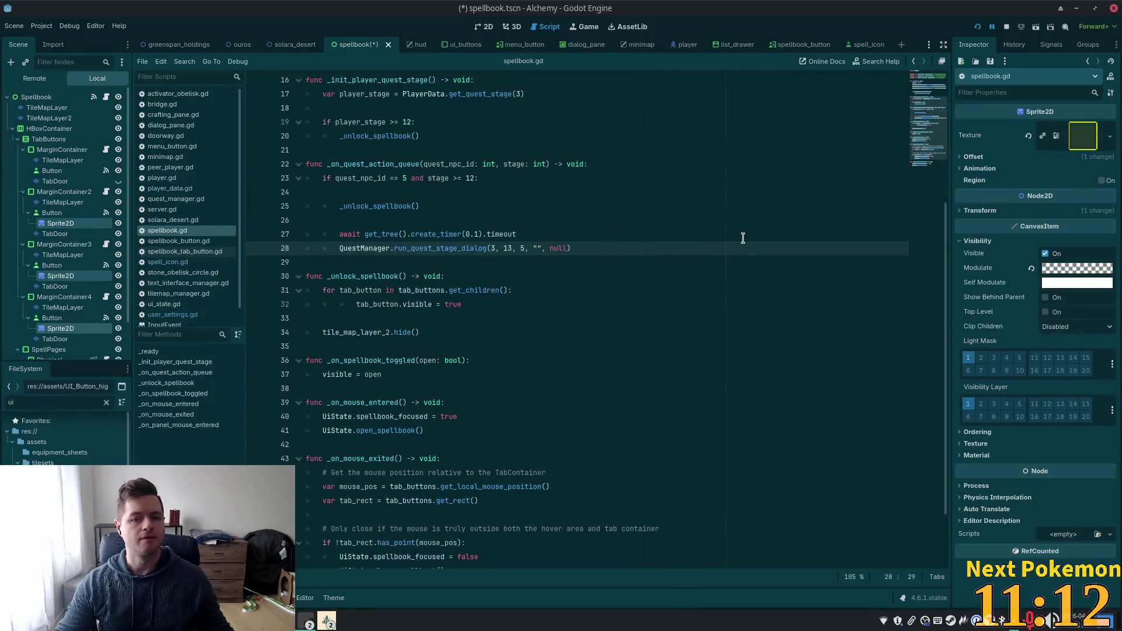
scroll(741, 238, "up", 3)
scroll(522, 187, "up", 2)
left_click(570, 135)
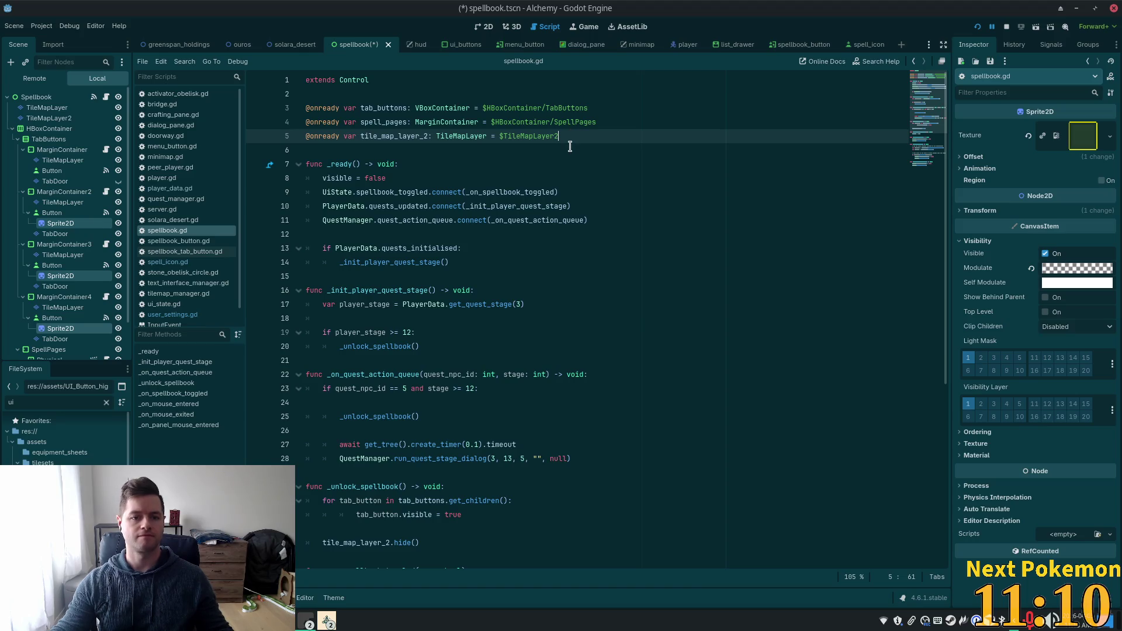
key("Return")
mouse_move(52, 234)
left_mouse_down()
mouse_move(327, 175)
mouse_move(351, 146)
left_mouse_up()
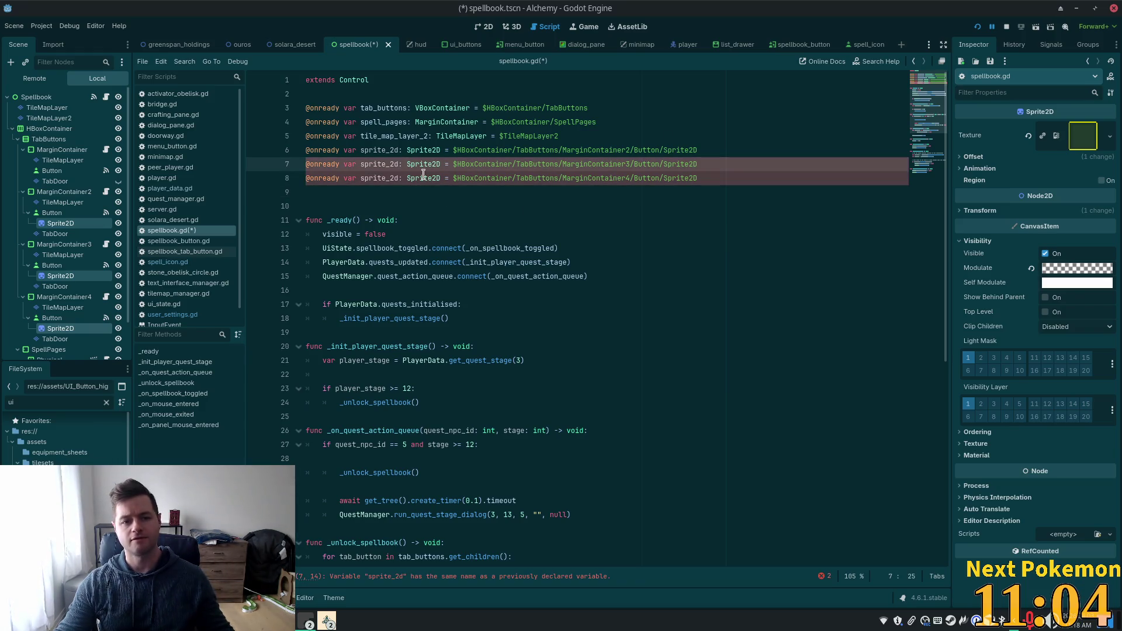
left_click(399, 164)
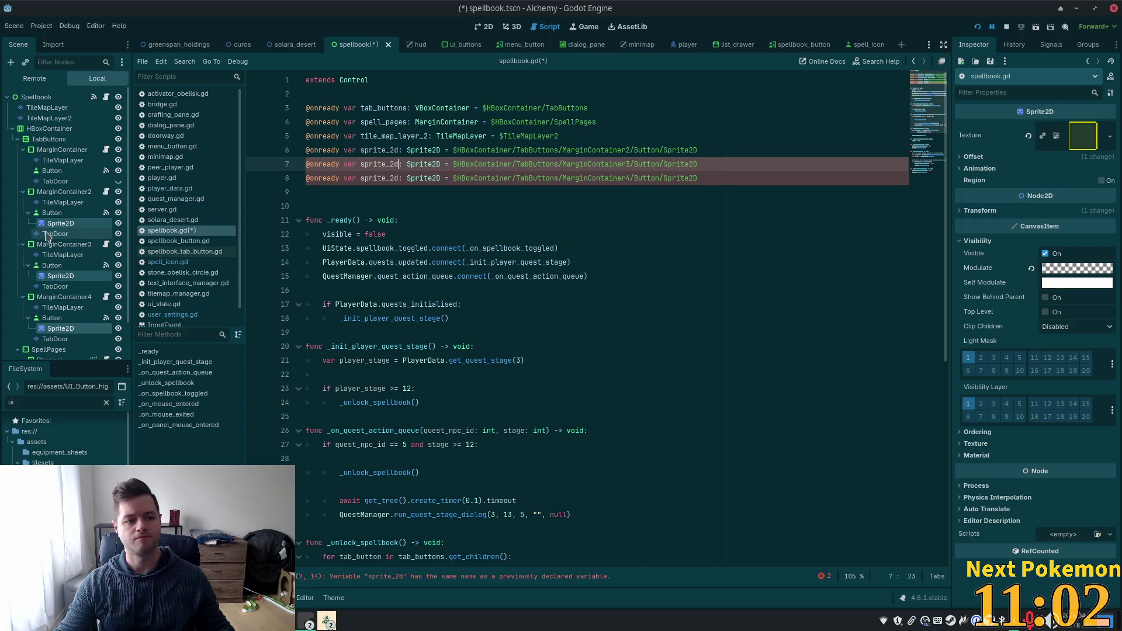
- Check the Spell Type of the second, third and fourth tabs
left_click(59, 216)
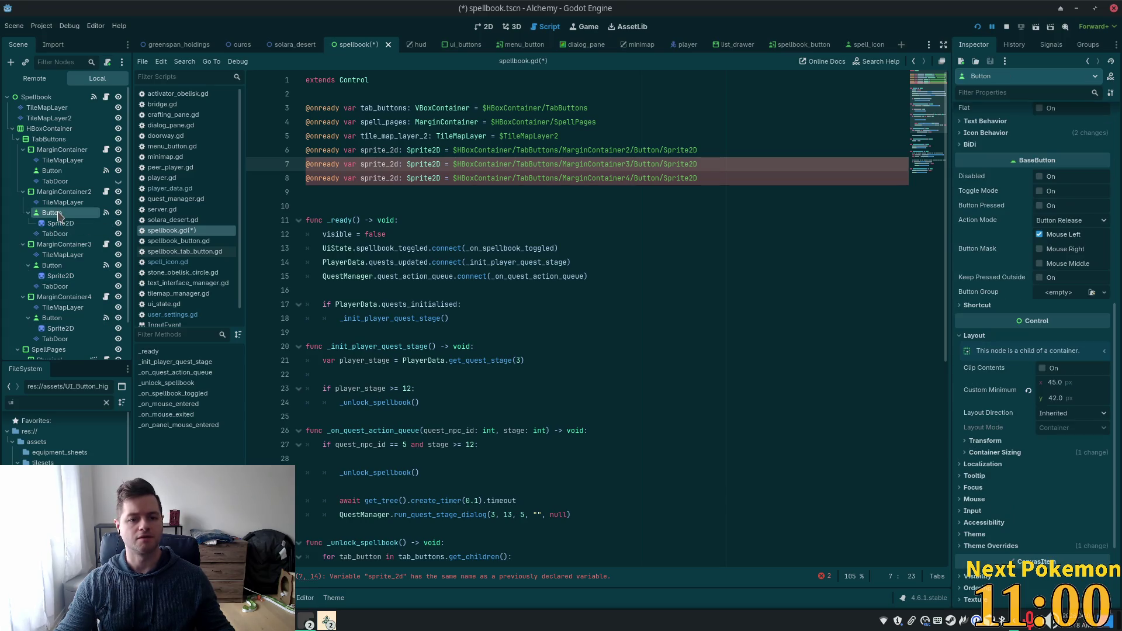
scroll(1032, 326, "up", 5)
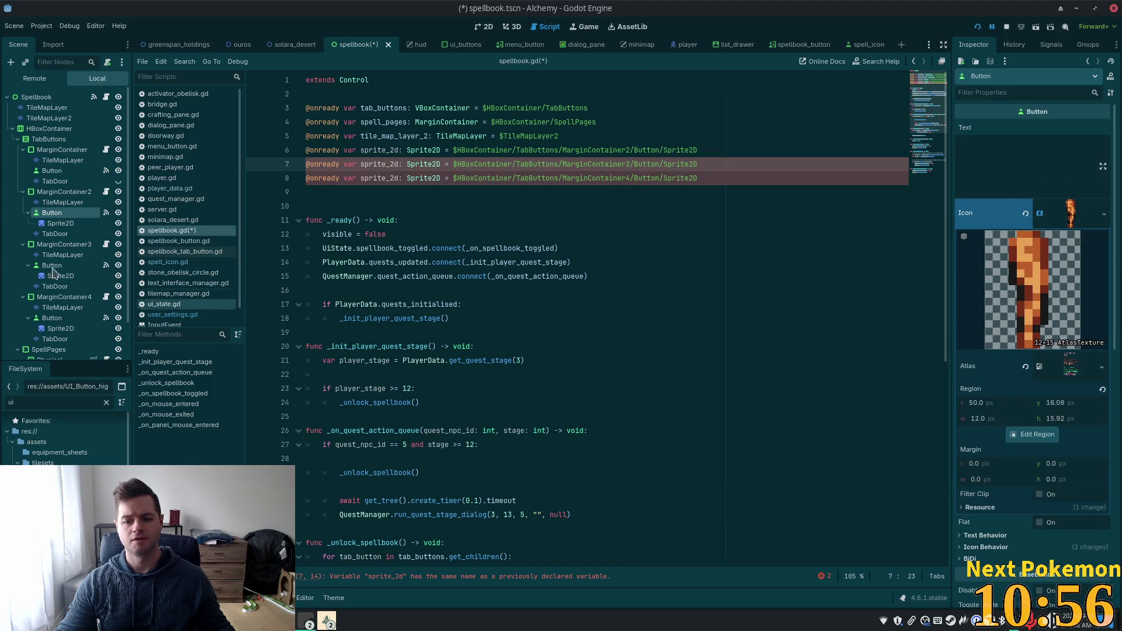
left_click(61, 193)
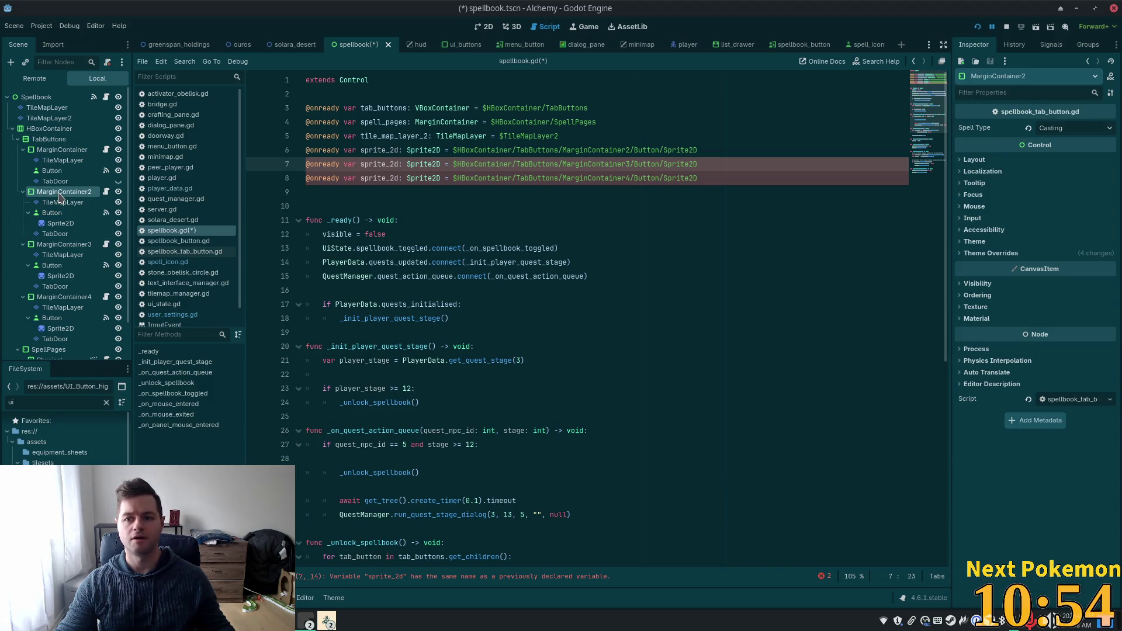
left_click(63, 247)
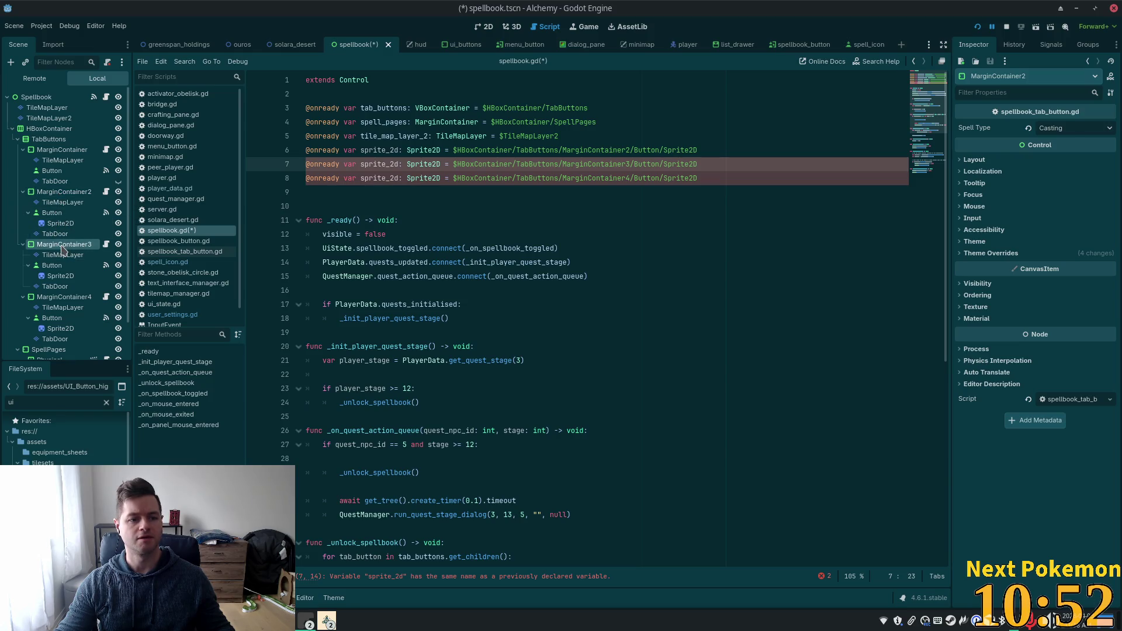
left_click(61, 297)
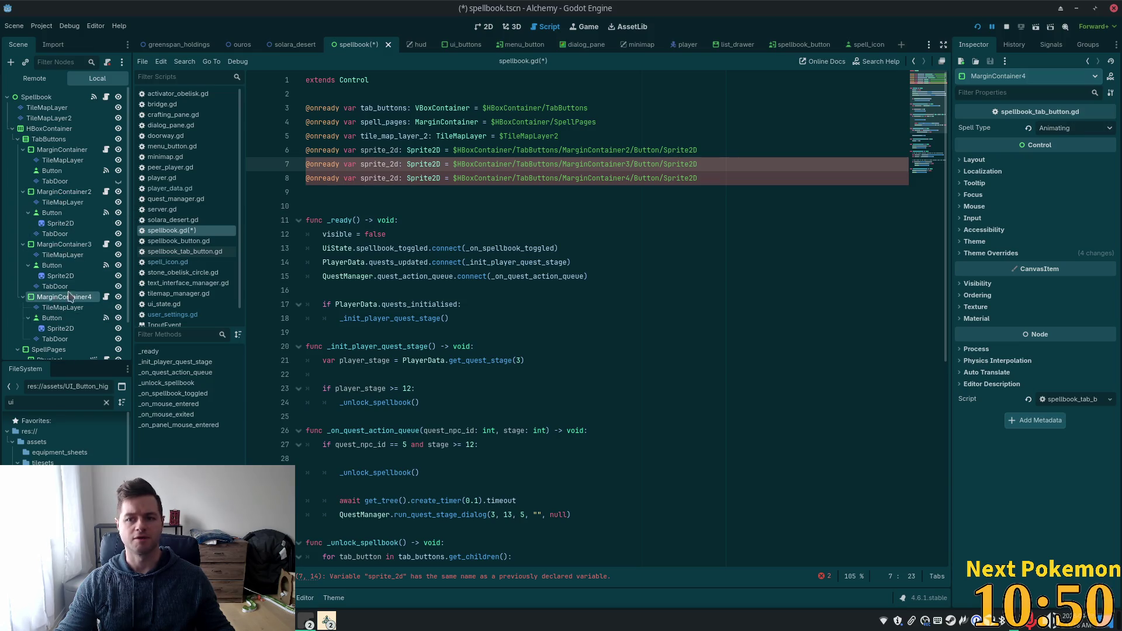
left_click(399, 150)
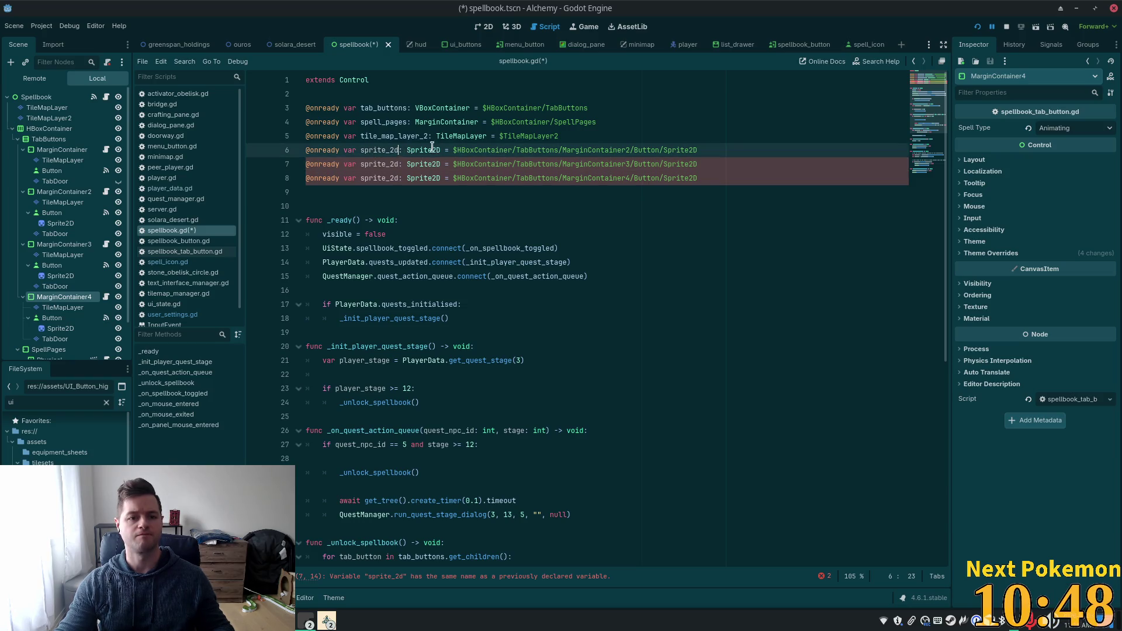
- Rename the sprite variables to sprite_2d_casting, sprite_2d_transmuting and sprite_2d_animating
type("_castying")
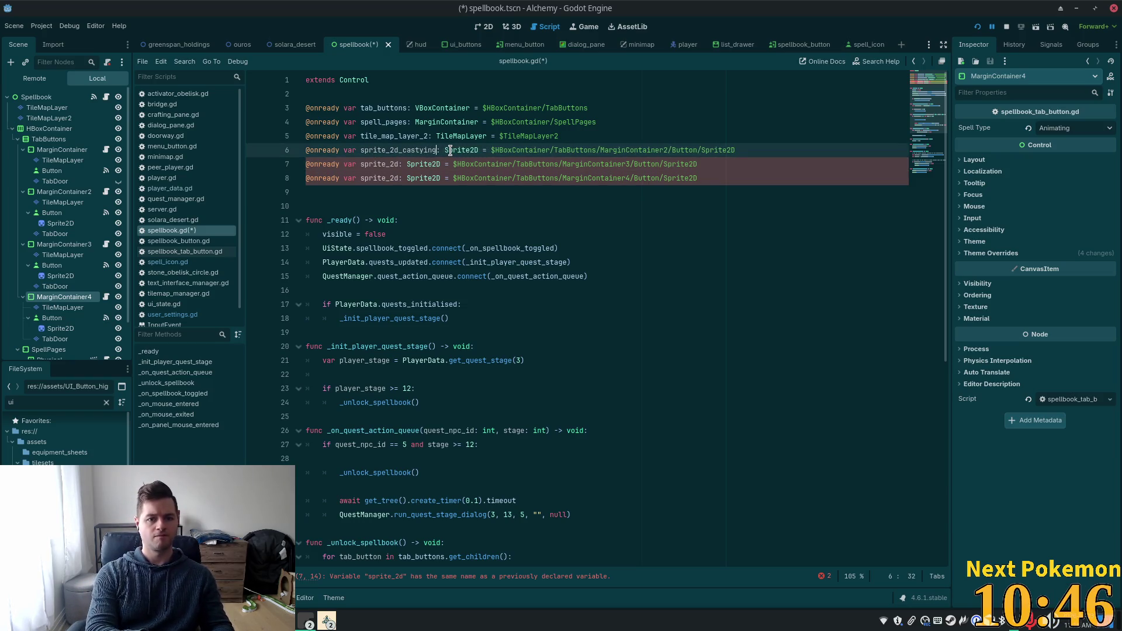
key("BackSpace")
key("BackSpace")
type("ing")
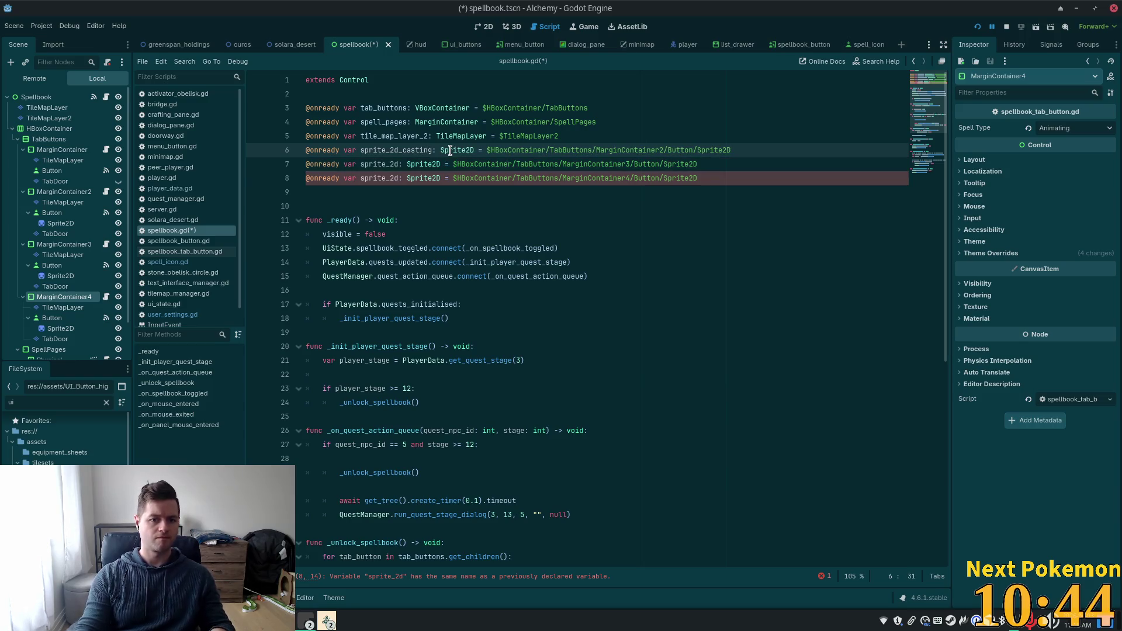
left_click(400, 164)
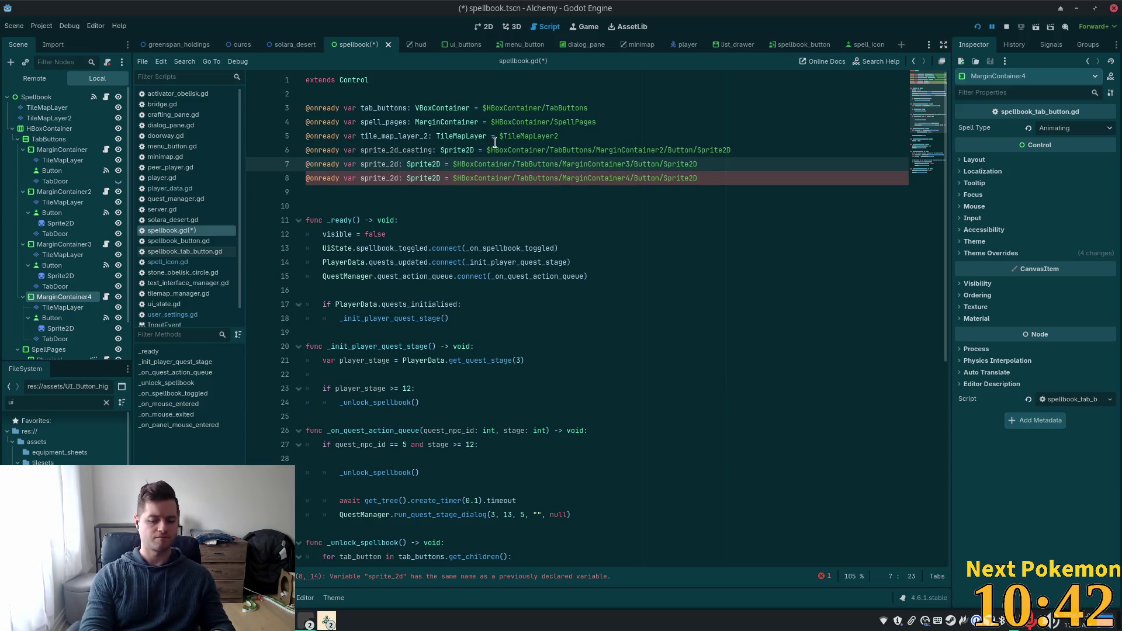
type("_transmut")
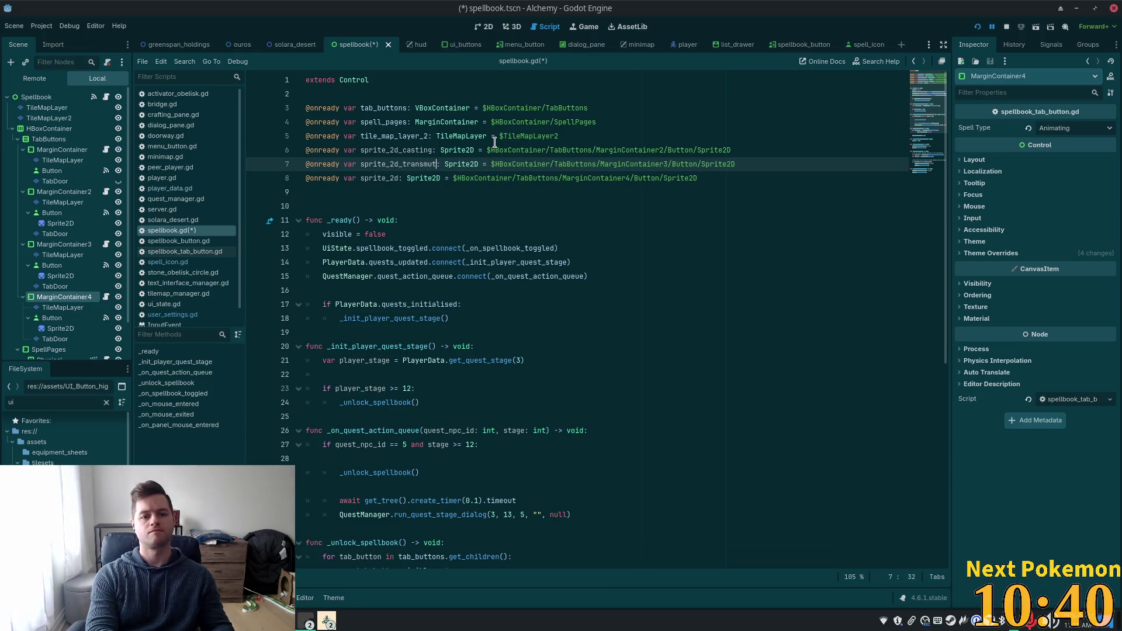
type("ing")
left_click(400, 178)
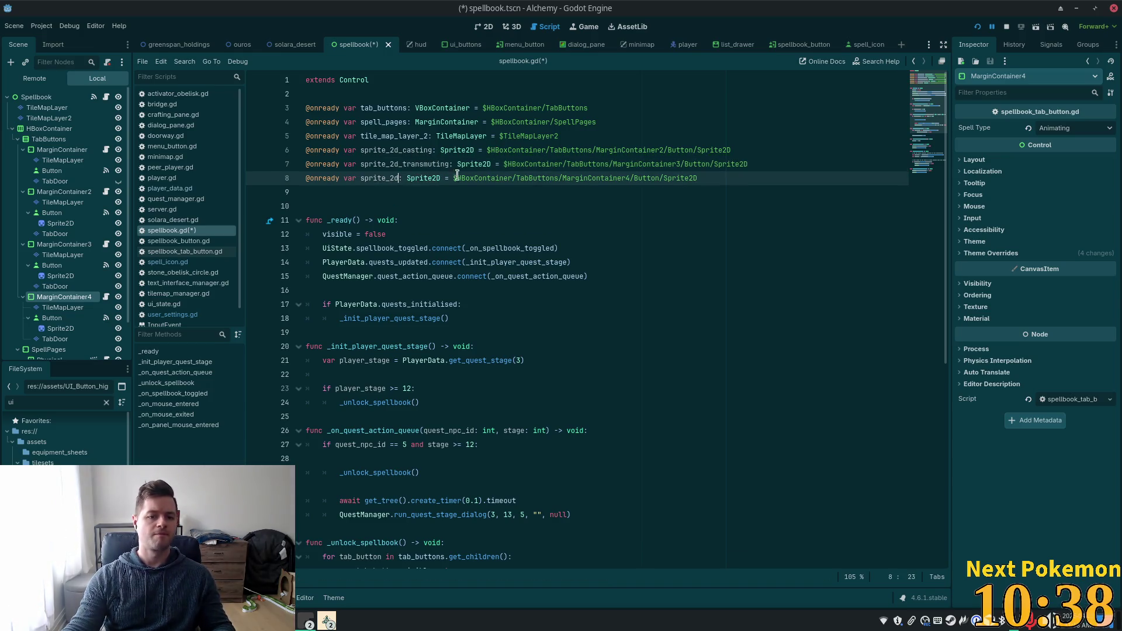
type("_animating")
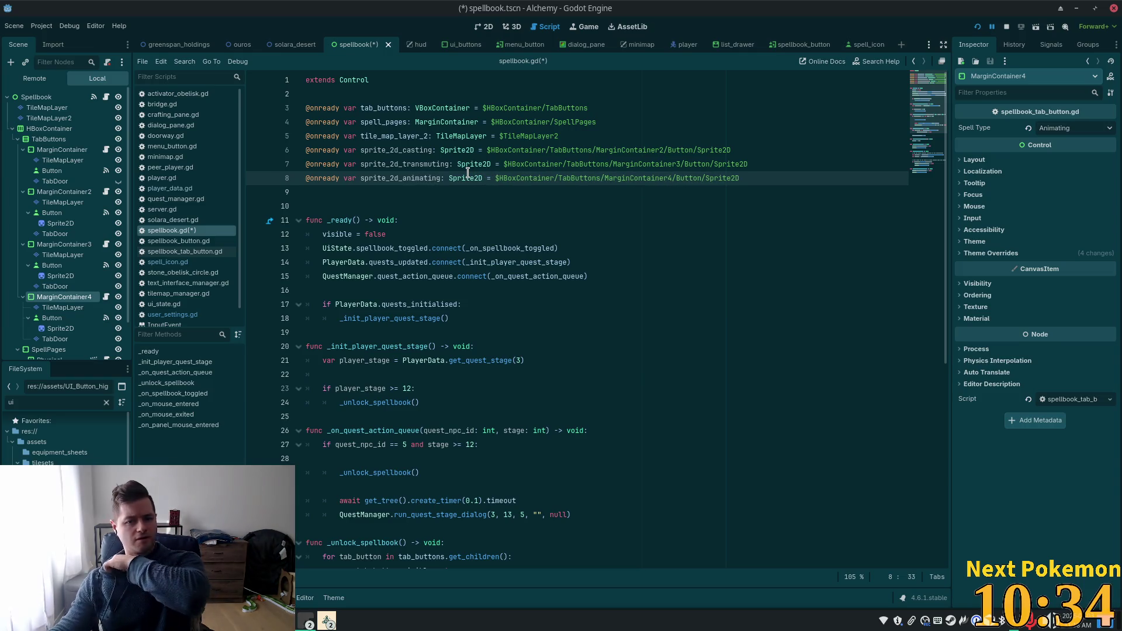
mouse_move(468, 173)
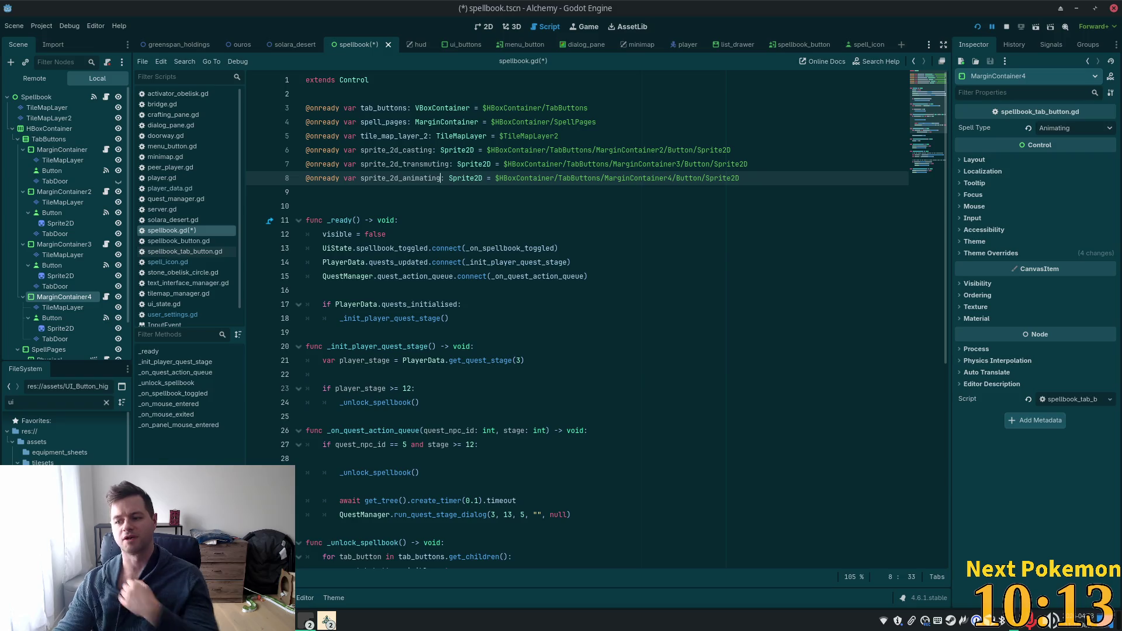
- Save spellbook.gd
key("ctrl+s")
left_click(514, 221)
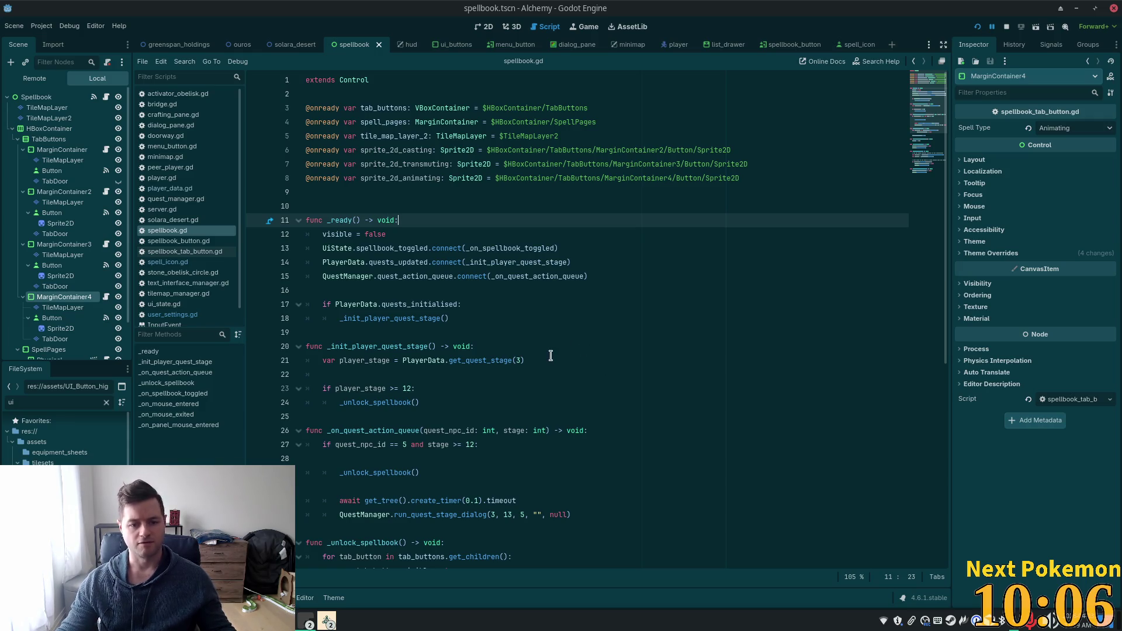
scroll(513, 345, "down", 1)
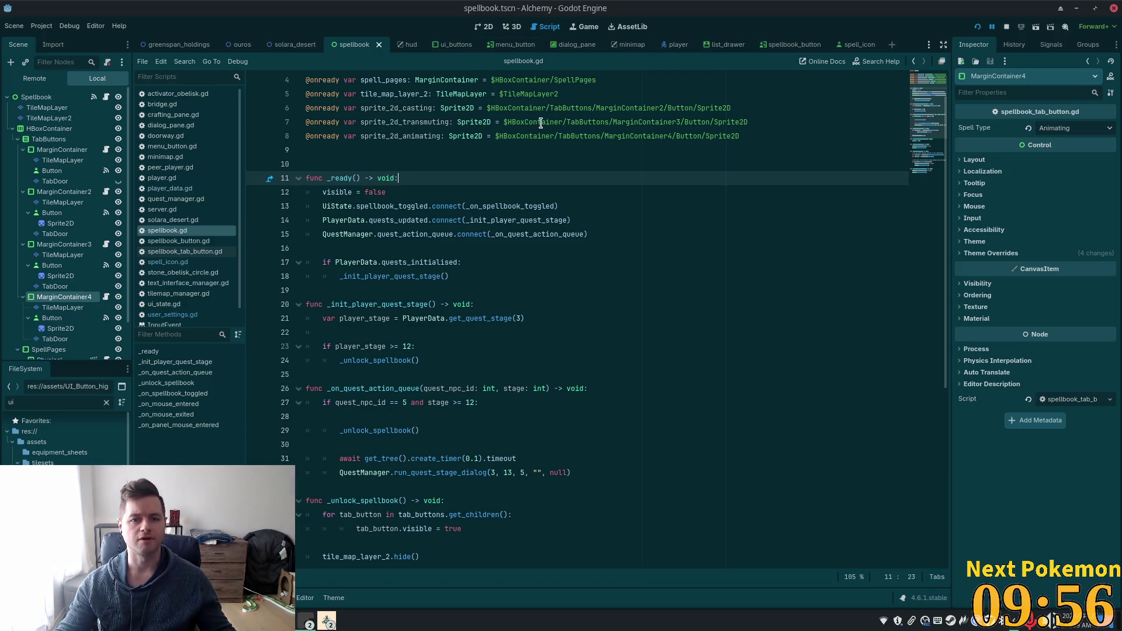
- Copy 'var flash_tween: Tween' from spellbook_button.gd and paste it under the sprite references in spellbook.gd
left_click(204, 241)
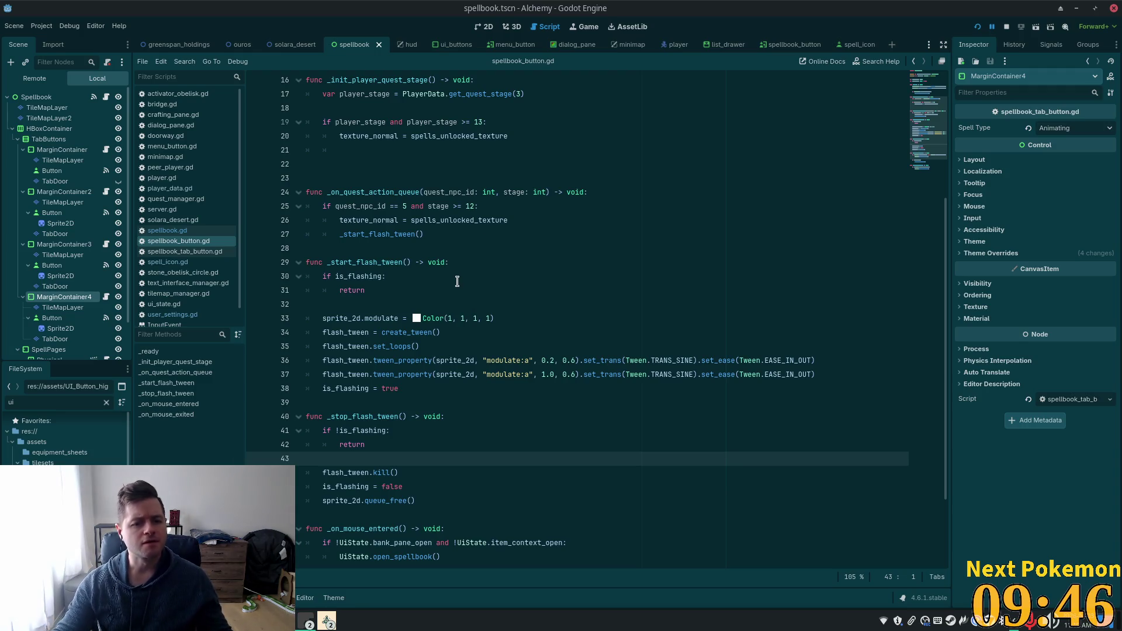
scroll(456, 272, "up", 5)
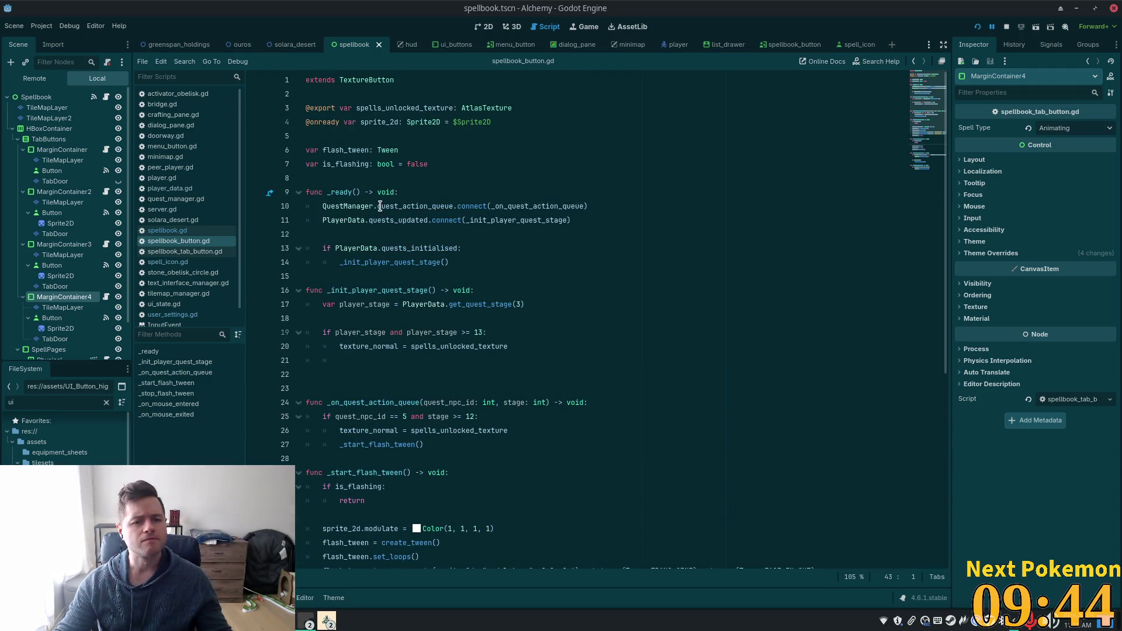
left_click_drag(398, 150, 303, 150)
key("ctrl+c")
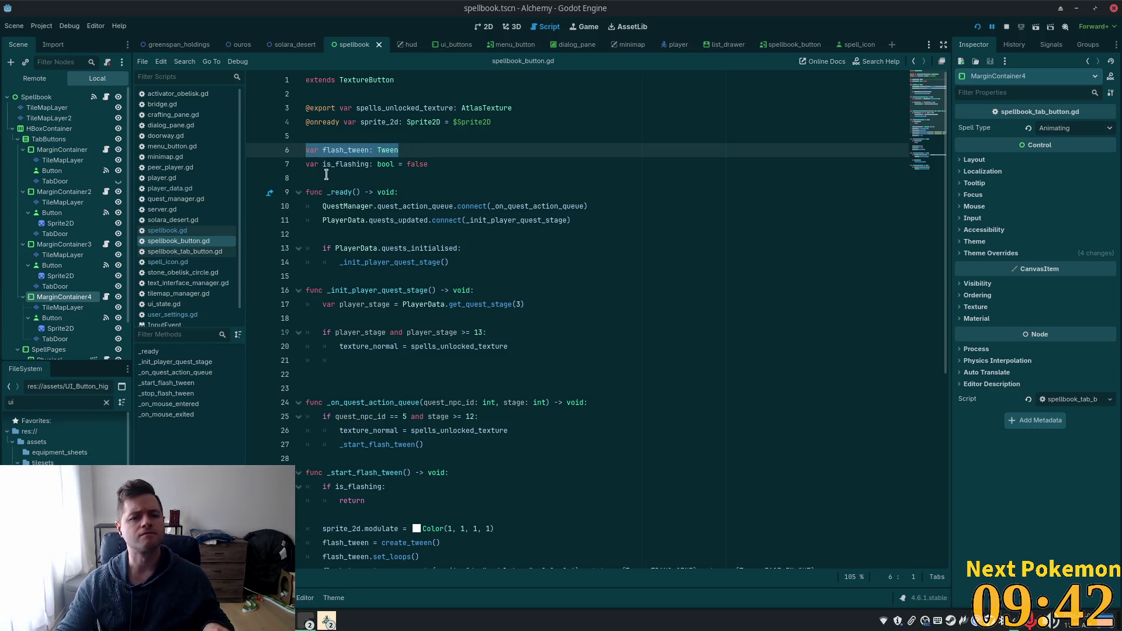
left_click(170, 231)
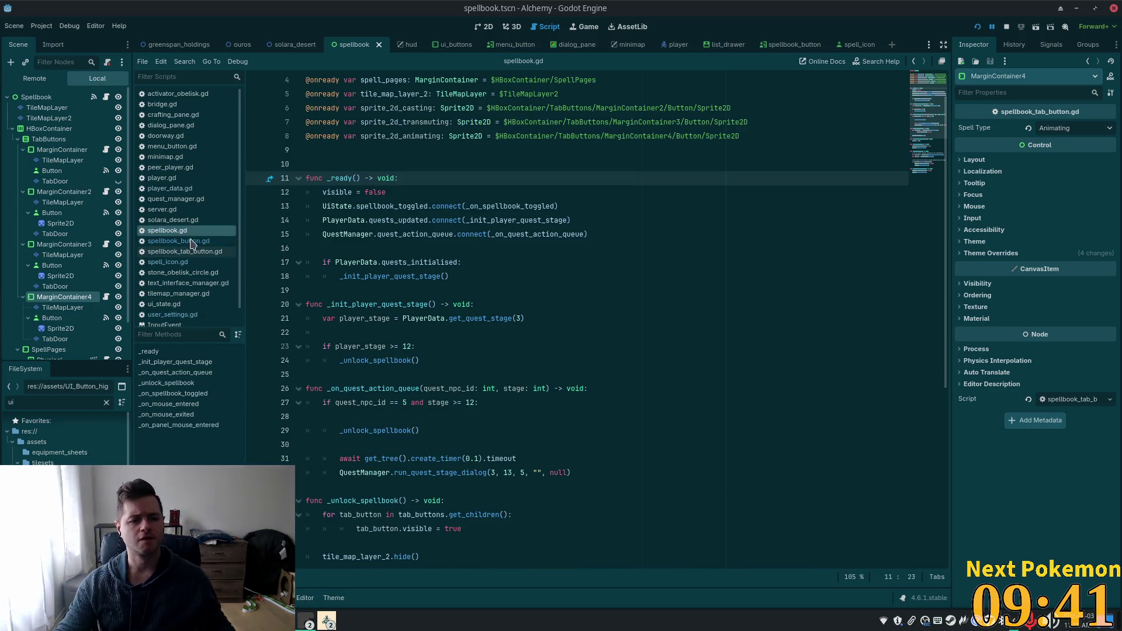
left_click(331, 149)
key("ctrl+v")
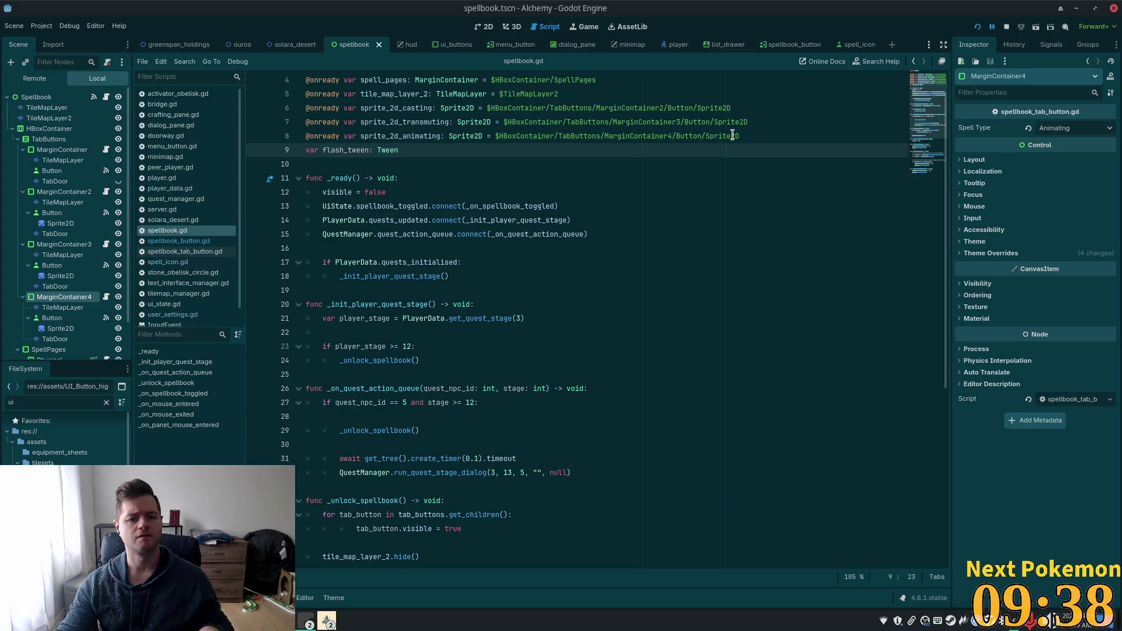
key("ctrl+shift+Return")
left_click(356, 163)
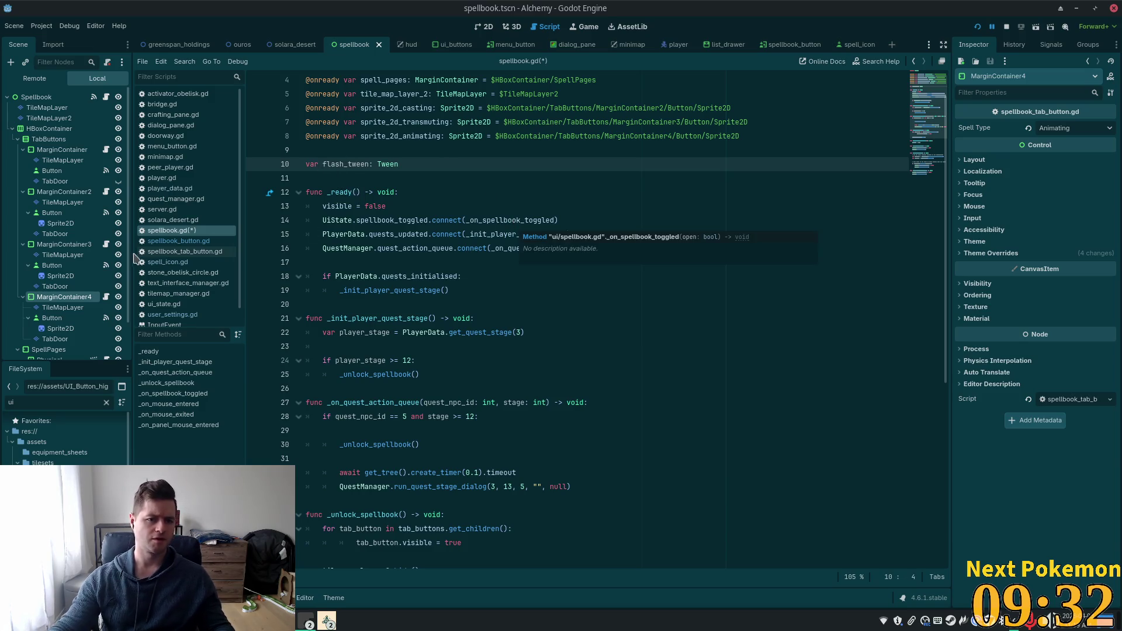
- Select the _start_flash_tween function in spellbook_button.gd
left_click(169, 243)
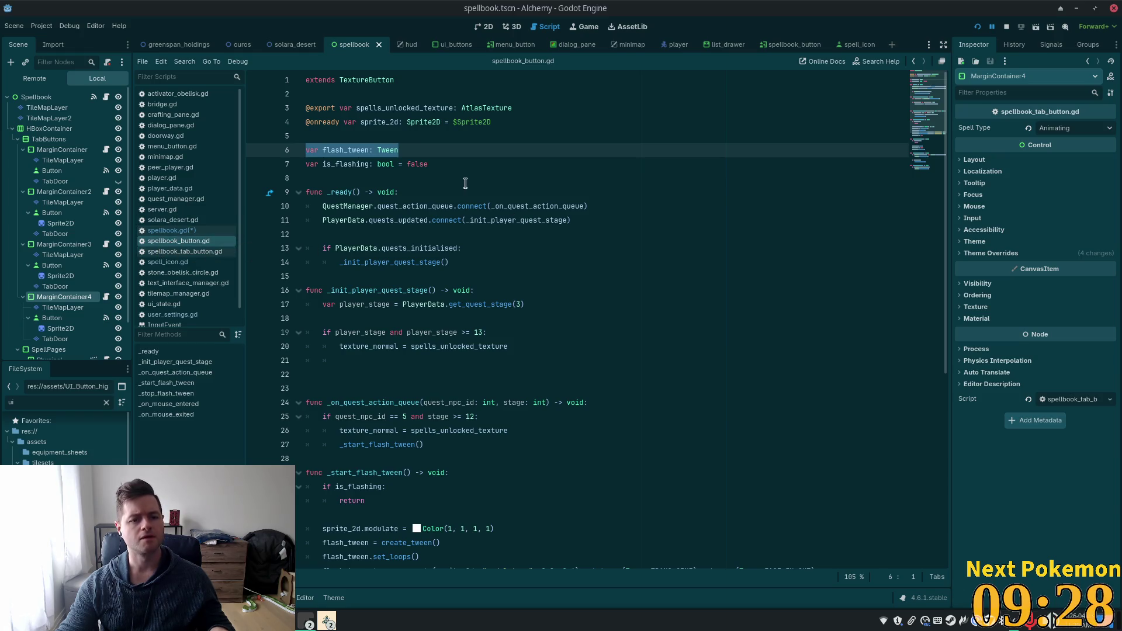
scroll(496, 222, "down", 1)
scroll(497, 221, "down", 2)
scroll(422, 333, "down", 3)
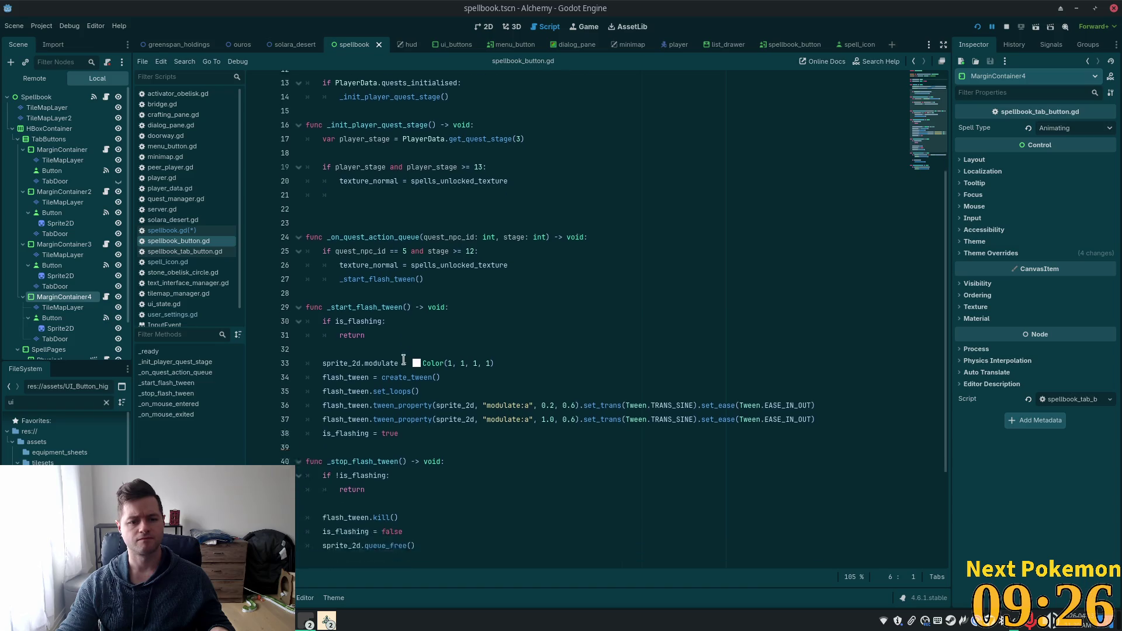
mouse_move(444, 346)
left_mouse_down()
mouse_move(317, 320)
mouse_move(298, 228)
left_mouse_up()
key("ctrl+c")
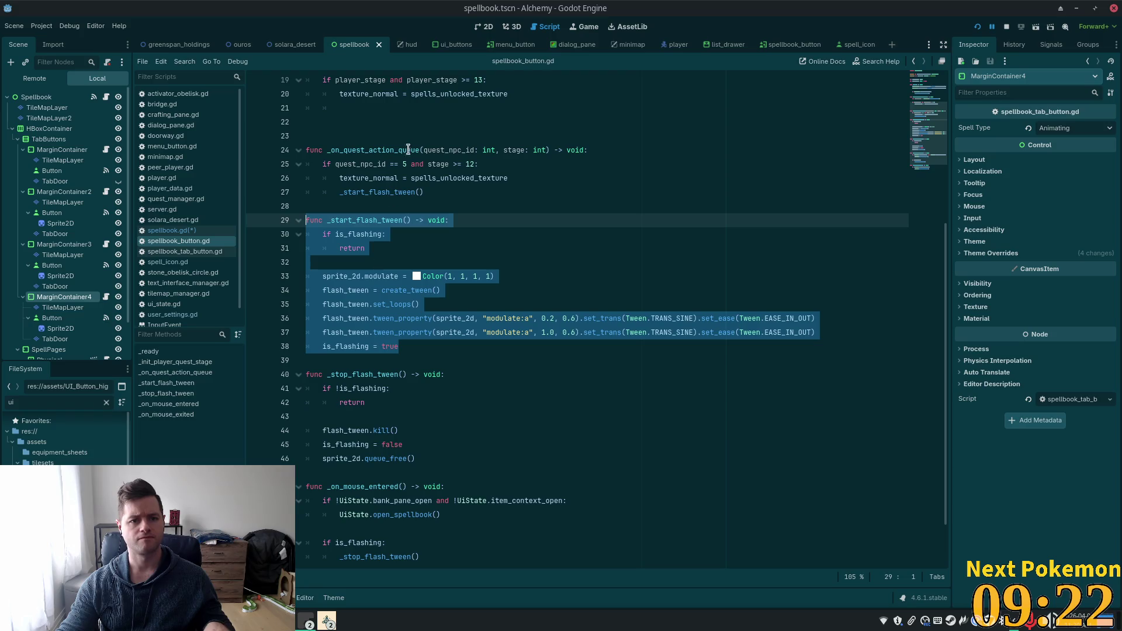
- Paste the _start_flash_tween function into spellbook.gd after the quest dialog call
left_click(175, 230)
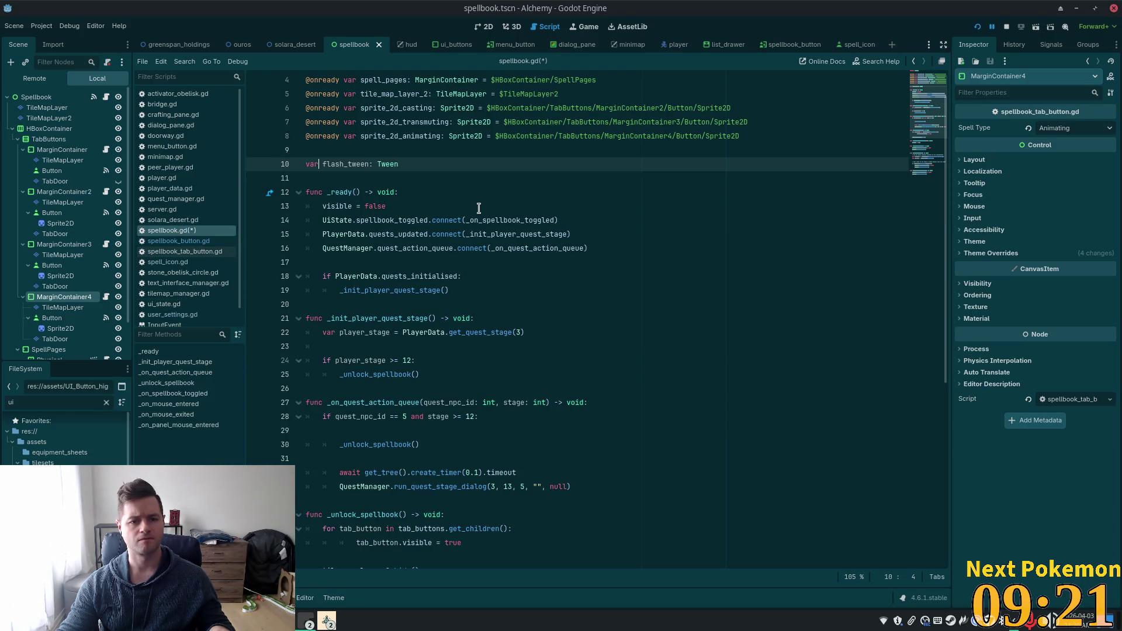
scroll(475, 225, "up", 1)
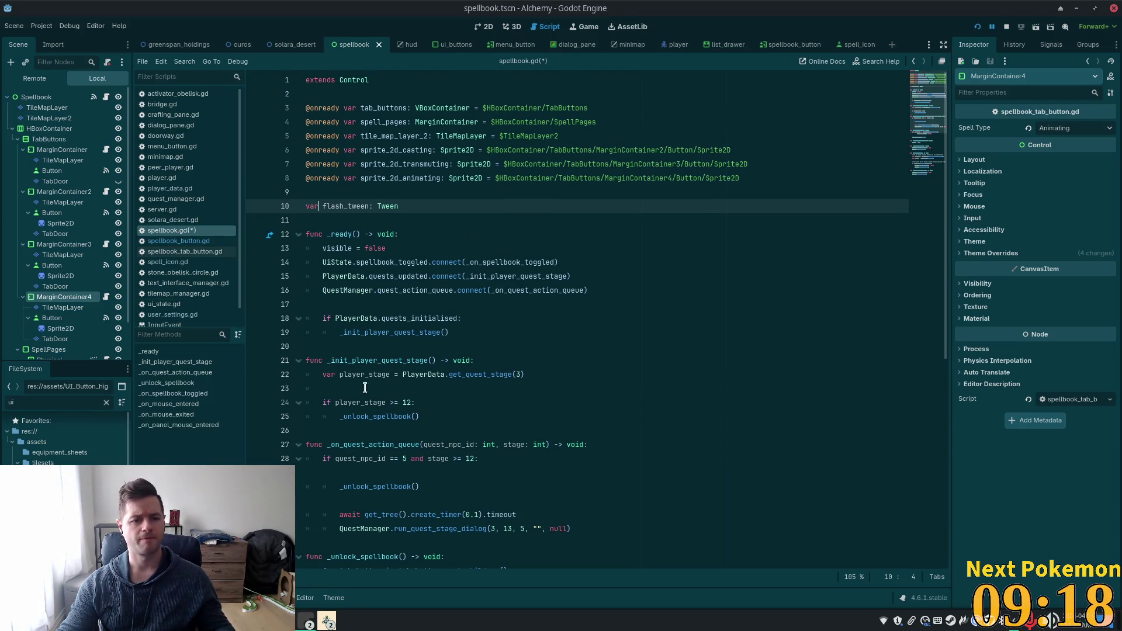
left_click(327, 345)
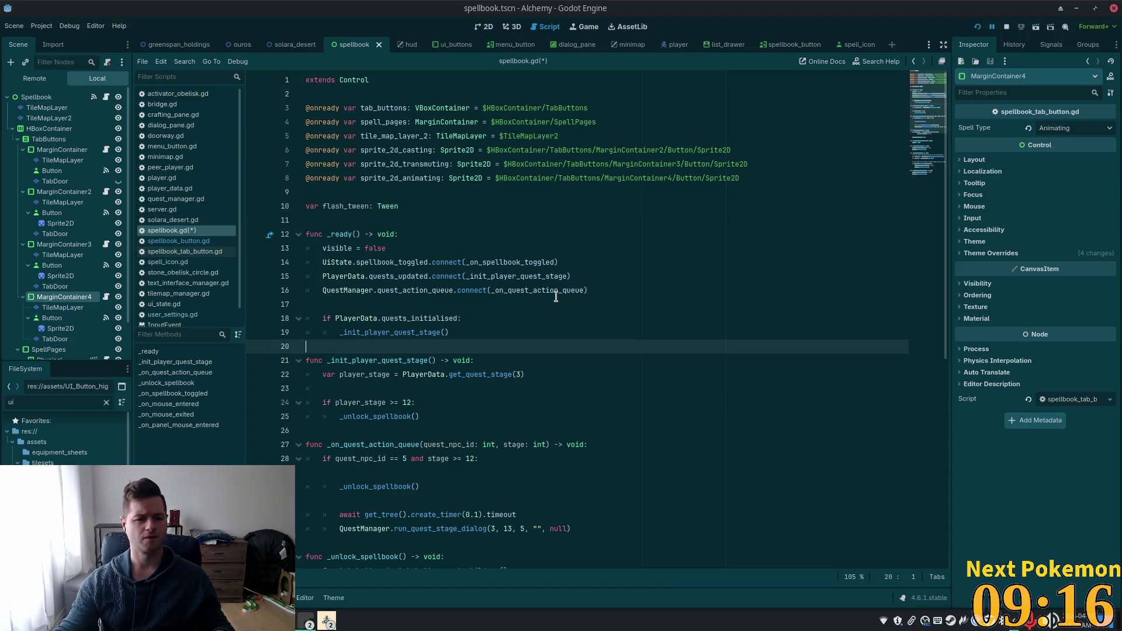
scroll(344, 452, "down", 1)
scroll(343, 452, "down", 3)
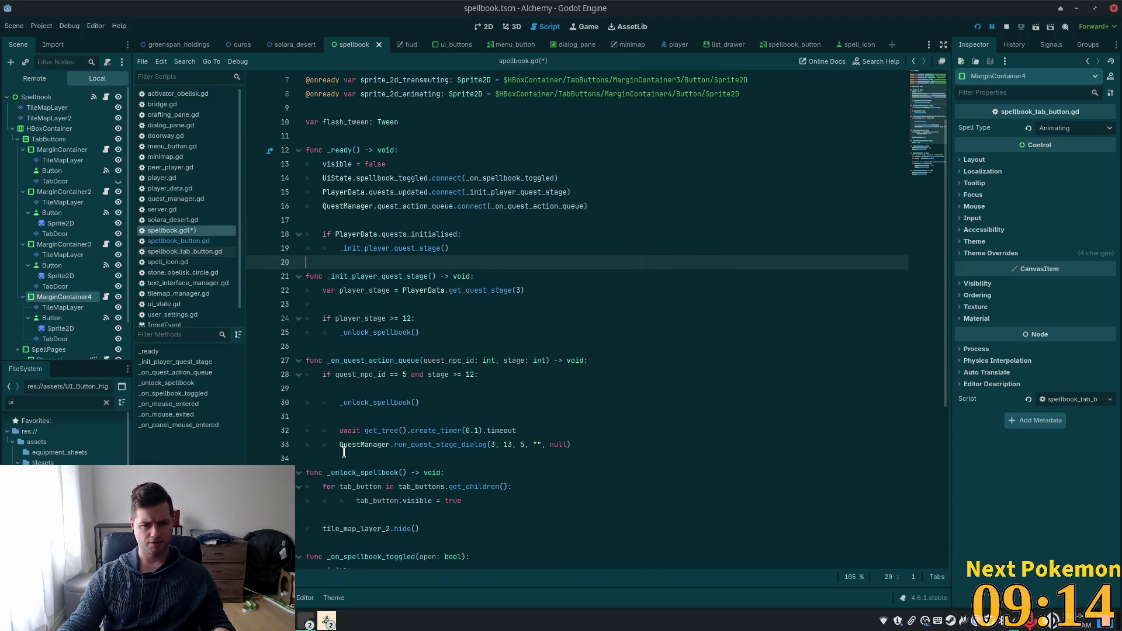
left_click(618, 360)
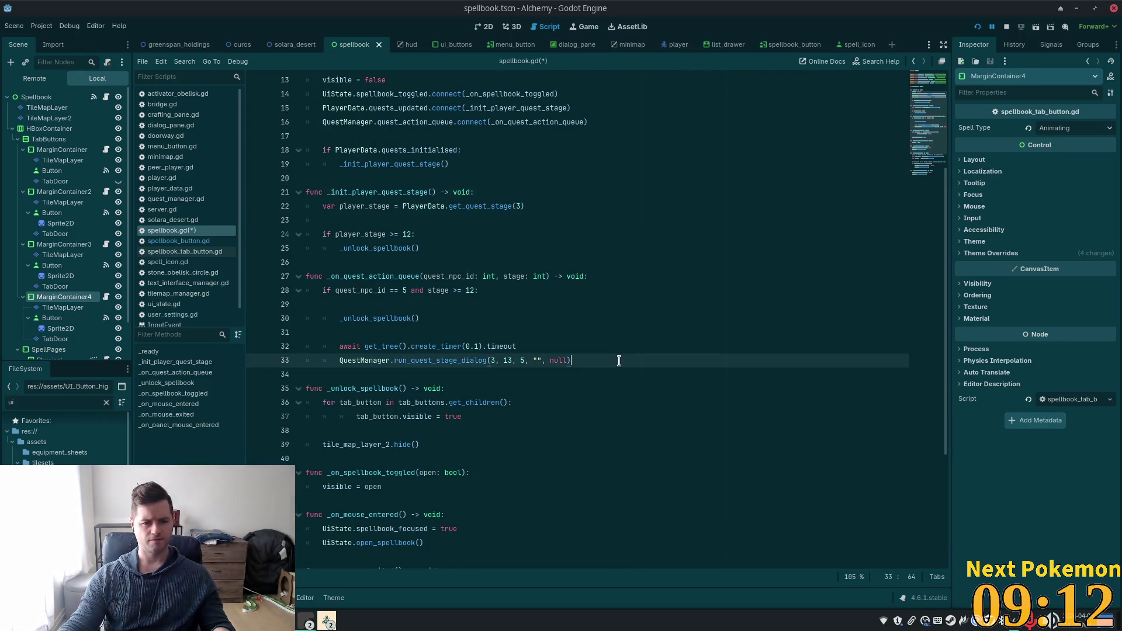
key("Return")
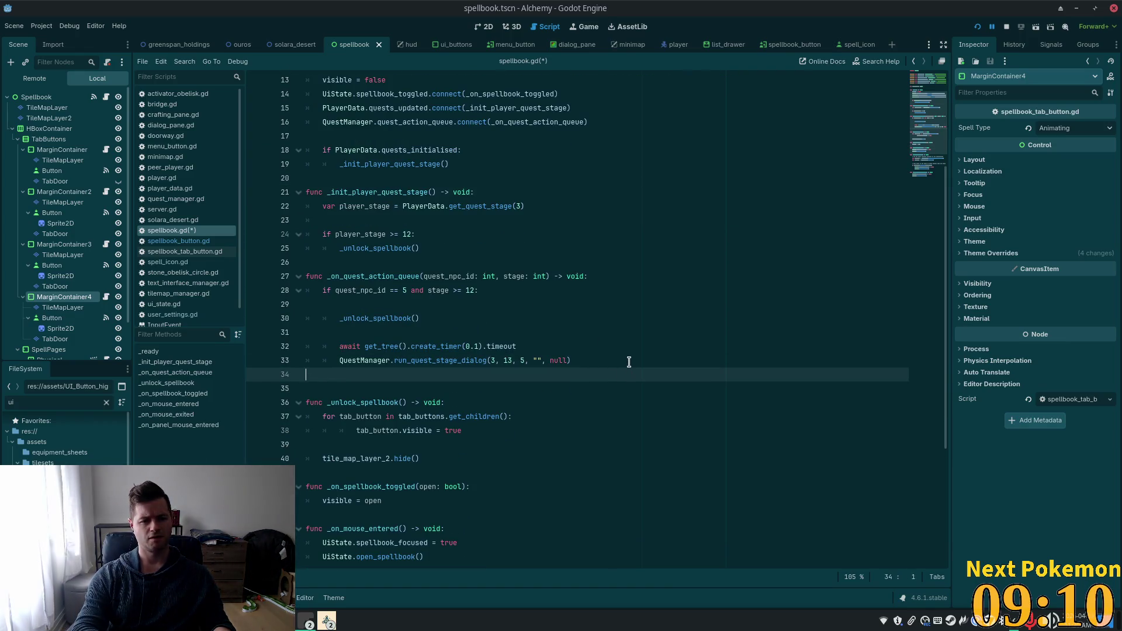
key("Return")
key("ctrl+v")
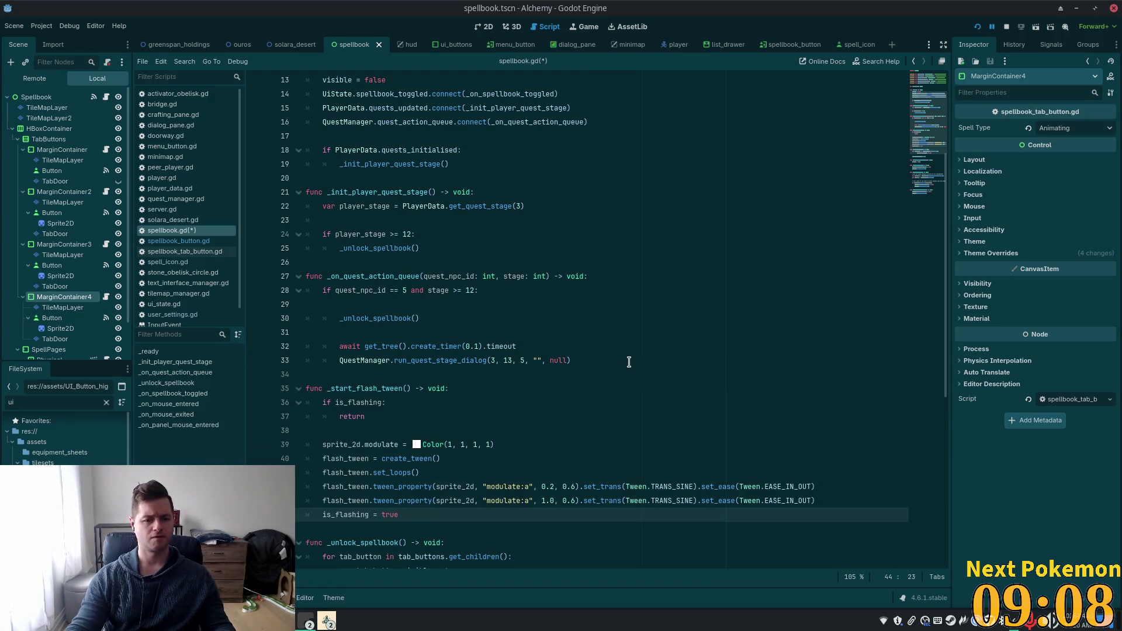
scroll(628, 357, "down", 3)
left_click(414, 349)
left_click(350, 305)
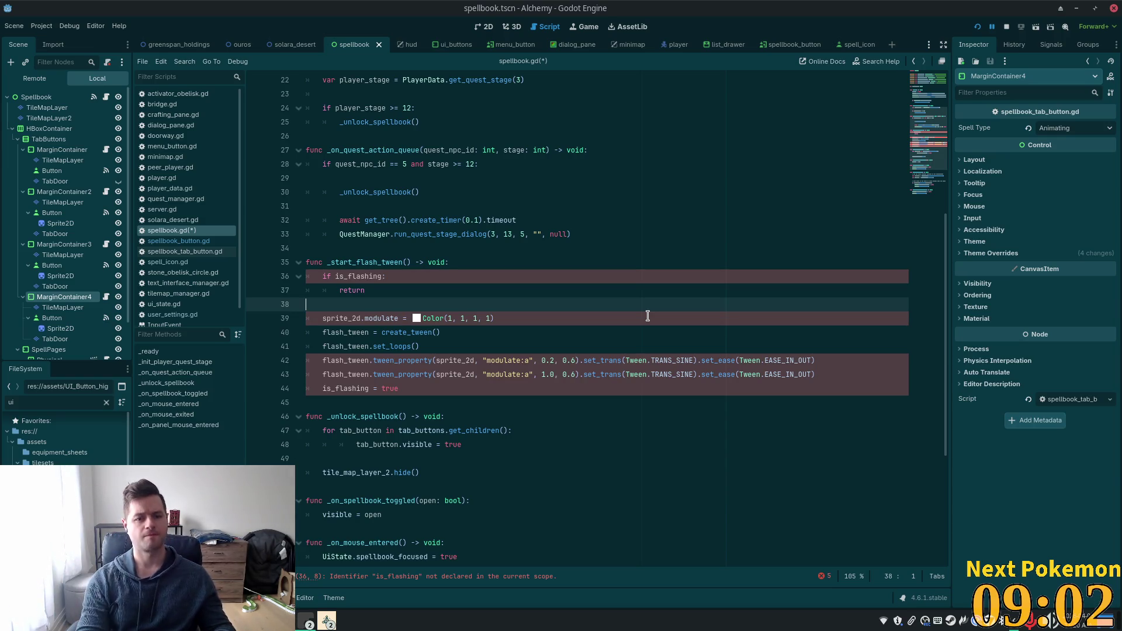
- Add 'var is_flashing: bool = false' below flash_tween and save the script
scroll(585, 257, "up", 7)
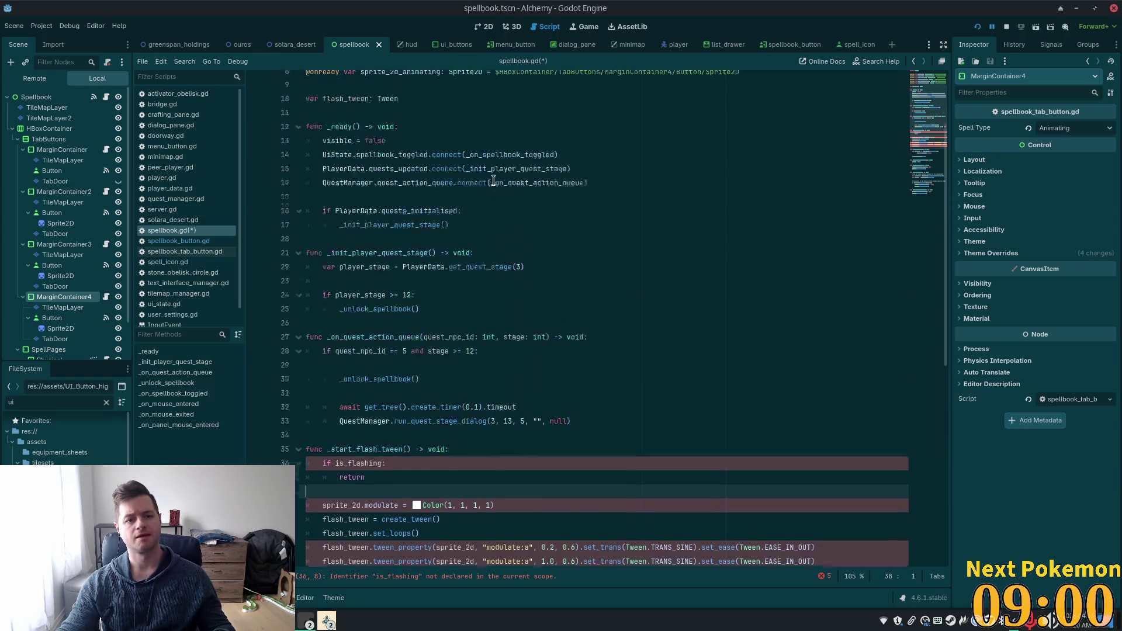
left_click(442, 210)
key("Return")
type("v")
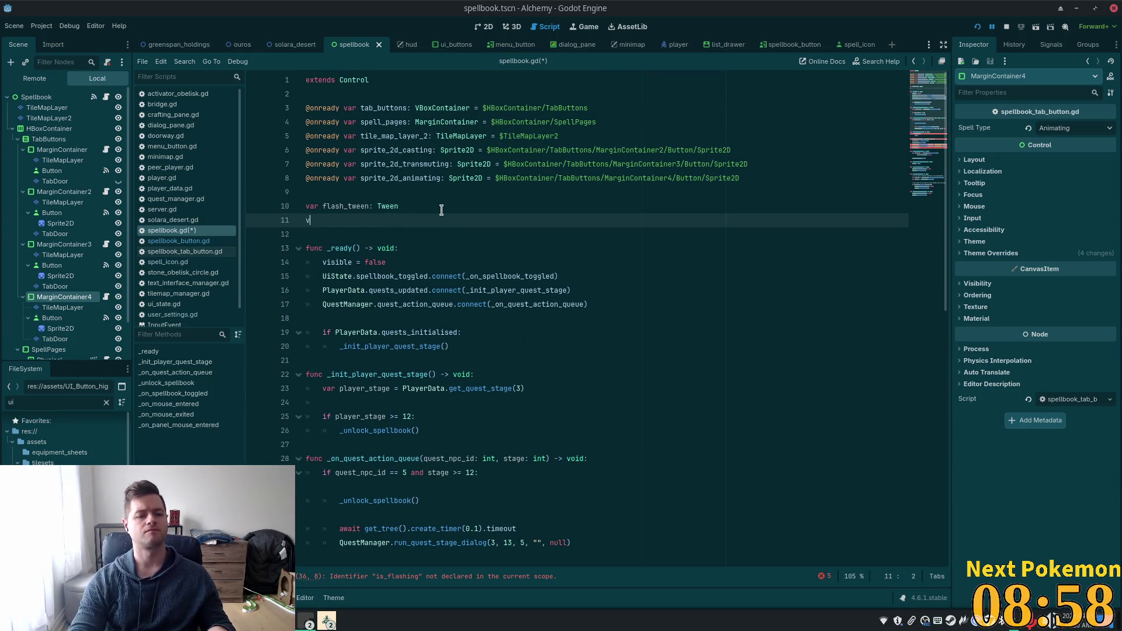
type("ar is_flashing")
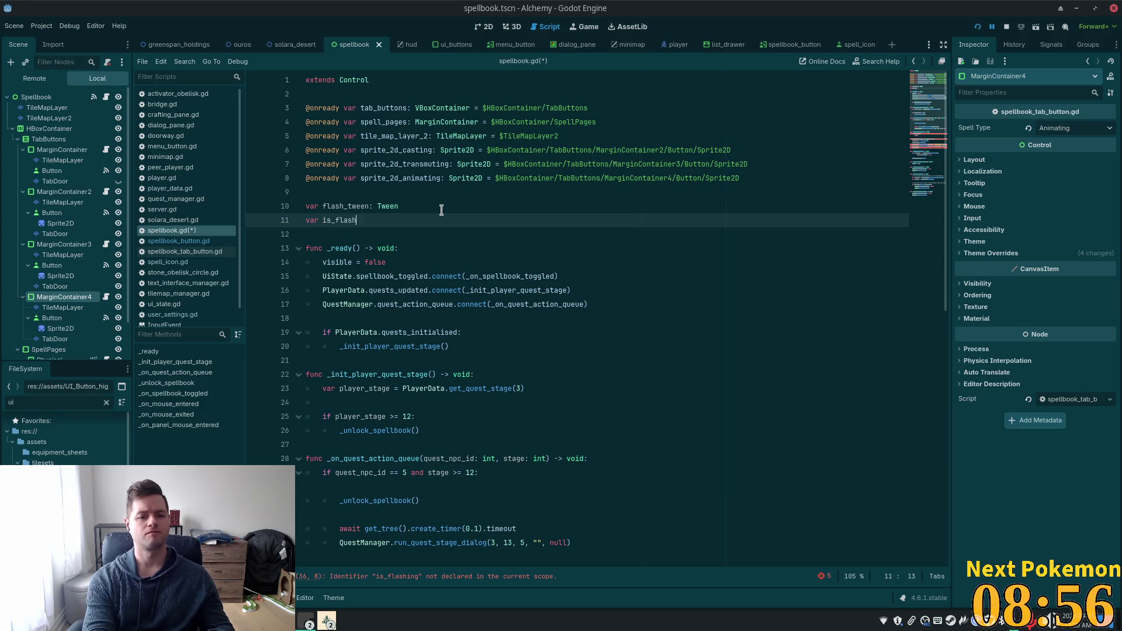
type(": bool = ")
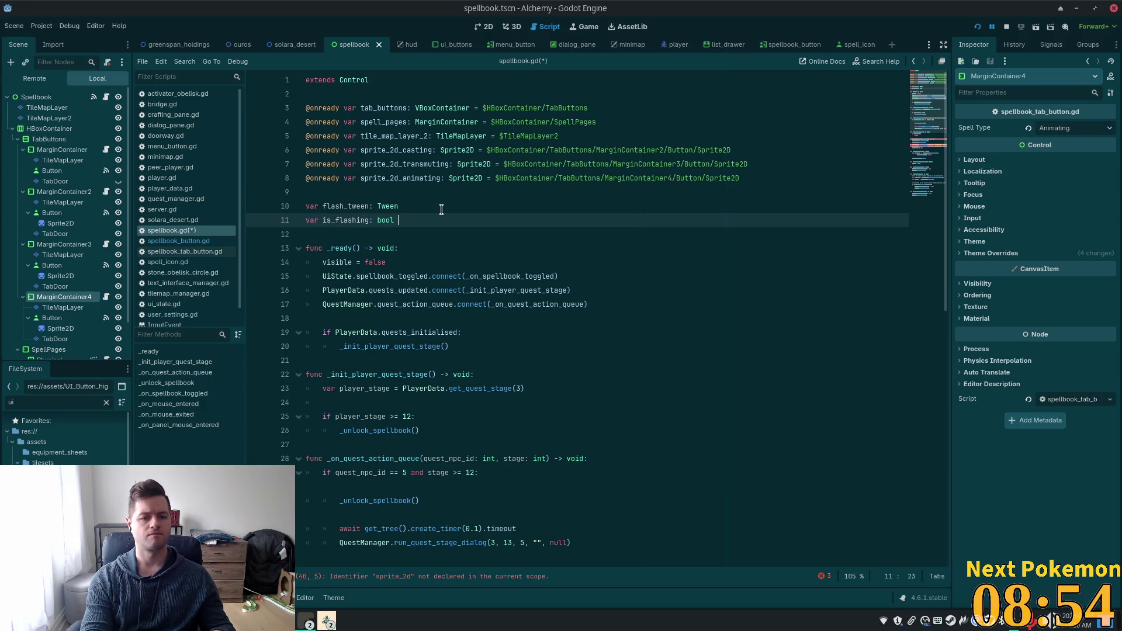
type("false")
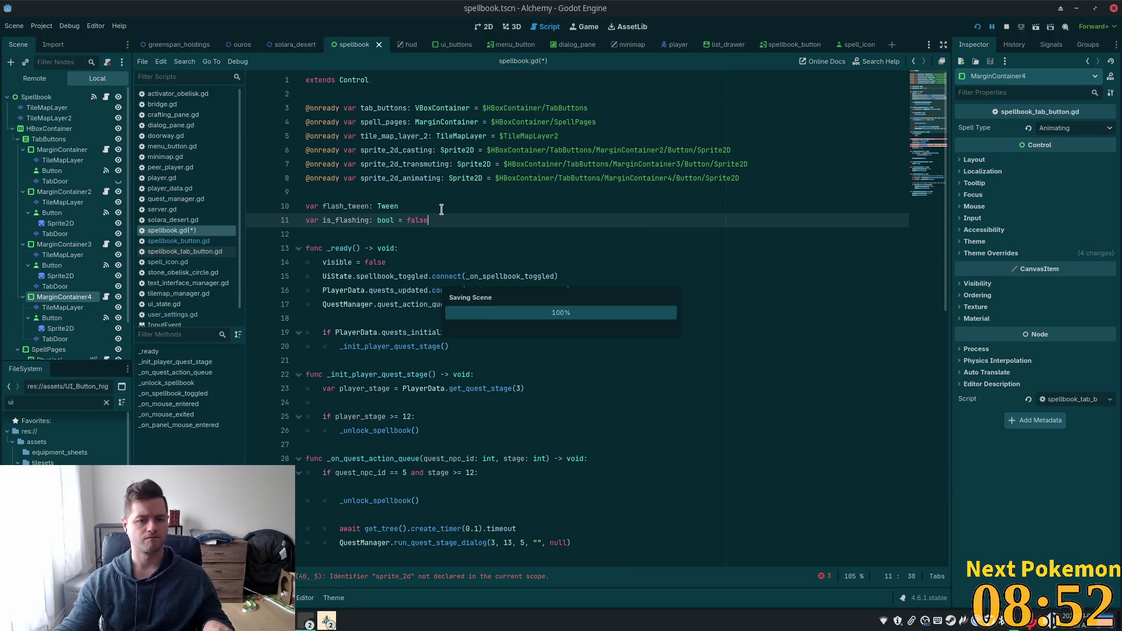
key("ctrl+s")
- Start selecting the sprite variable name on the casting declaration line
scroll(575, 360, "down", 3)
scroll(575, 361, "down", 5)
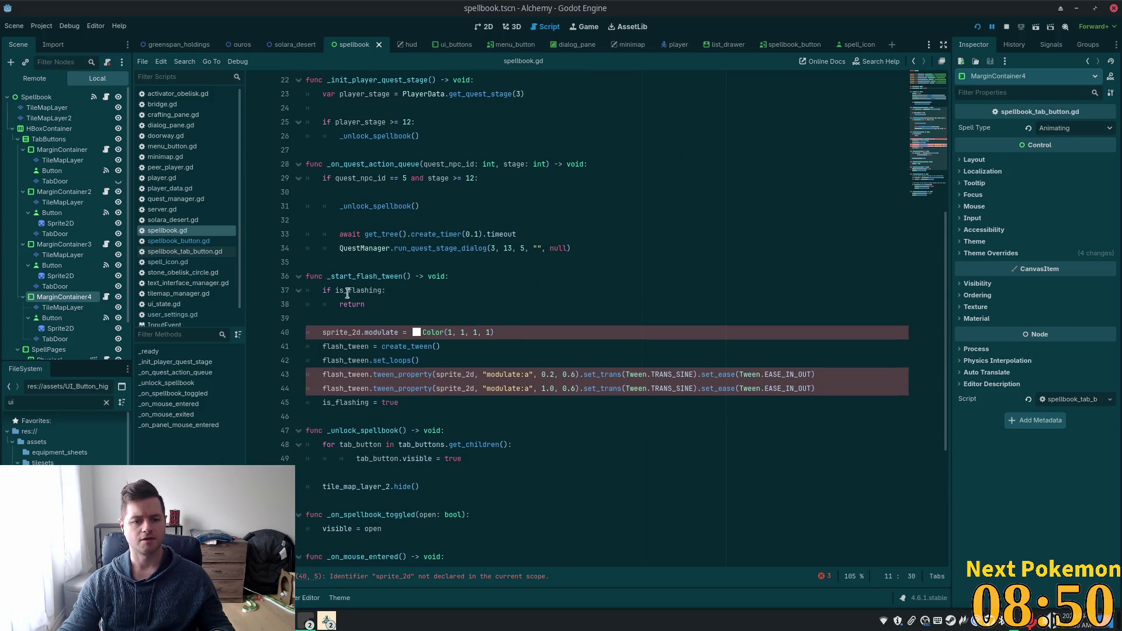
left_click(343, 318)
scroll(422, 170, "up", 7)
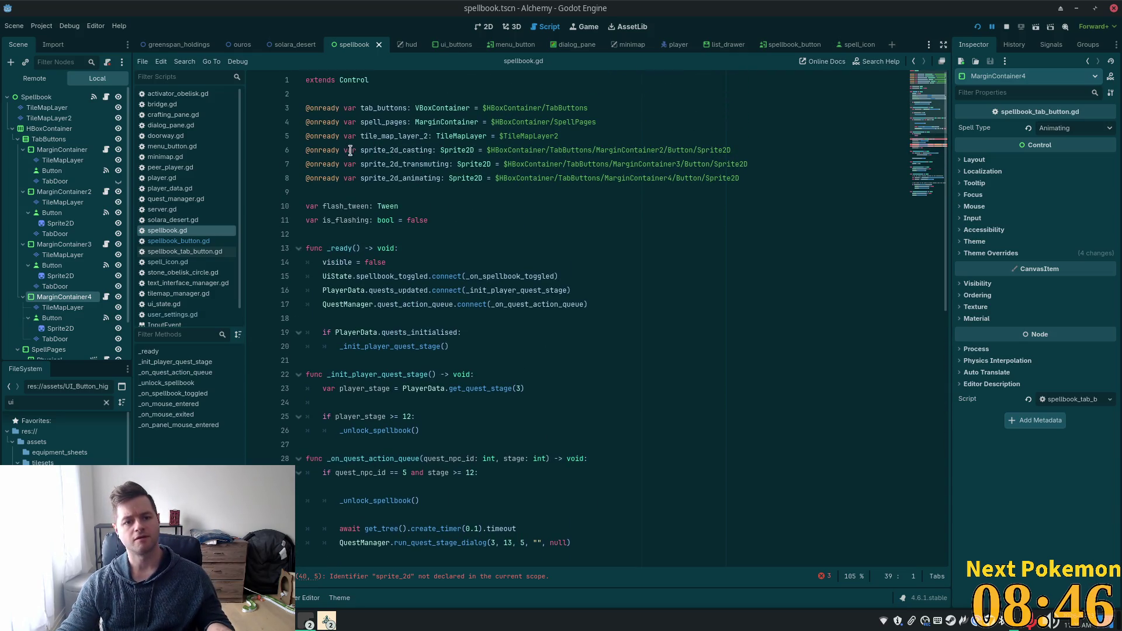
left_click(351, 150)
key("ctrl+shift+Left")
key("ctrl+shift+Left")
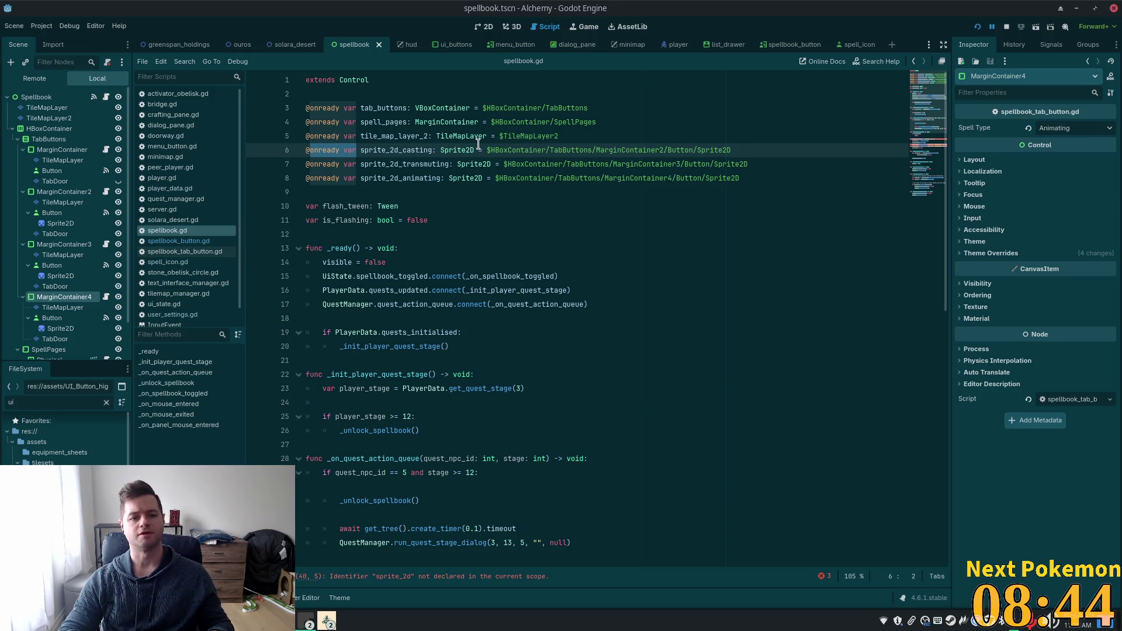
- Copy the three sprite names and paste them into a new 'for sprite_2d in [' loop
key("shift+alt+Down")
key("shift+alt+Down")
key("ctrl+Right")
key("ctrl+Right")
key("ctrl+shift+Right")
key("ctrl+c")
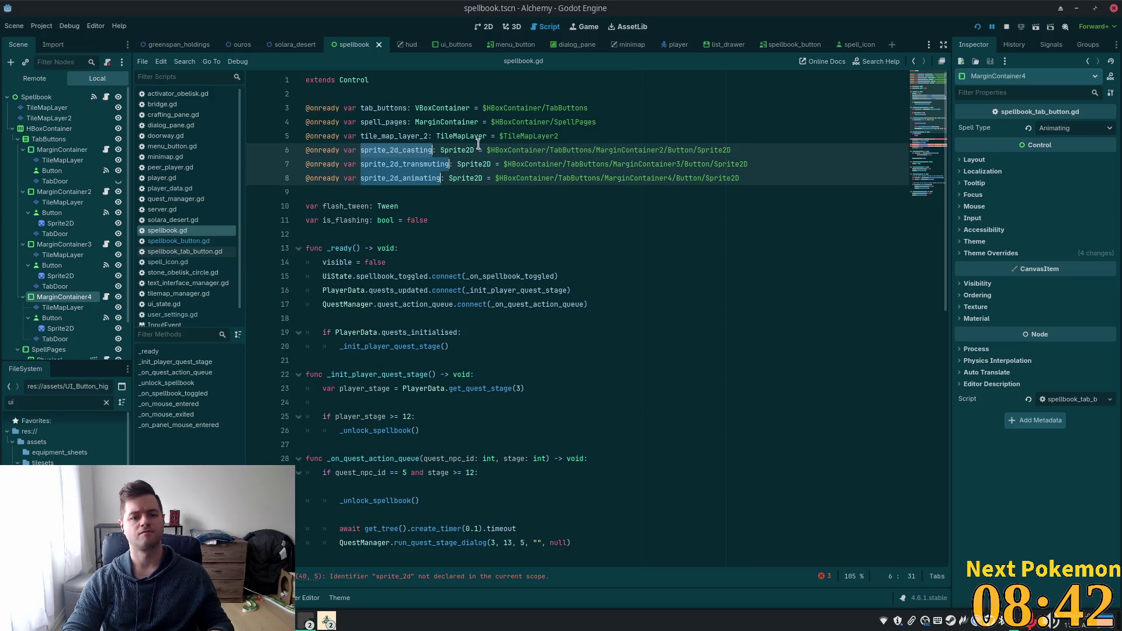
scroll(478, 144, "down", 8)
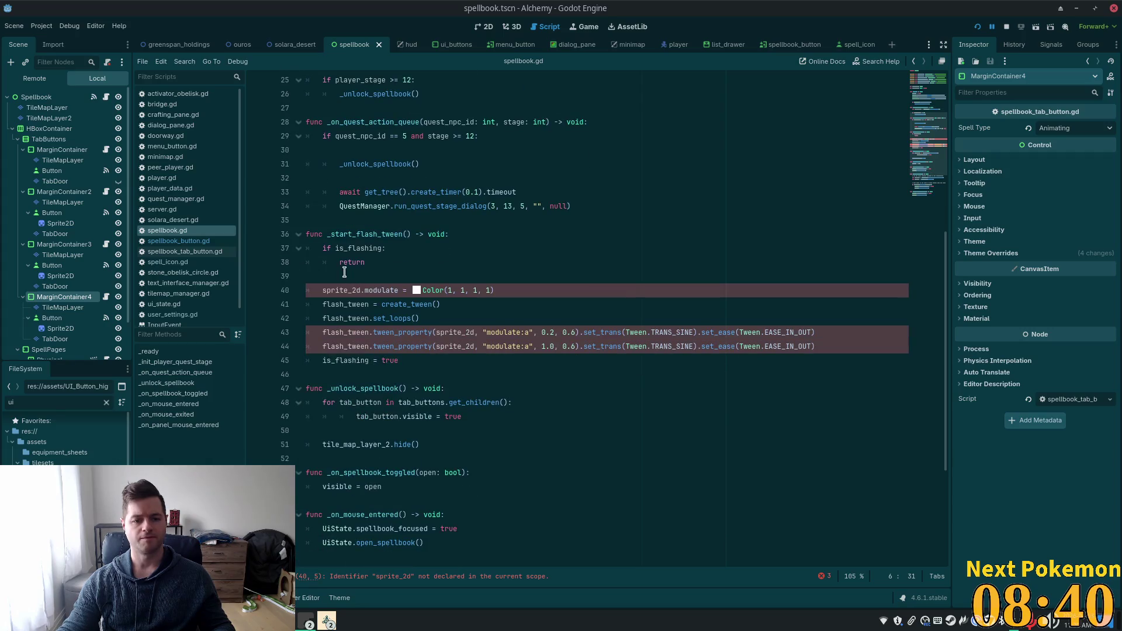
left_click(387, 278)
key("Return")
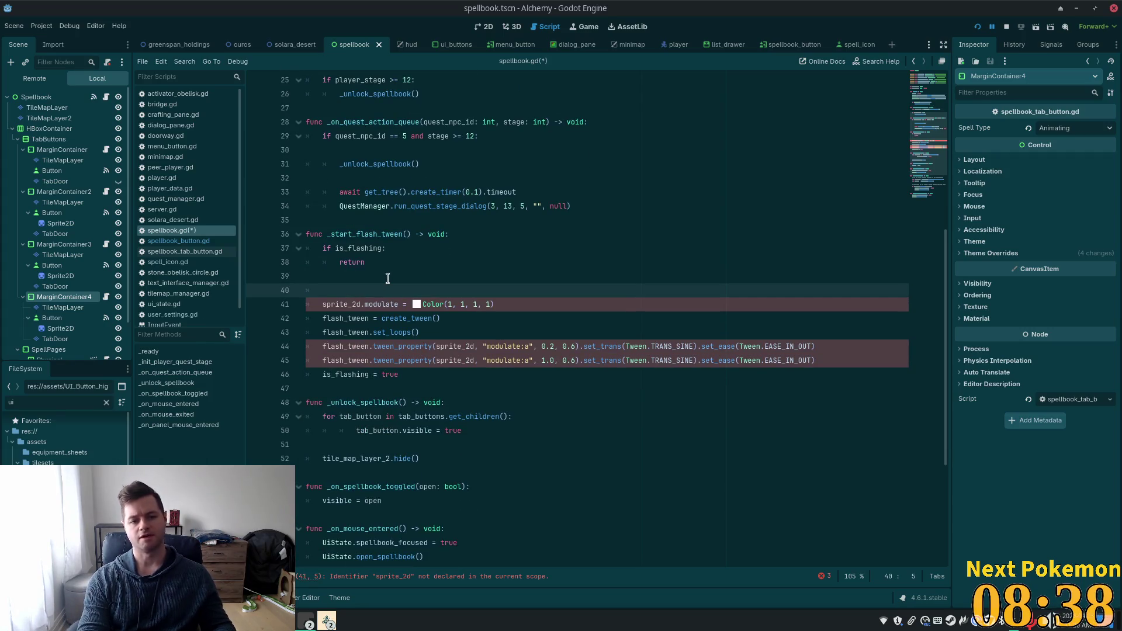
type("for")
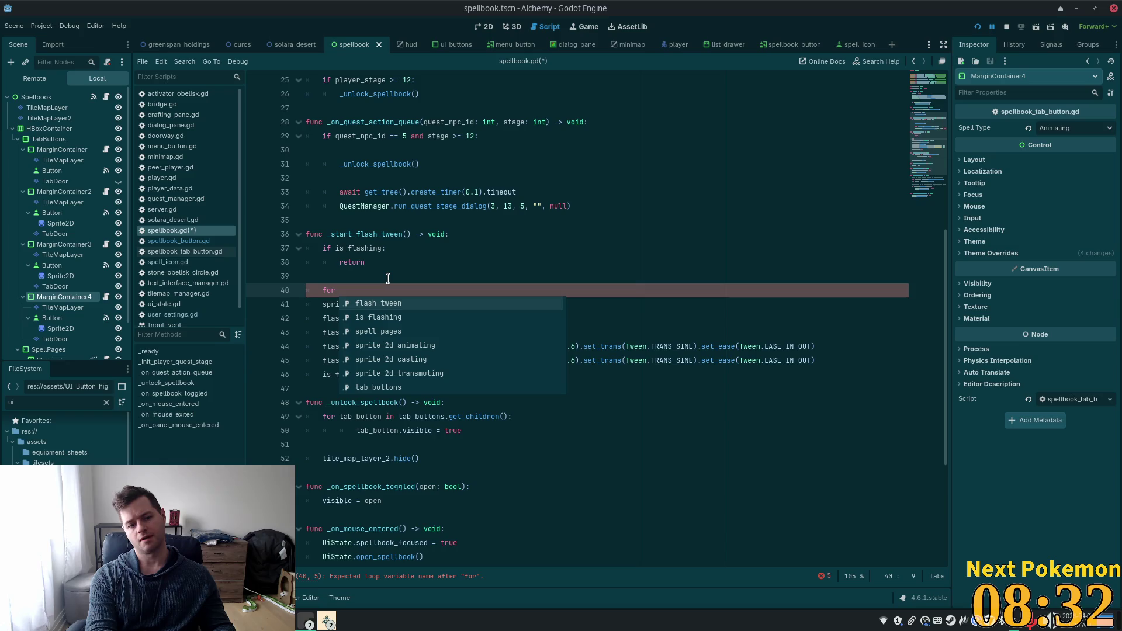
type("s")
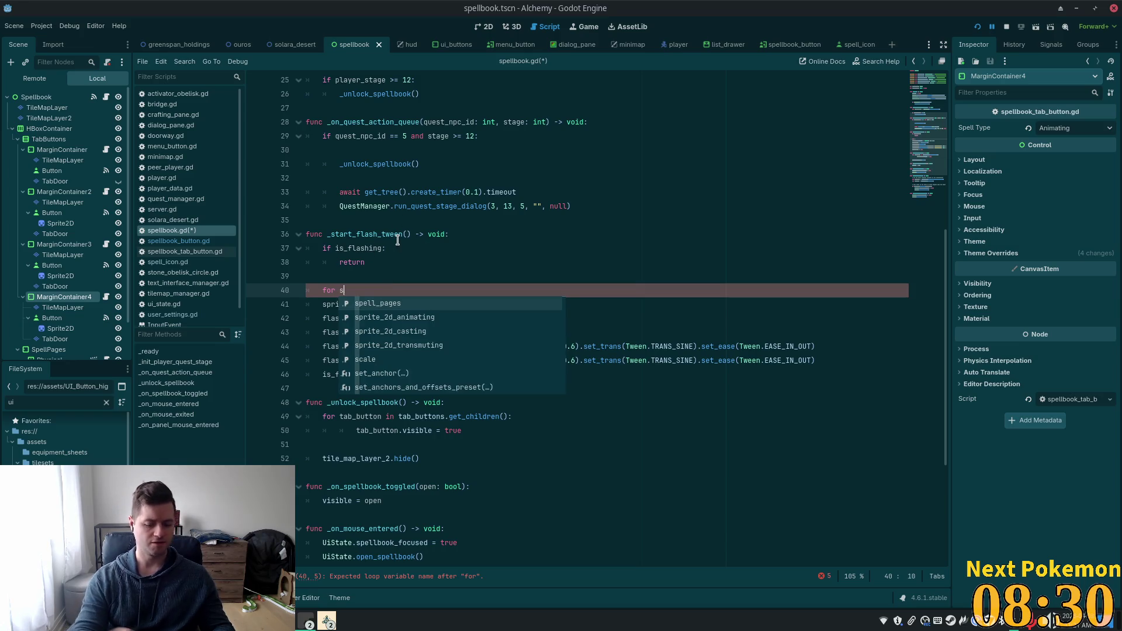
type("prite_2d")
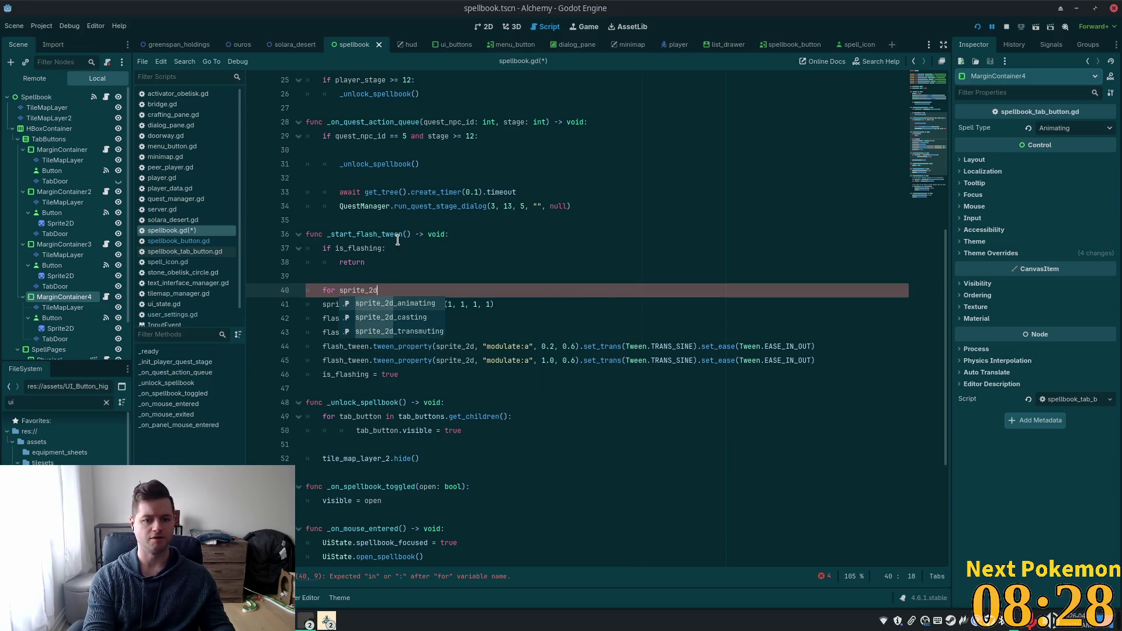
type(" in [")
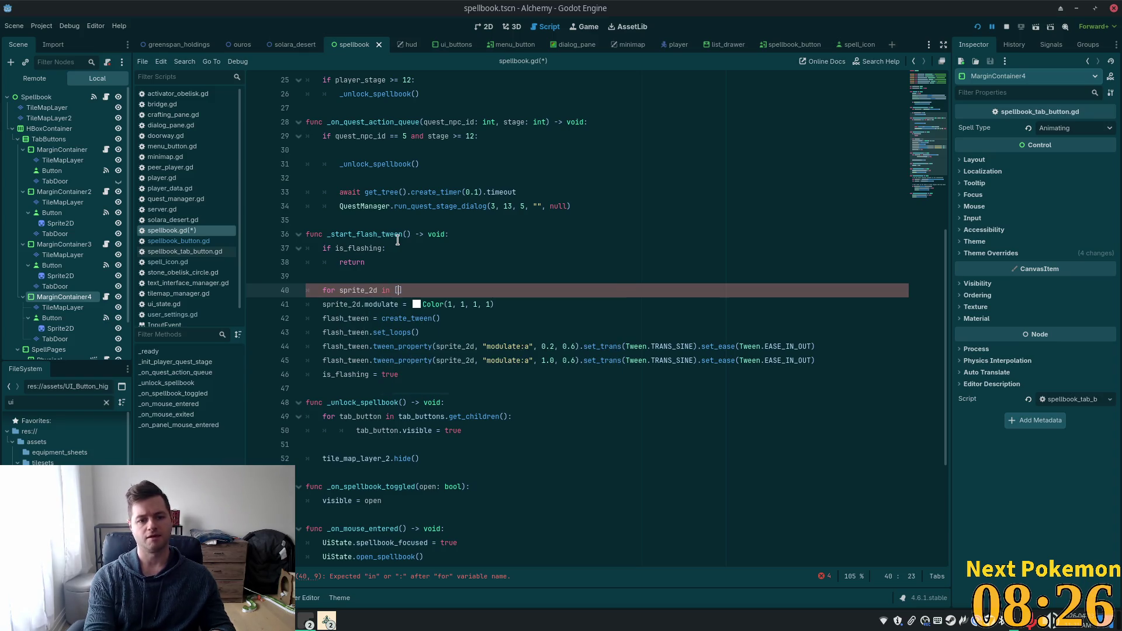
key("ctrl+v")
- Join the pasted names into one comma-separated list and end the loop line with a colon
key("Up")
key("Home")
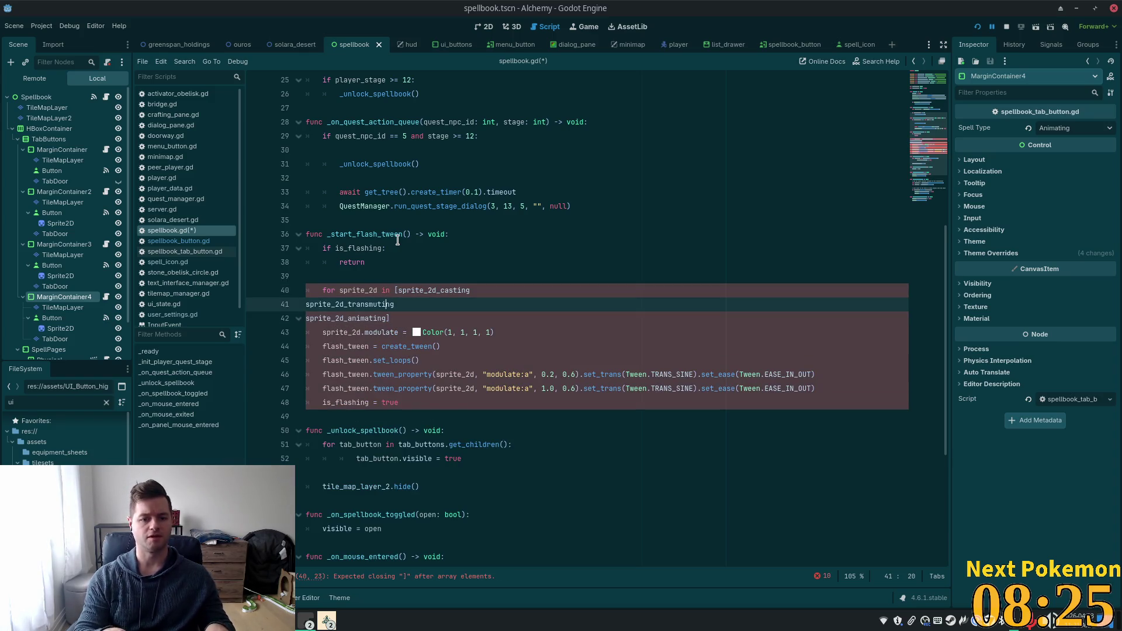
key("BackSpace")
type(", sprite_2d_transmuting")
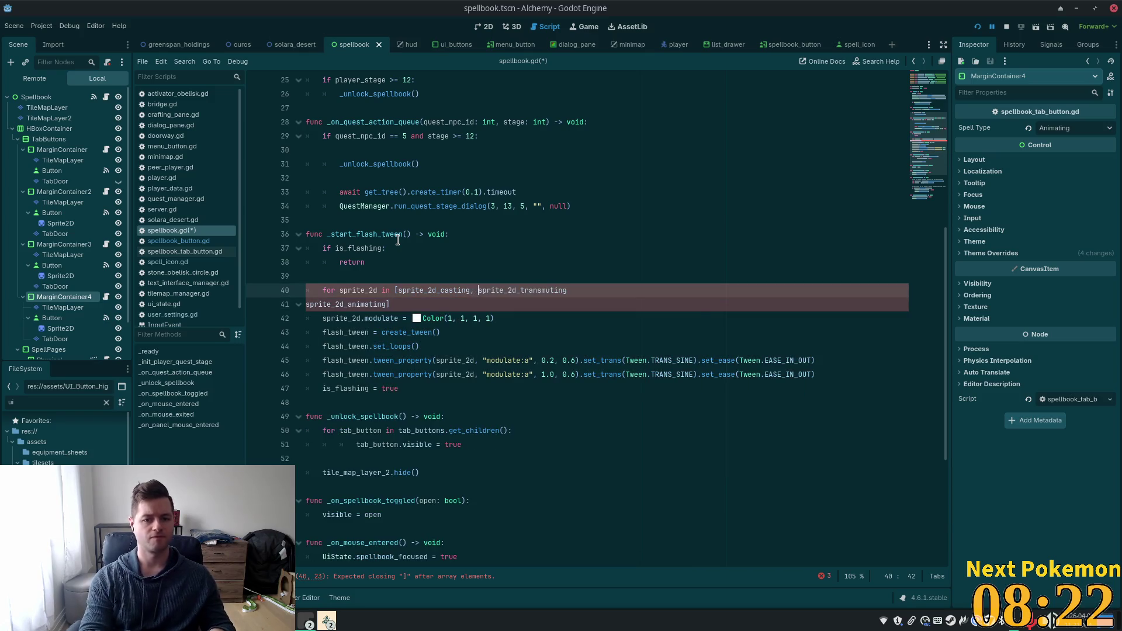
key("Escape")
key("Down")
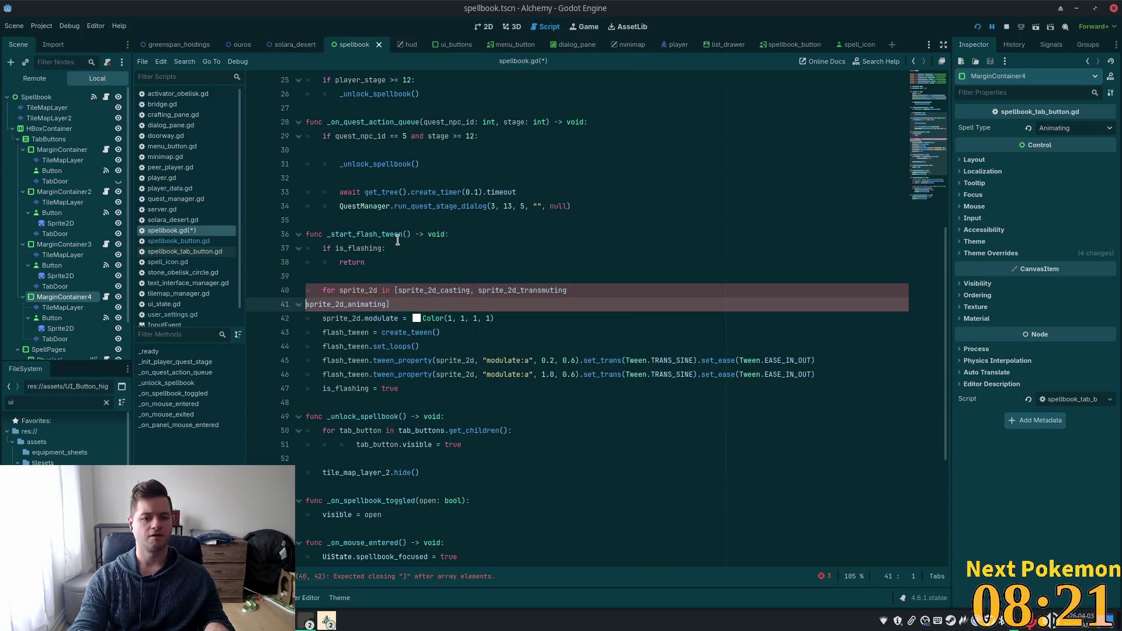
key("BackSpace")
type(", sprite_2d_animating")
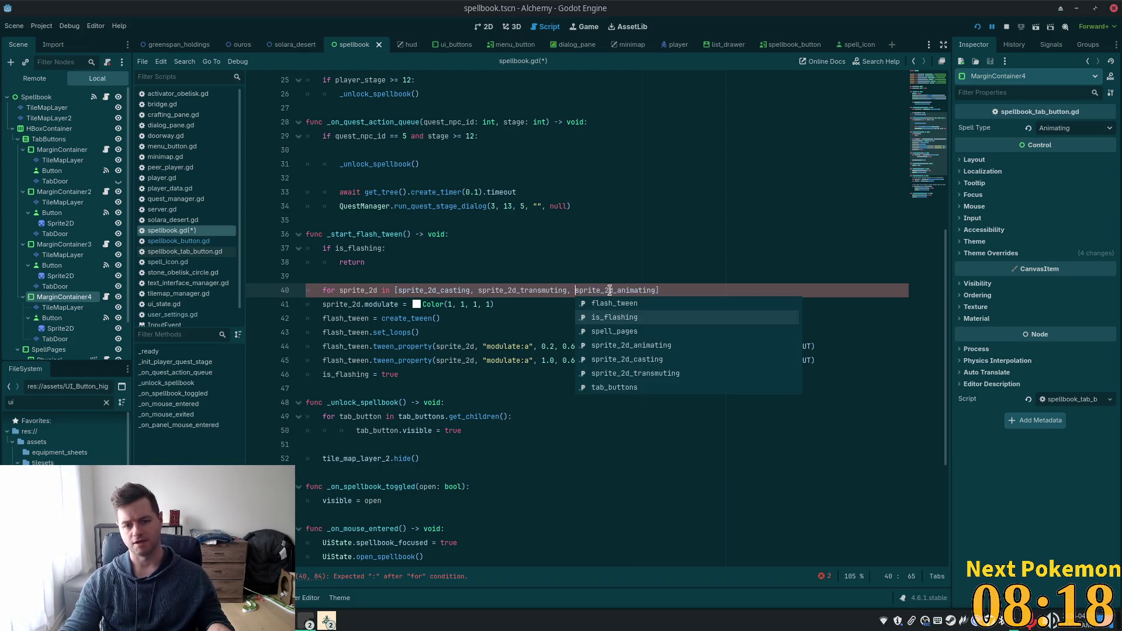
left_click(682, 291)
type(":")
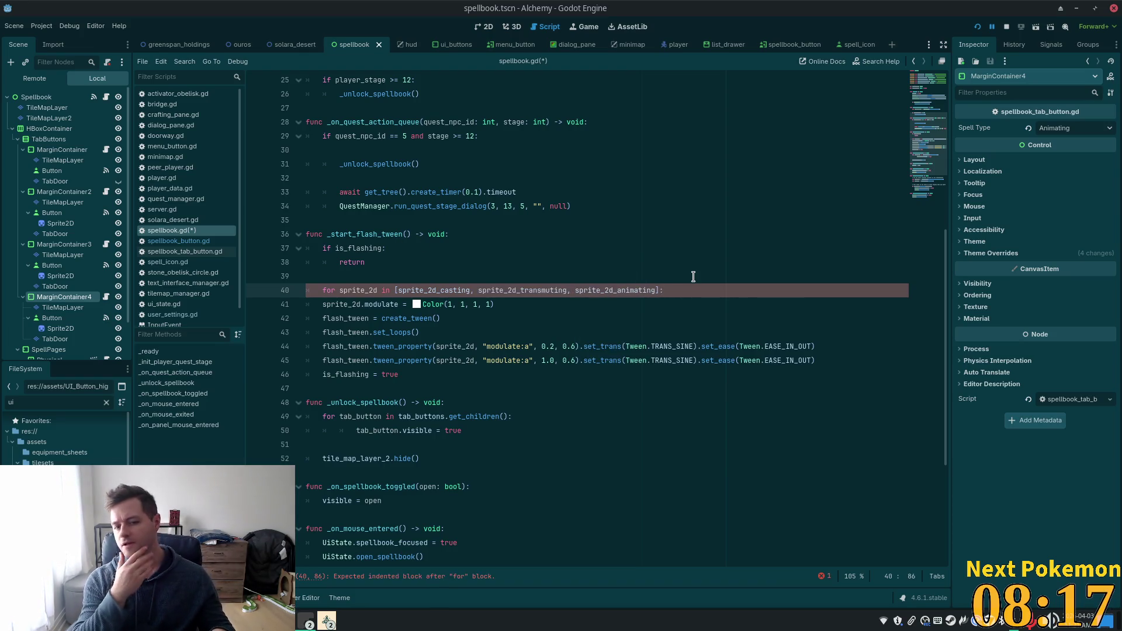
- Indent the flash tween code on lines 41–46 into the for loop body
left_click_drag(422, 374, 315, 302)
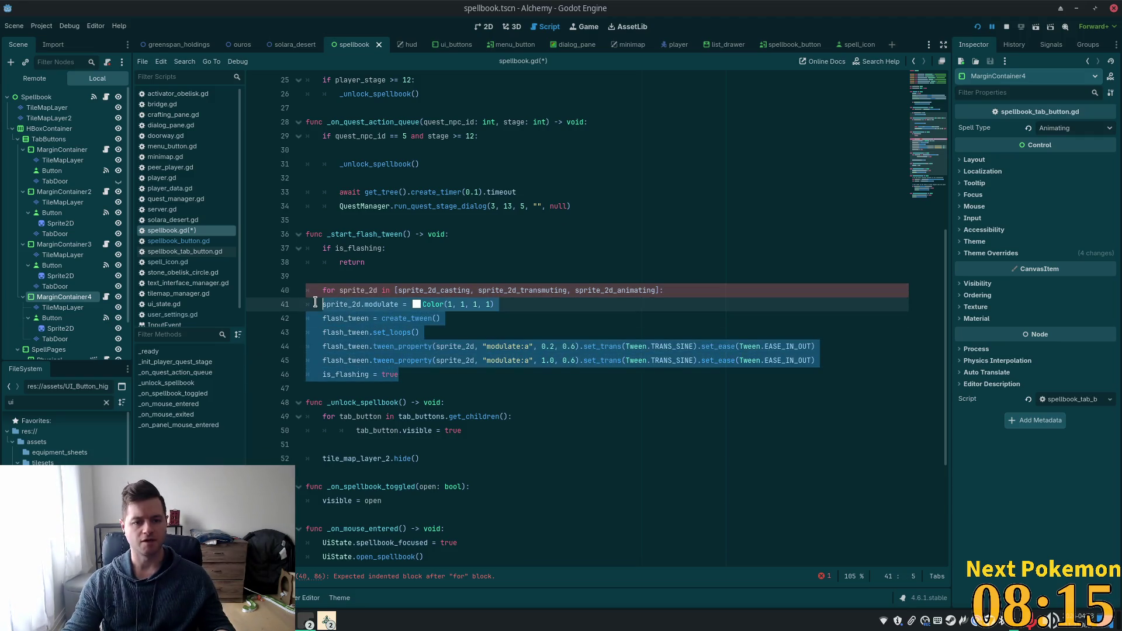
key("Tab")
left_click(542, 291)
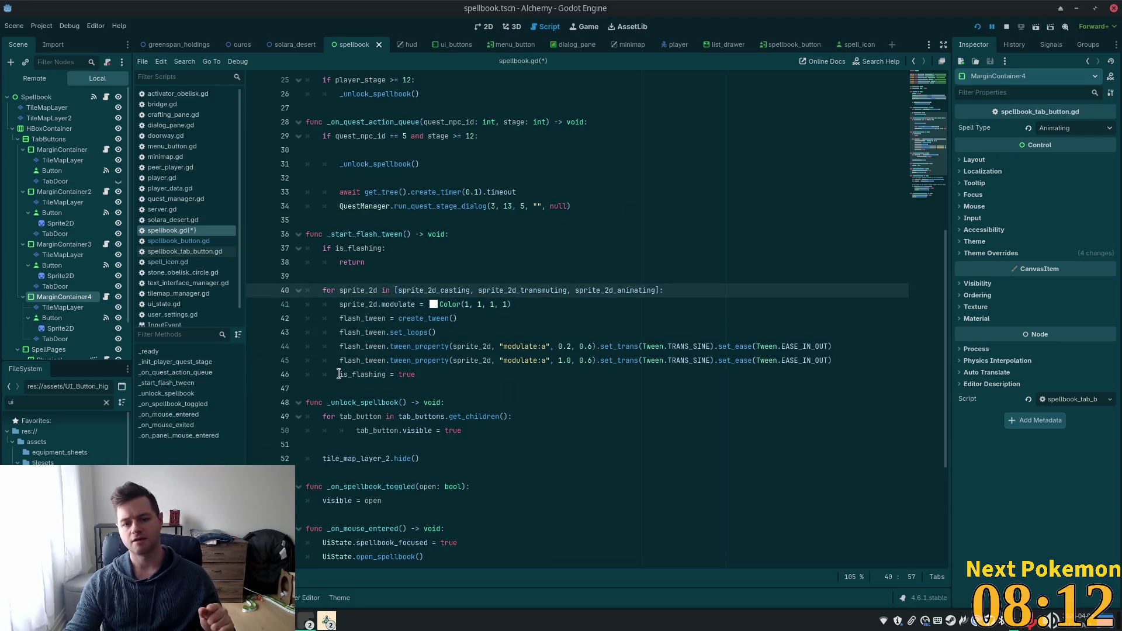
left_click(455, 360)
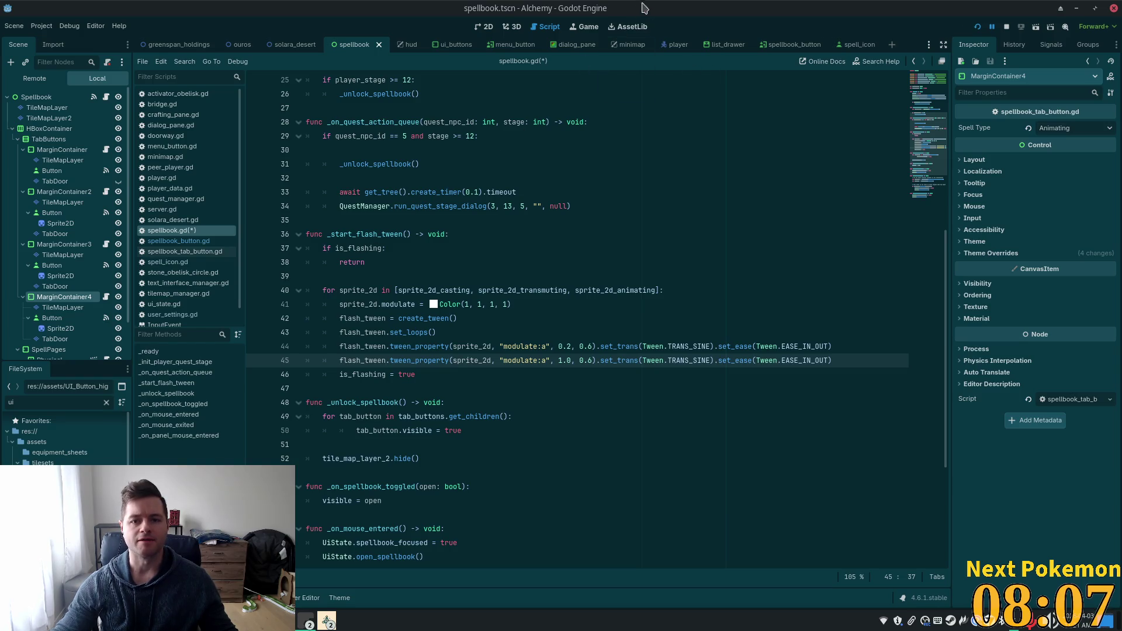
- Copy the _stop_flash_tween function from spellbook_button.gd into spellbook.gd below _start_flash_tween
left_click(178, 241)
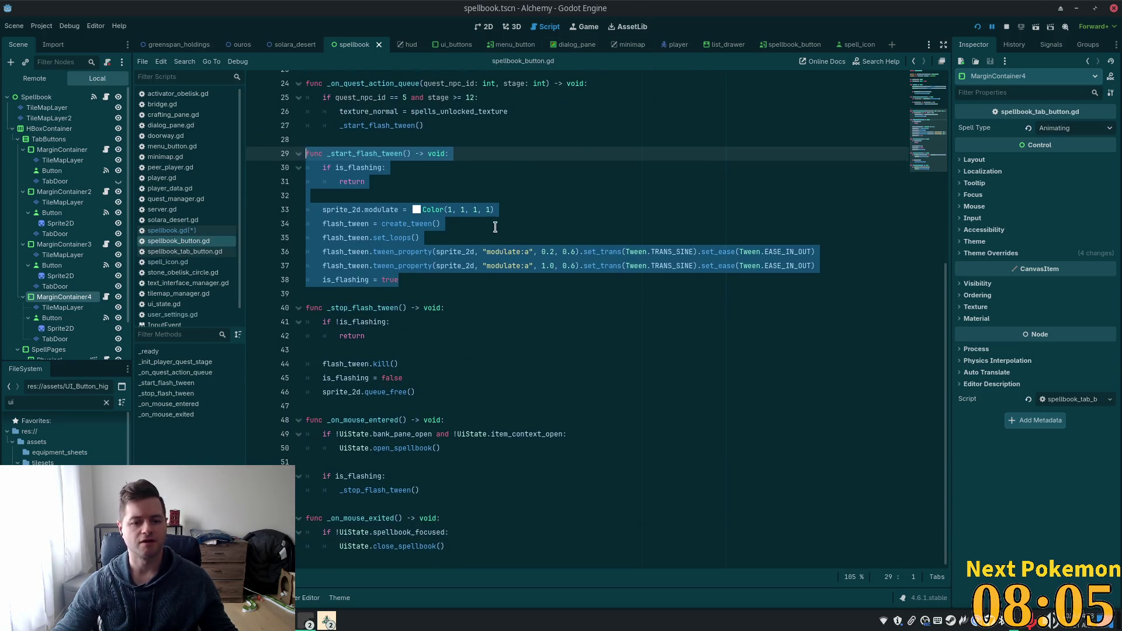
left_click_drag(439, 390, 306, 309)
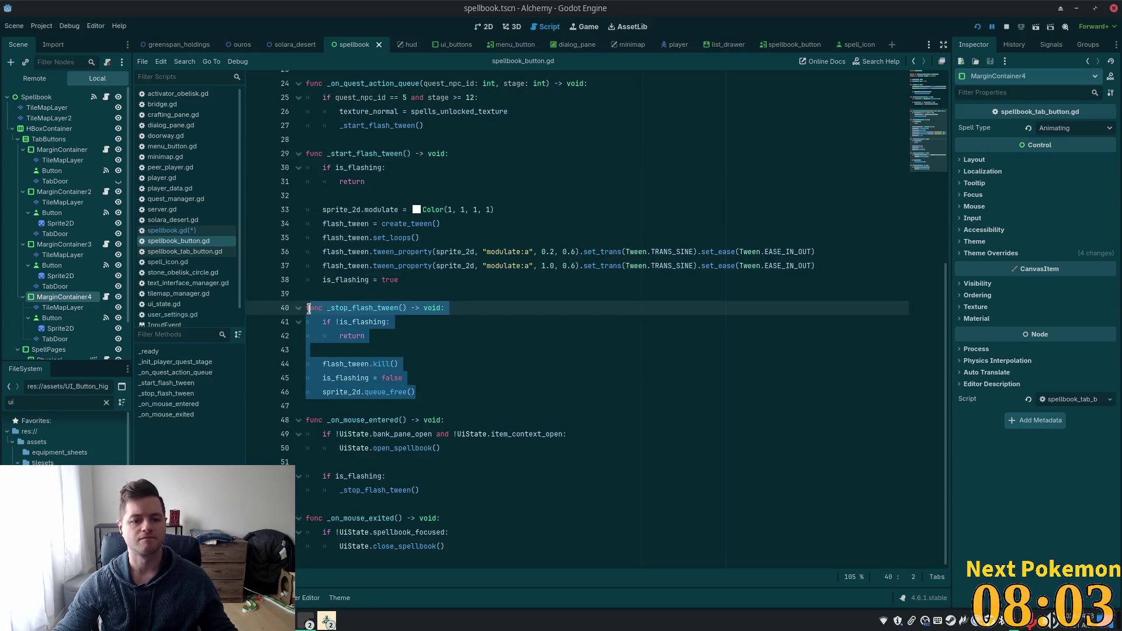
left_click(197, 231)
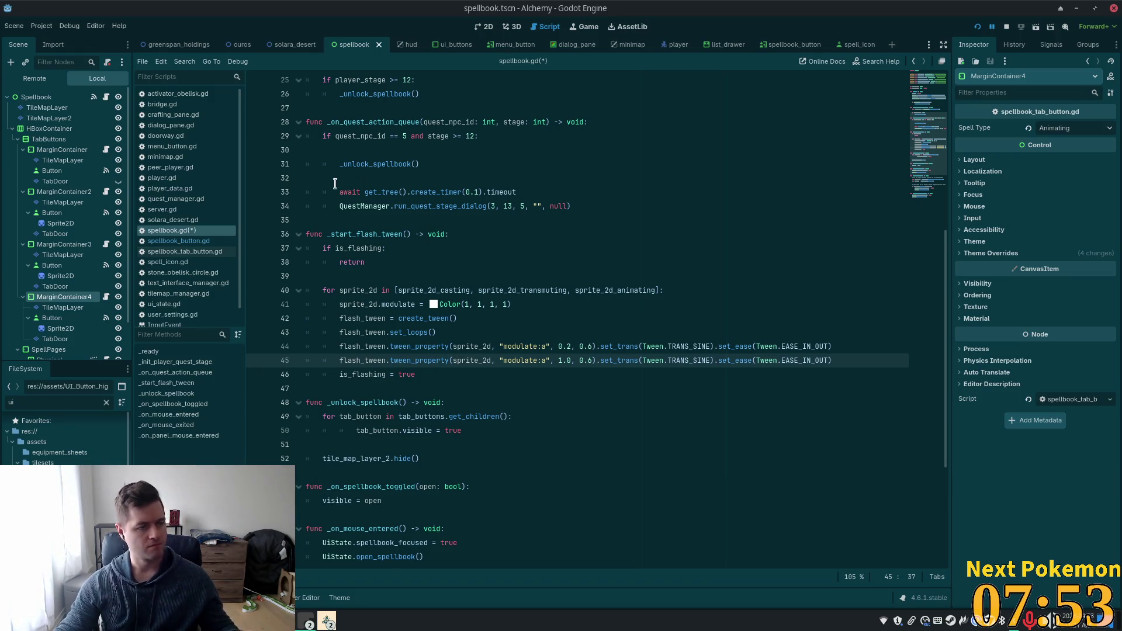
left_click(342, 390)
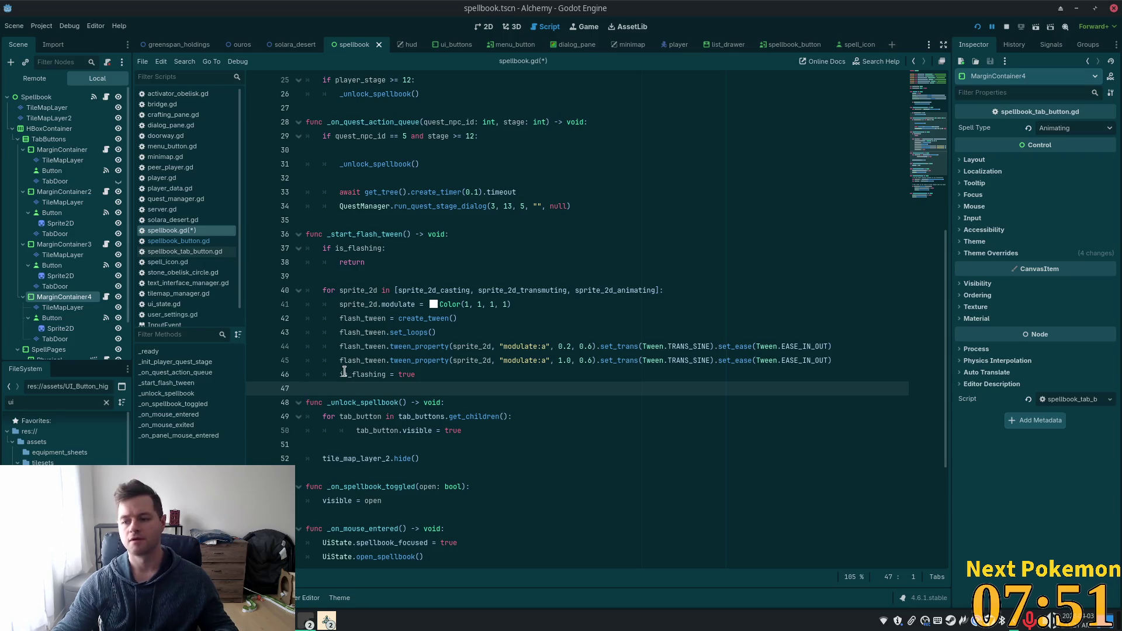
key("Tab")
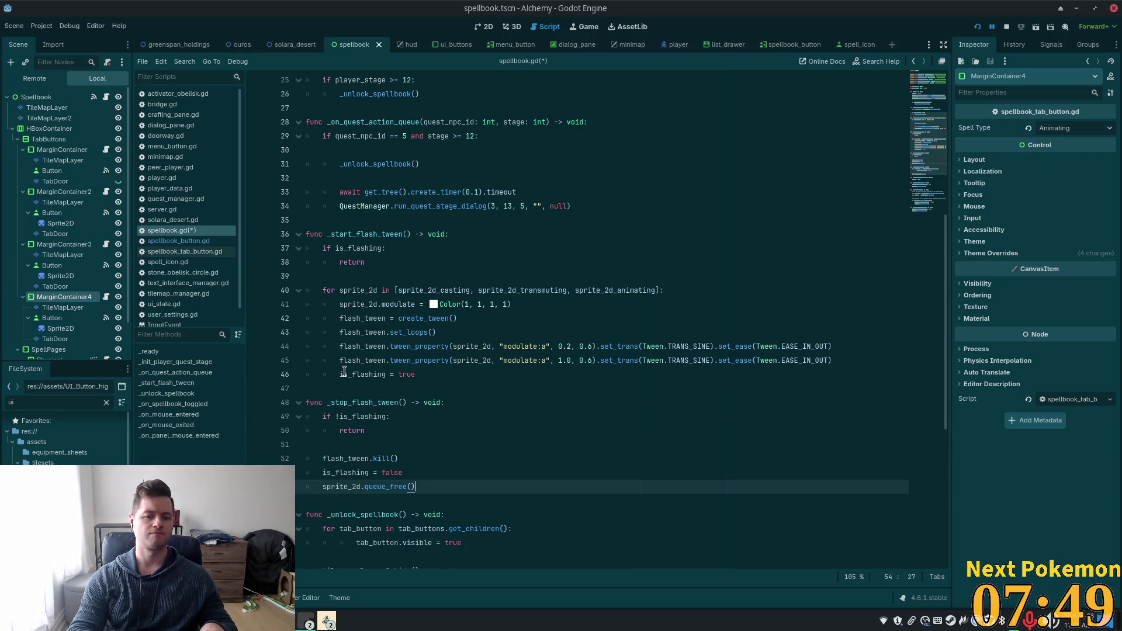
scroll(380, 368, "down", 2)
left_click(396, 346)
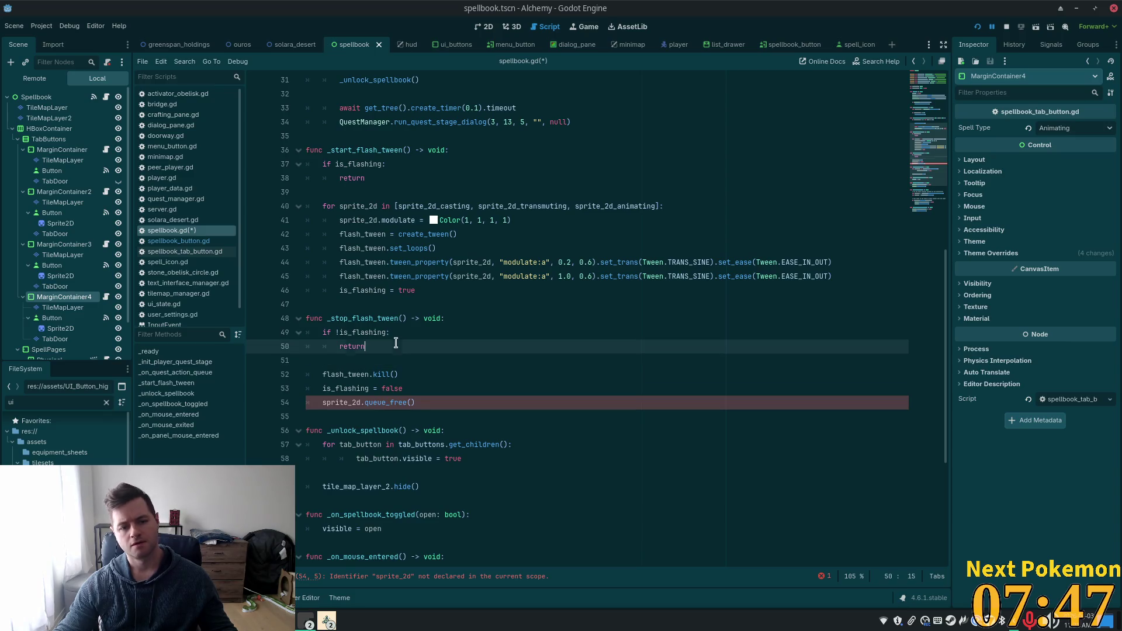
- Wrap sprite_2d.queue_free() inside the for-loop header copied from line 40
left_click(425, 400)
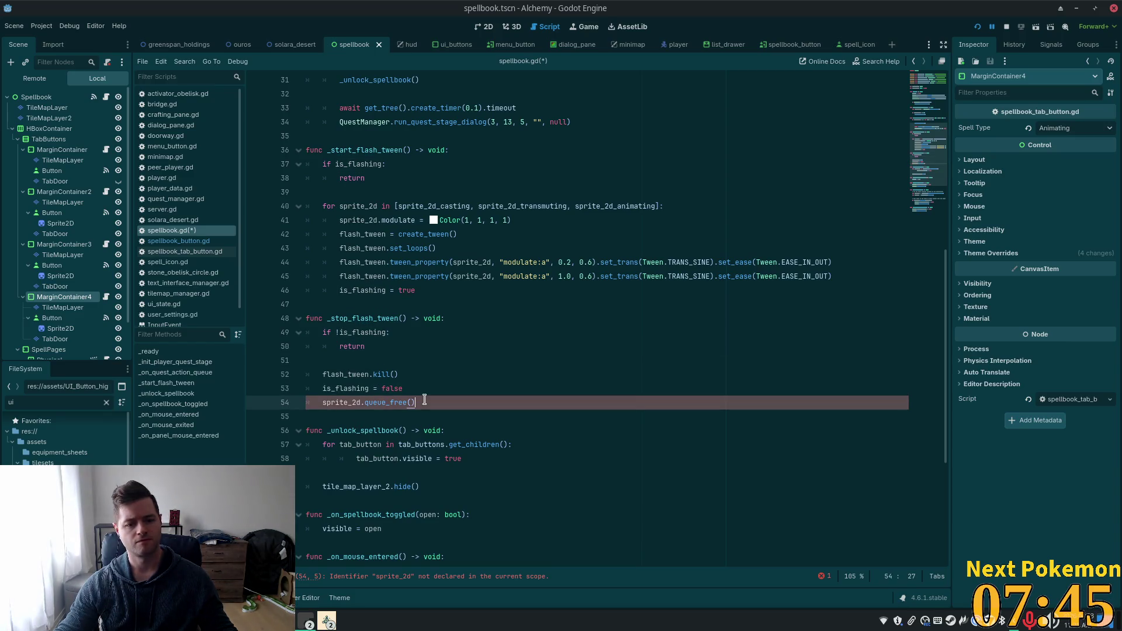
left_click(680, 200)
key("shift+Home")
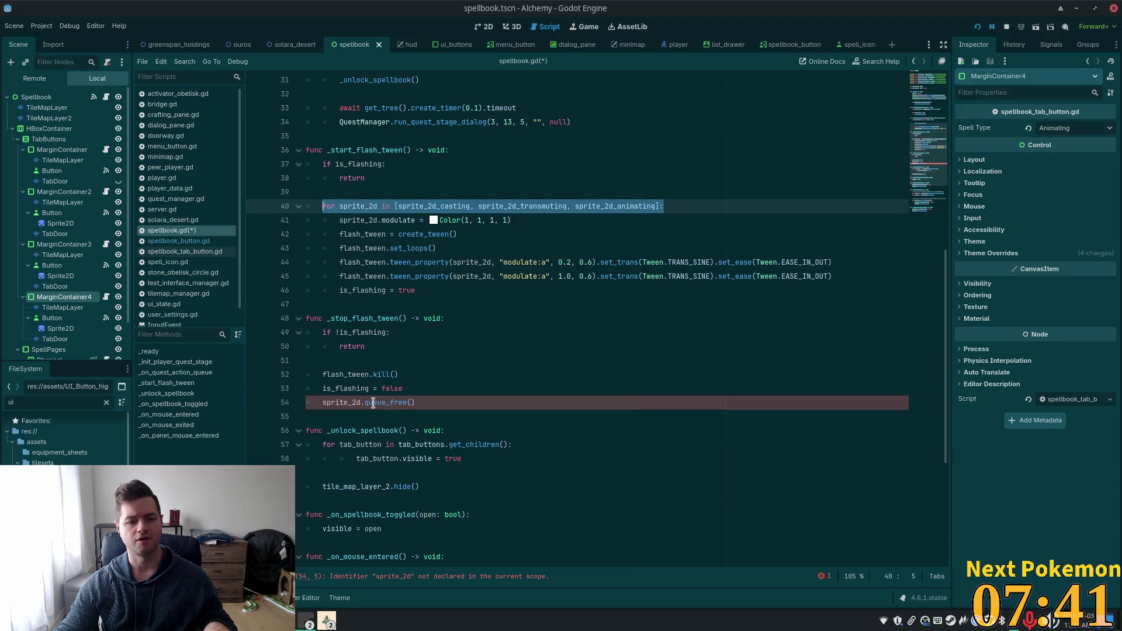
key("ctrl+c")
left_click(435, 387)
key("Return")
key("ctrl+v")
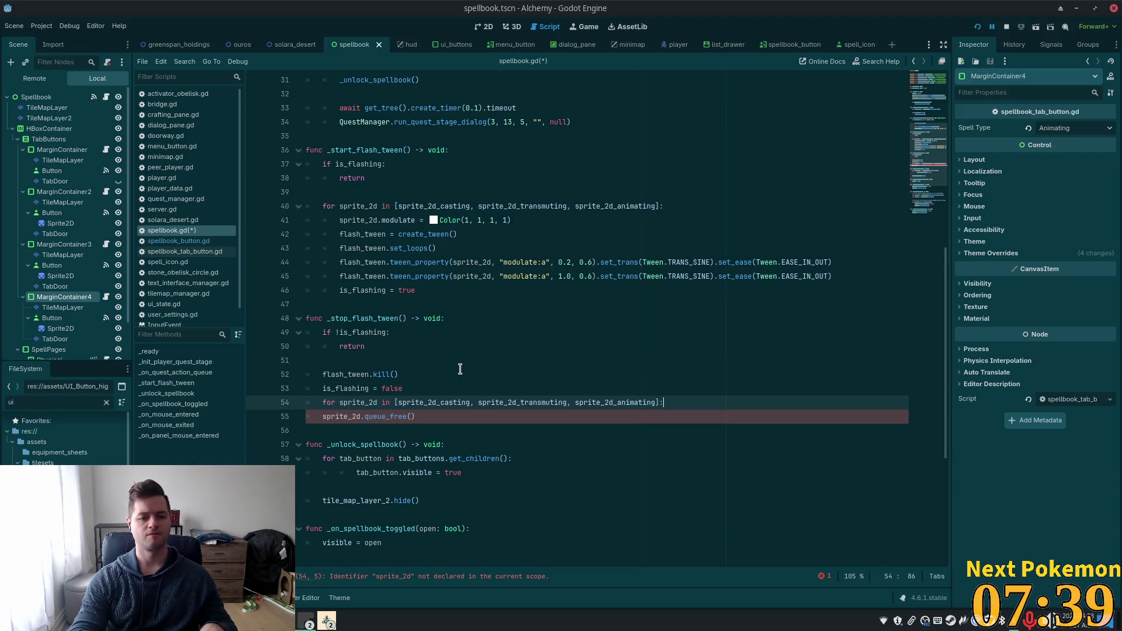
key("Down")
key("Home")
key("Tab")
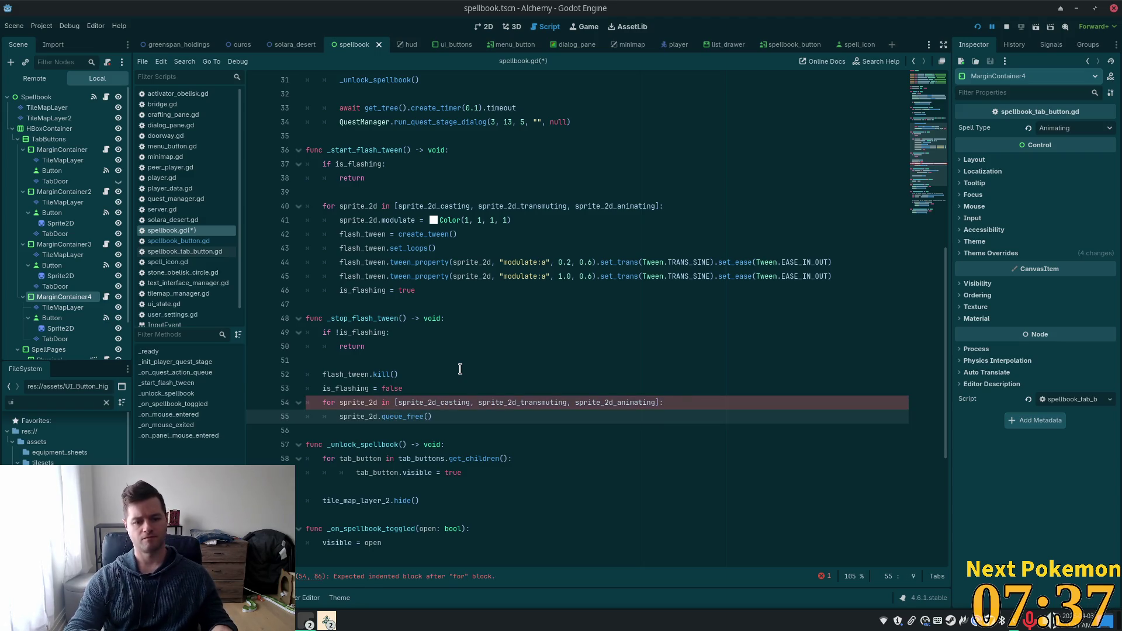
left_click(500, 347)
- Add a blank line after is_flashing = false and save spellbook.gd
left_click(435, 388)
key("Return")
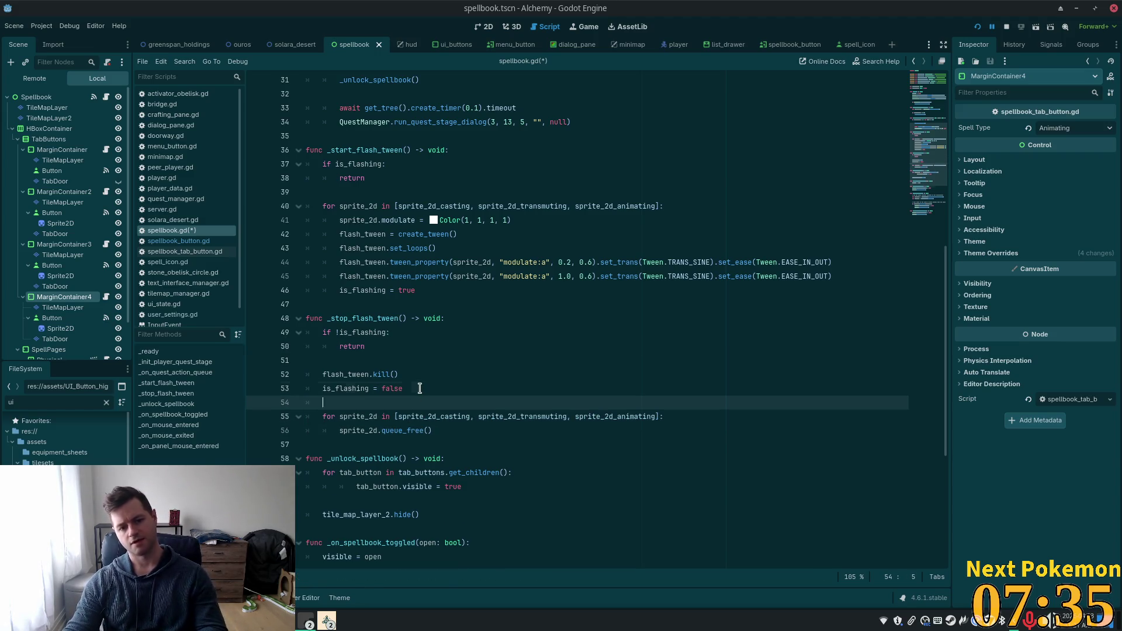
left_click(411, 369)
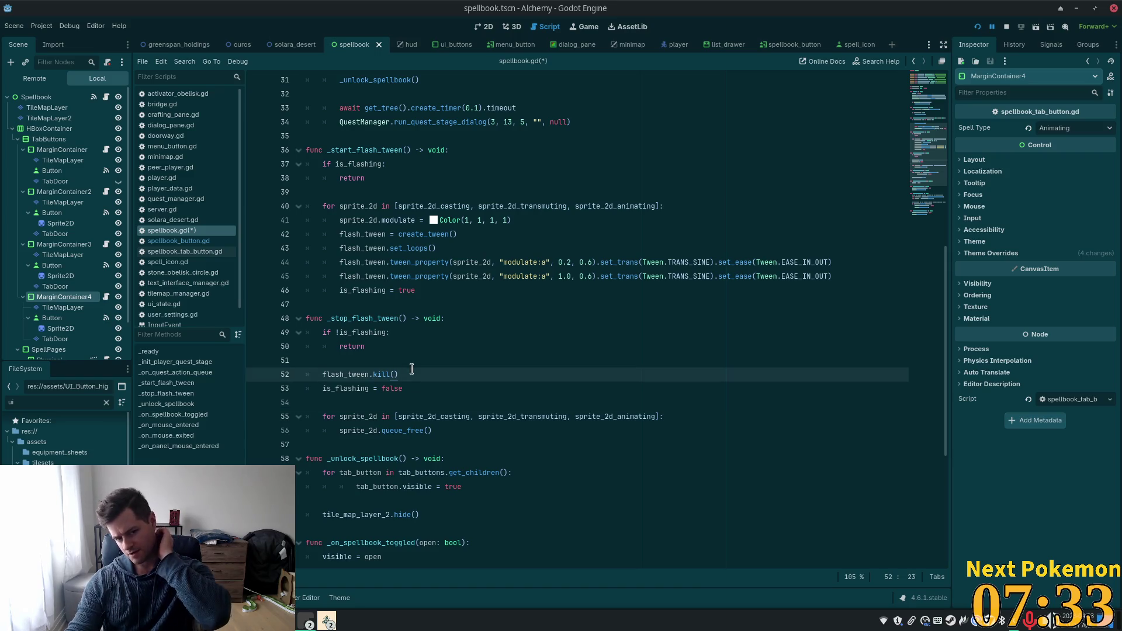
key("ctrl+s")
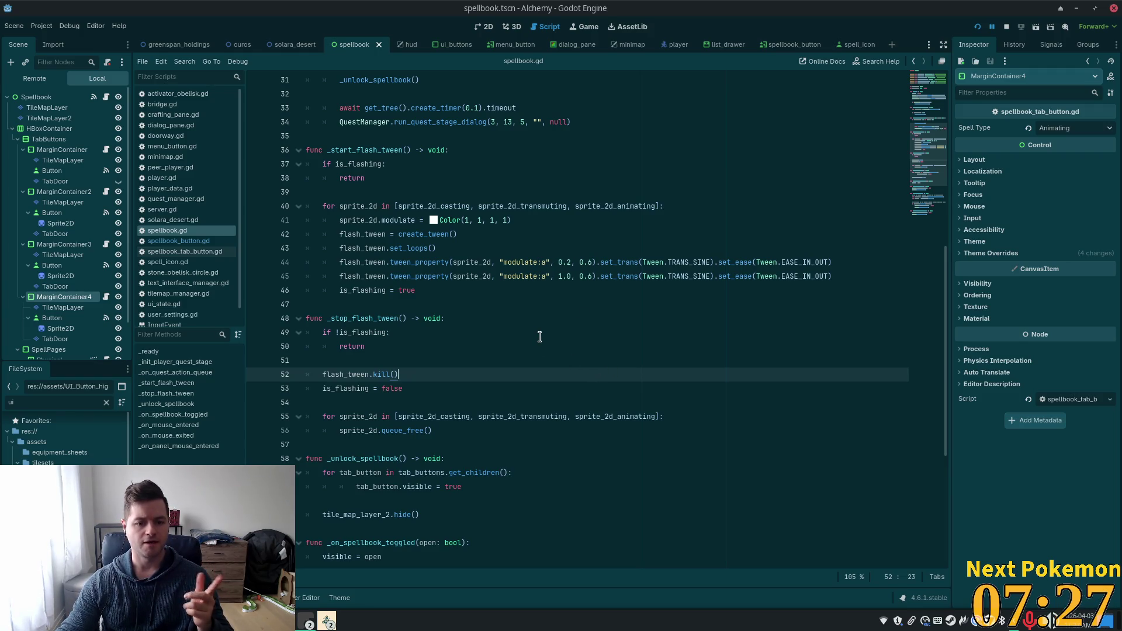
scroll(539, 336, "down", 5)
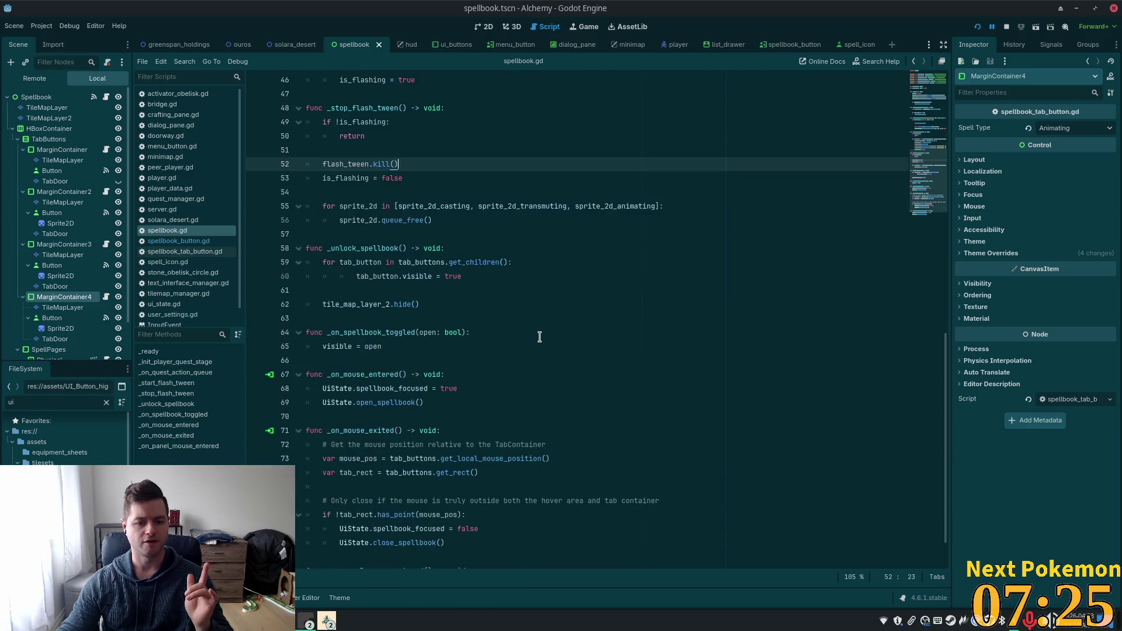
scroll(539, 336, "down", 1)
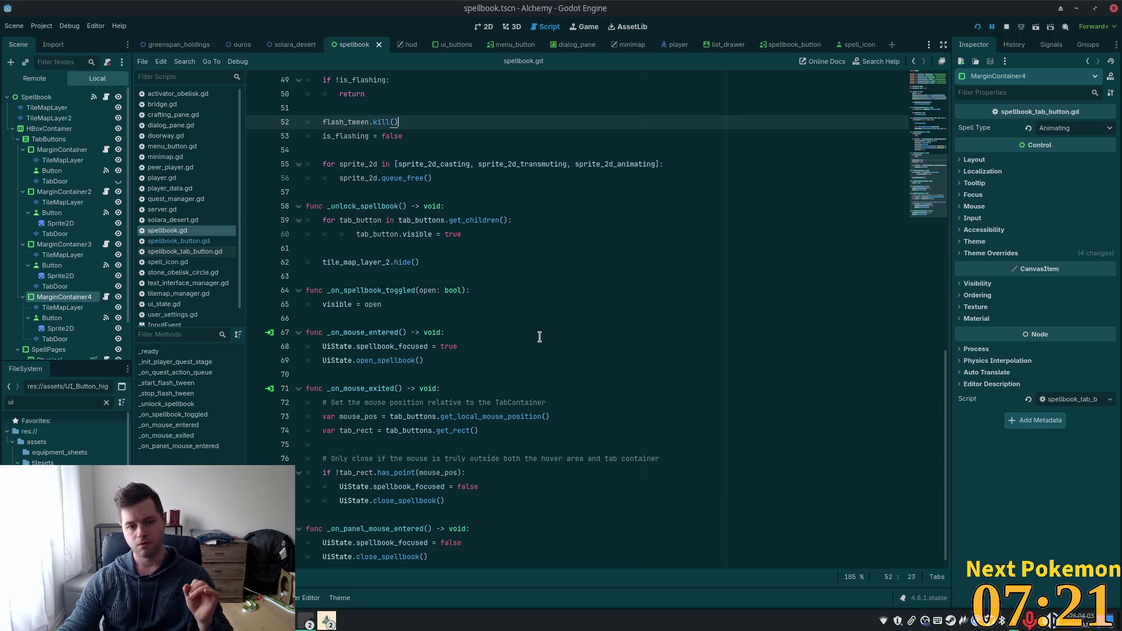
scroll(539, 337, "down", 1)
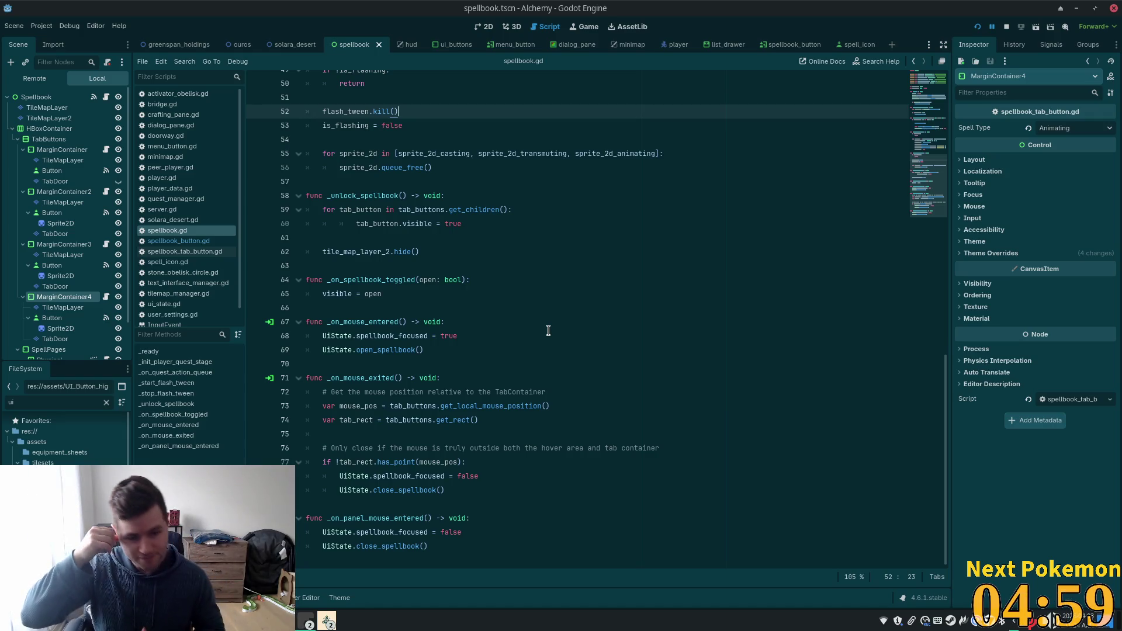
- Select MarginContainer2's child Button in the Scene dock to view its atlas-texture spell icon
left_click(621, 250)
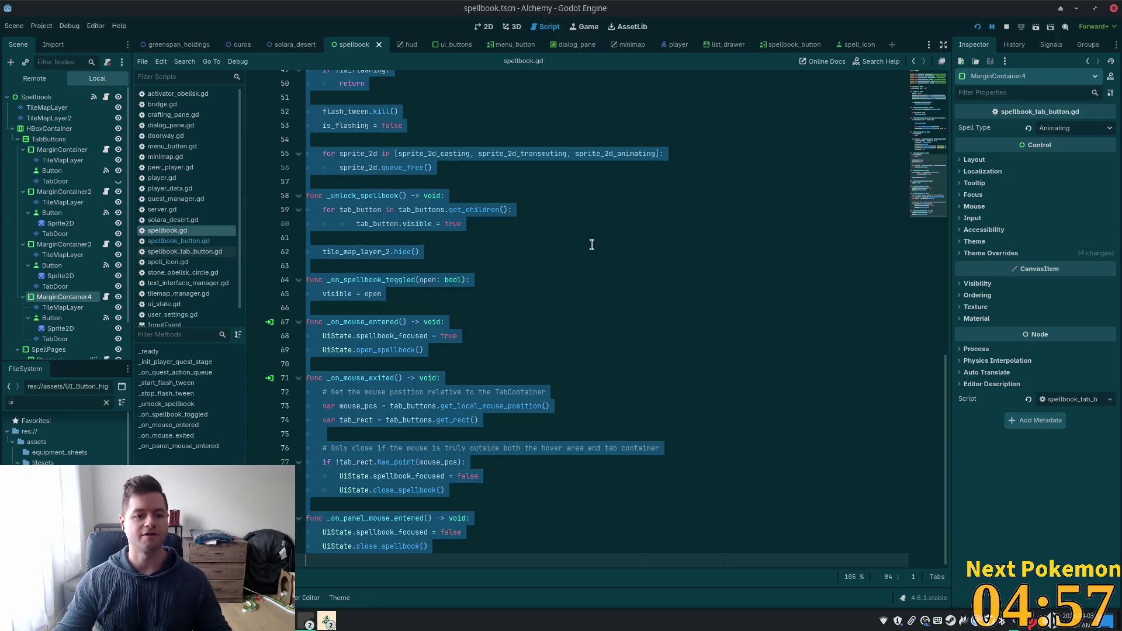
key("ctrl+a")
left_click(585, 261)
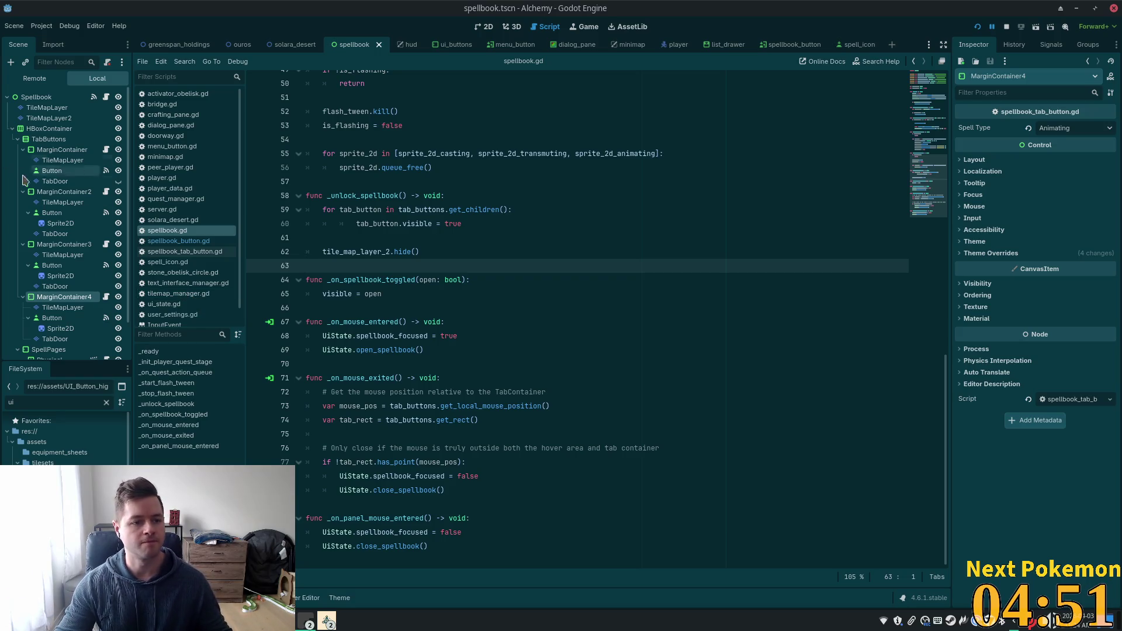
left_click(45, 193)
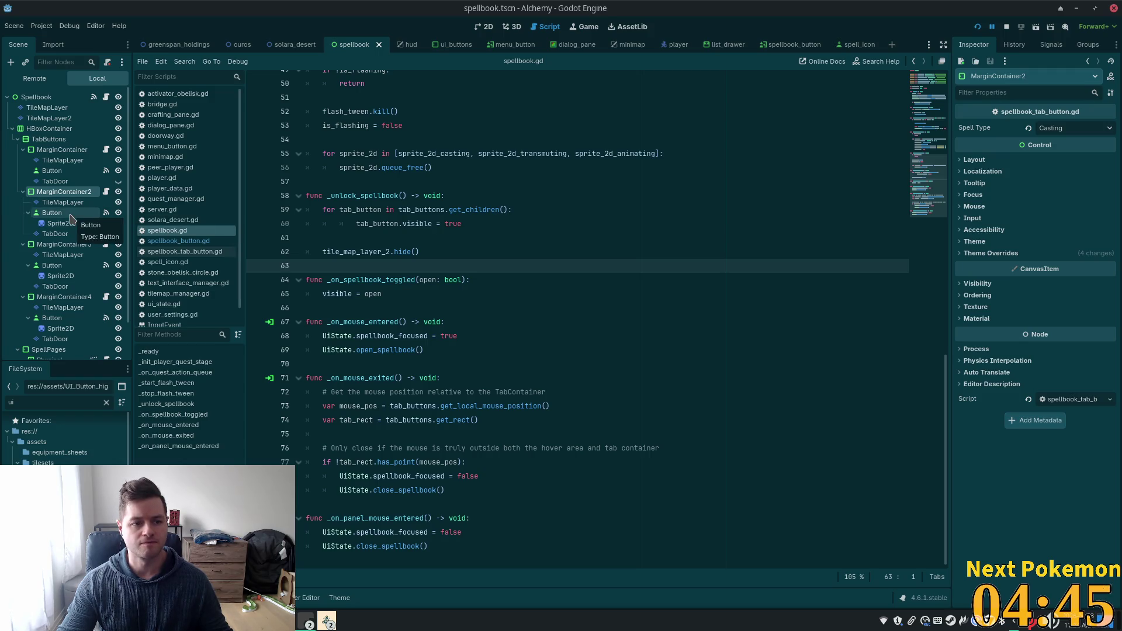
left_click(52, 213)
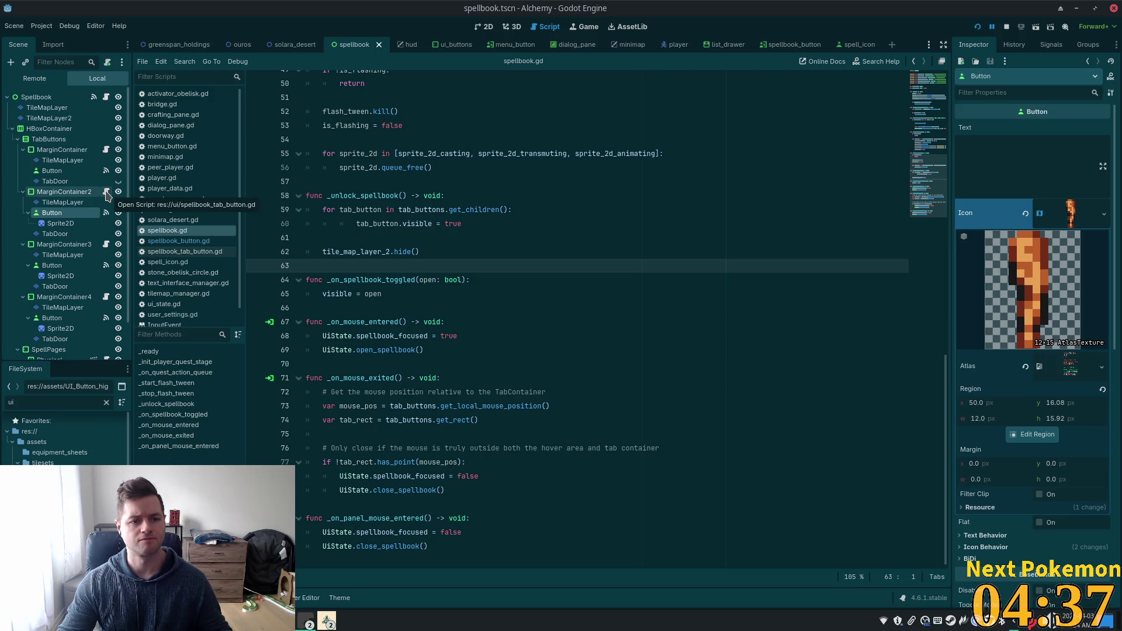
- Scroll to the top of spellbook.gd and select the flash_tween and is_flashing declarations
scroll(568, 284, "up", 5)
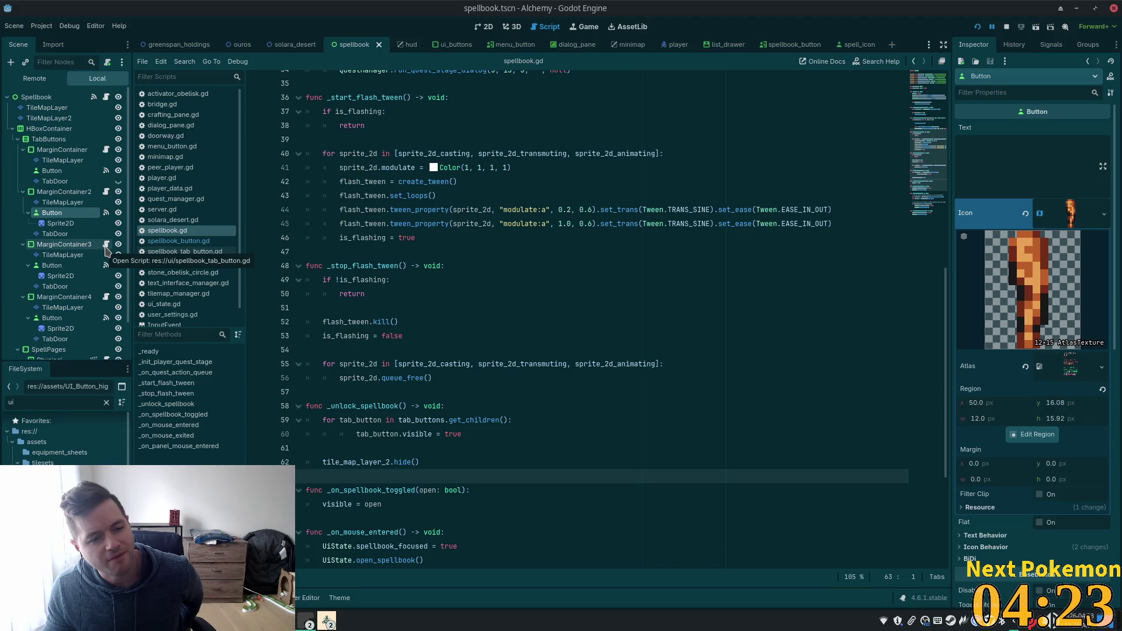
scroll(484, 276, "up", 6)
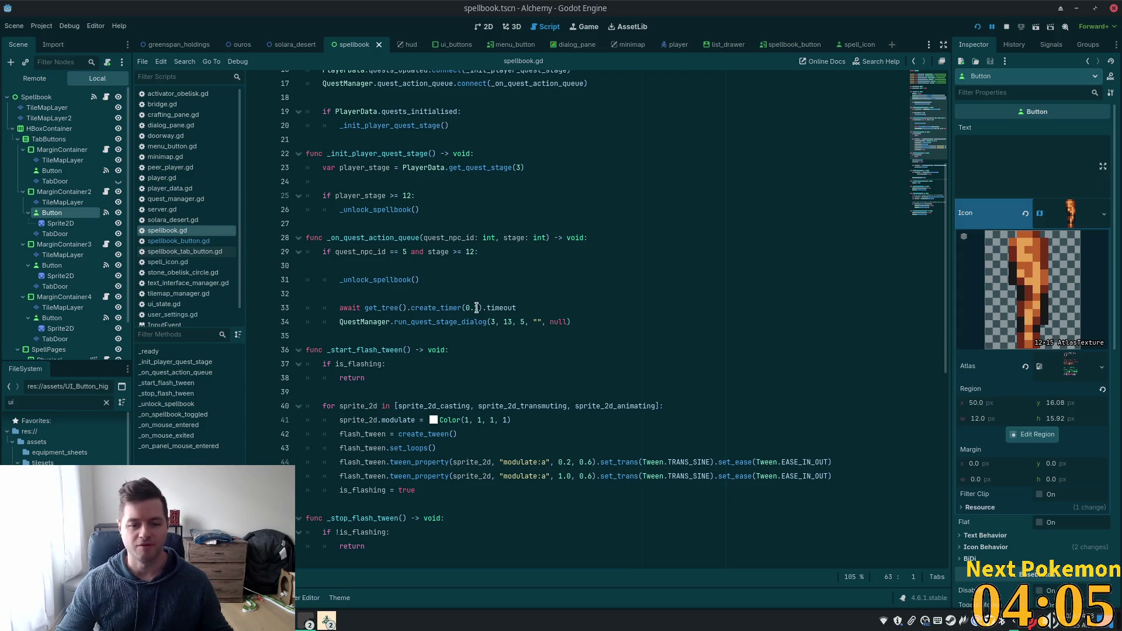
scroll(469, 307, "up", 5)
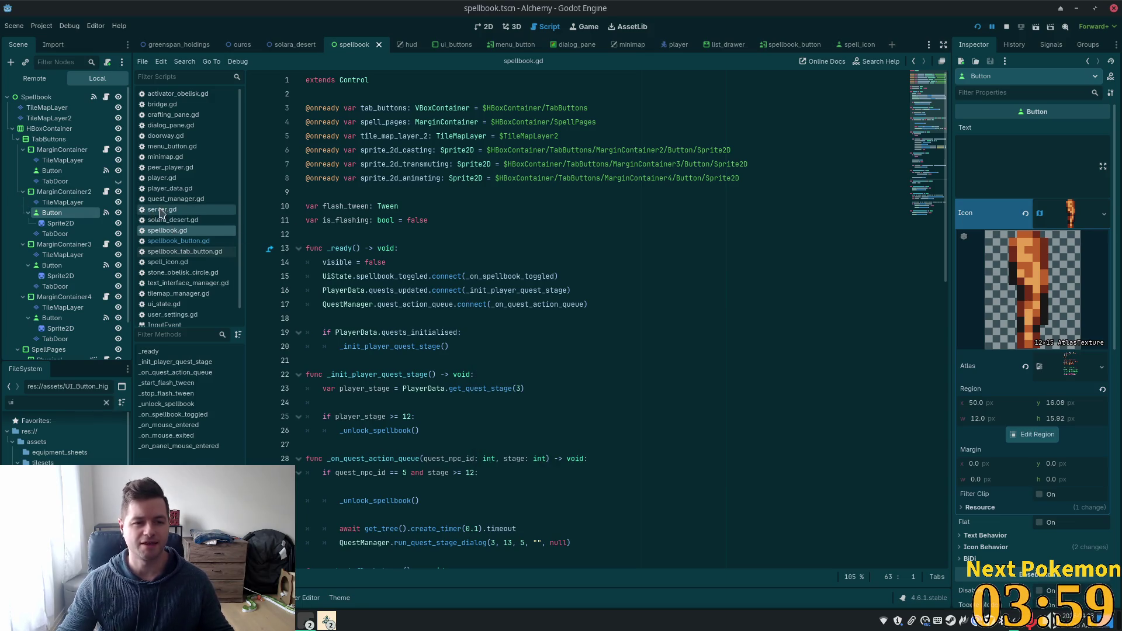
left_click(395, 220)
scroll(401, 277, "down", 2)
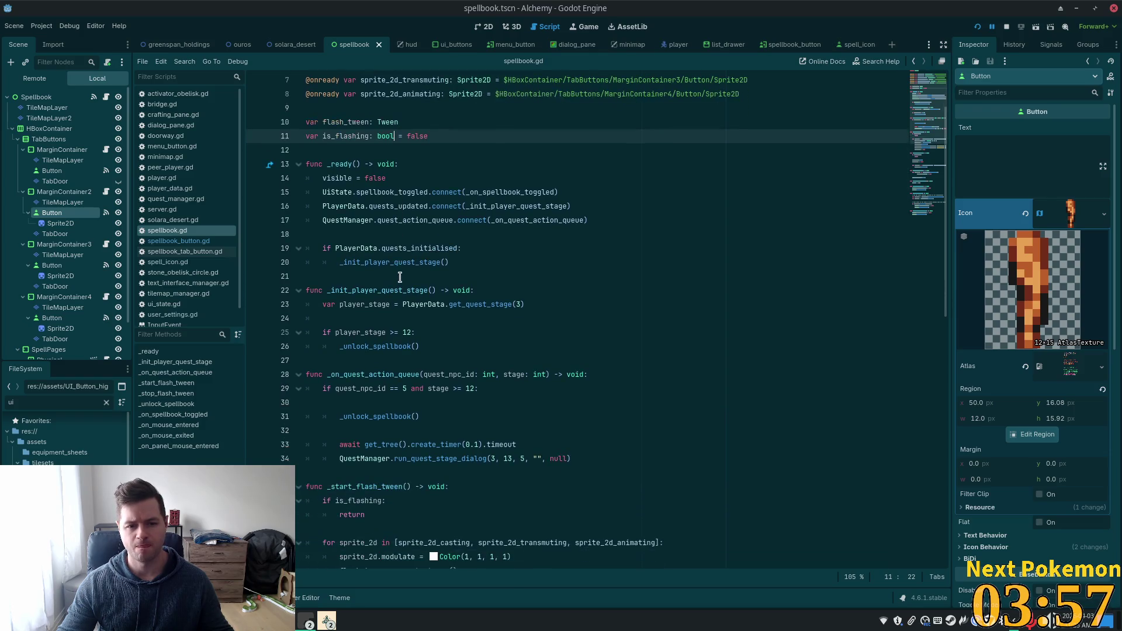
left_click(455, 149)
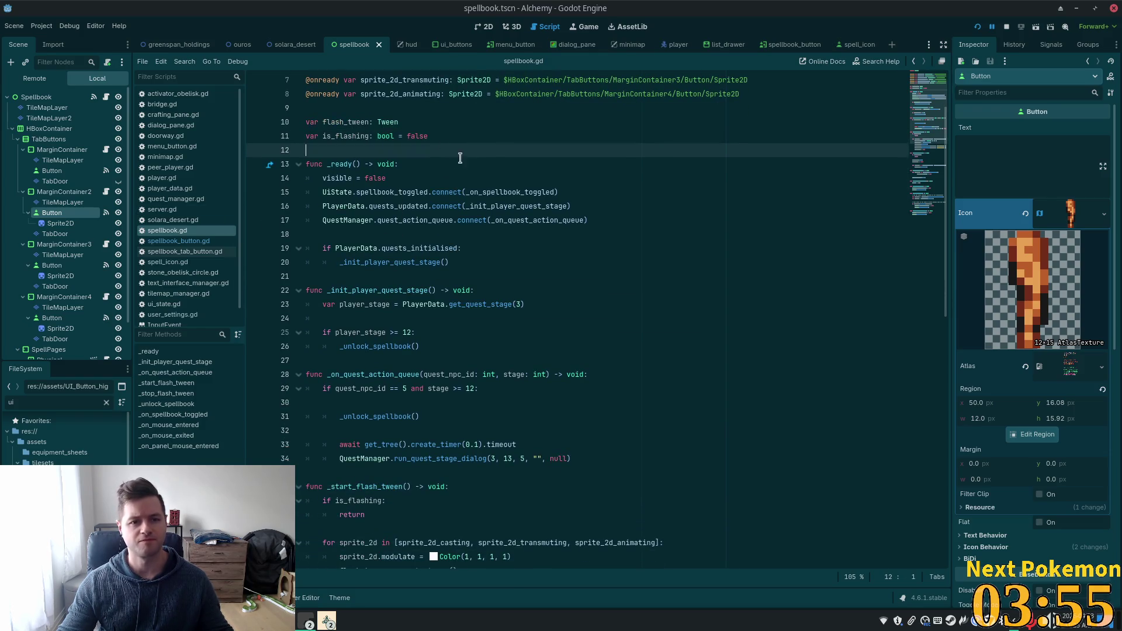
left_click(465, 135)
- Cut the flash_tween, is_flashing and three sprite_2d variable lines from spellbook.gd
key("shift+Up")
key("shift+Home")
key("ctrl+c")
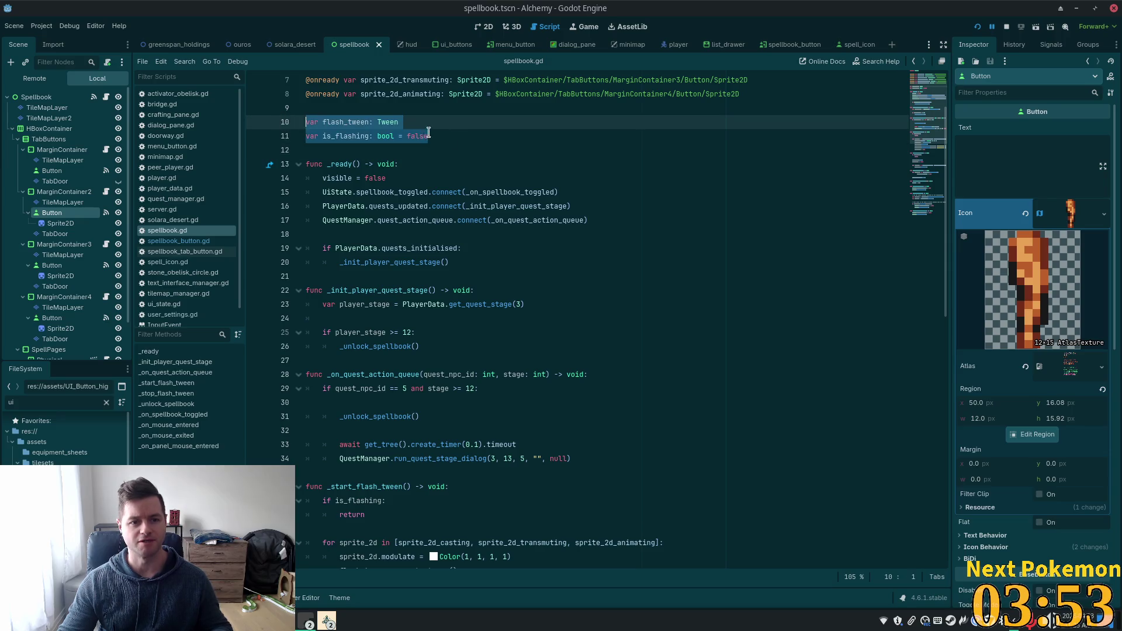
key("BackSpace")
key("BackSpace")
scroll(643, 172, "up", 2)
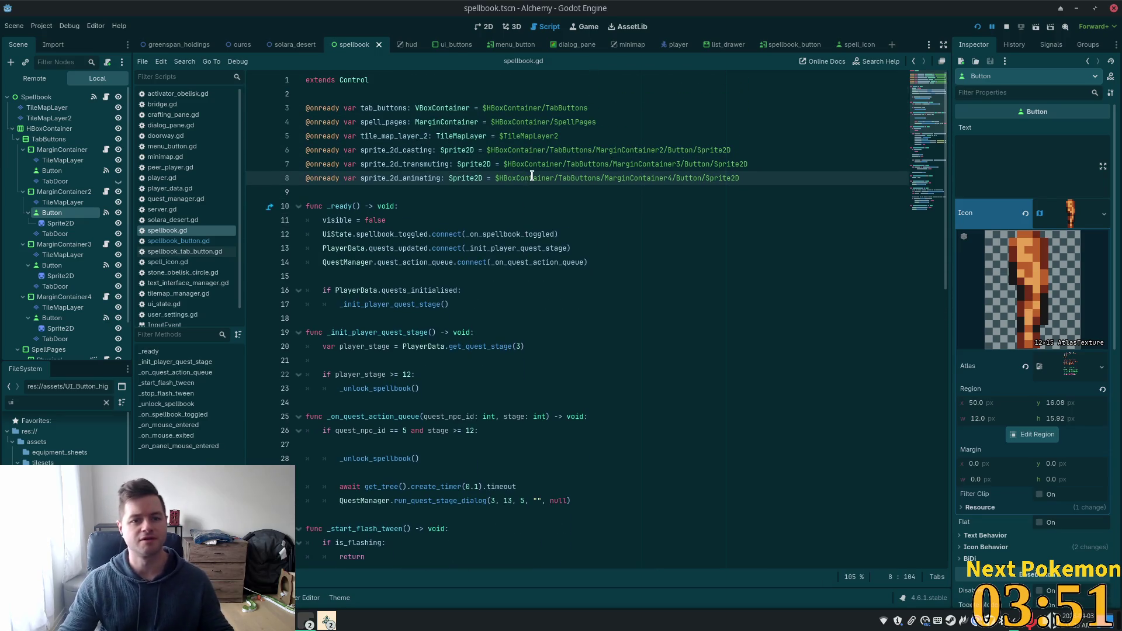
left_click_drag(741, 178, 547, 178)
key("shift+Up")
key("shift+Up")
key("shift+Up")
key("shift+End")
key("BackSpace")
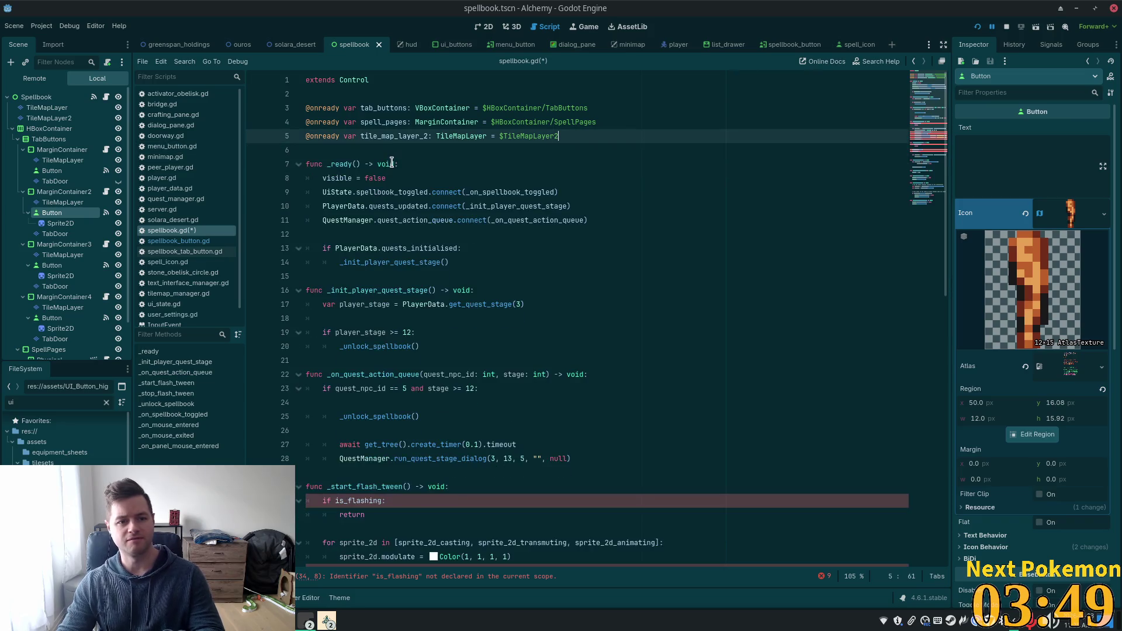
key("Down")
key("Down")
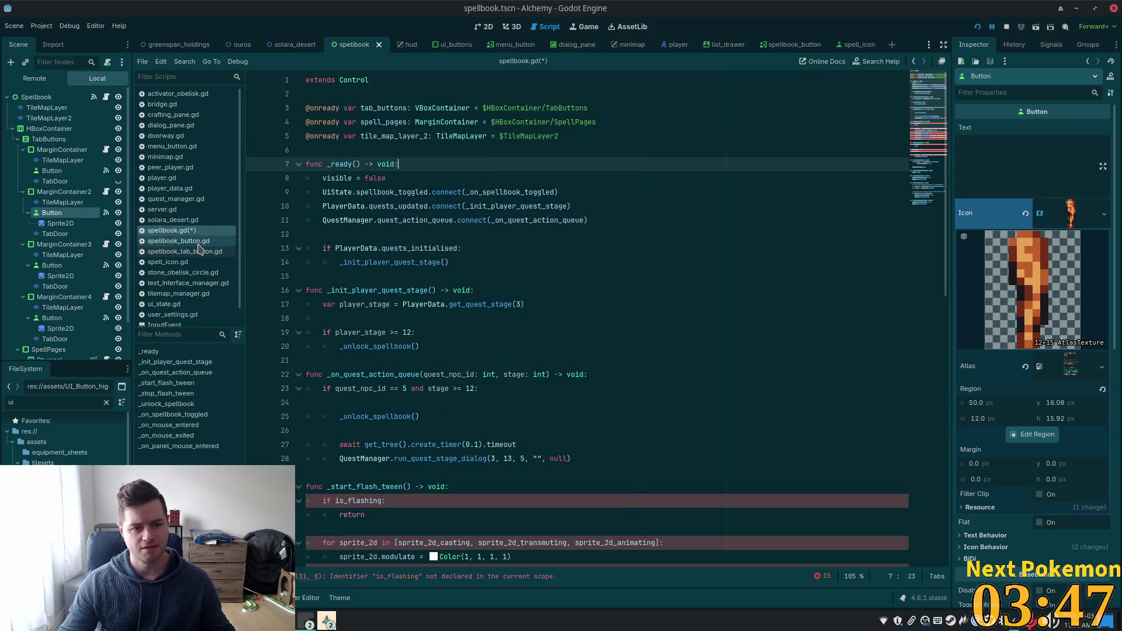
- Paste the flash declarations into spellbook_tab_button.gd, remove them again, and save it
left_click(105, 213)
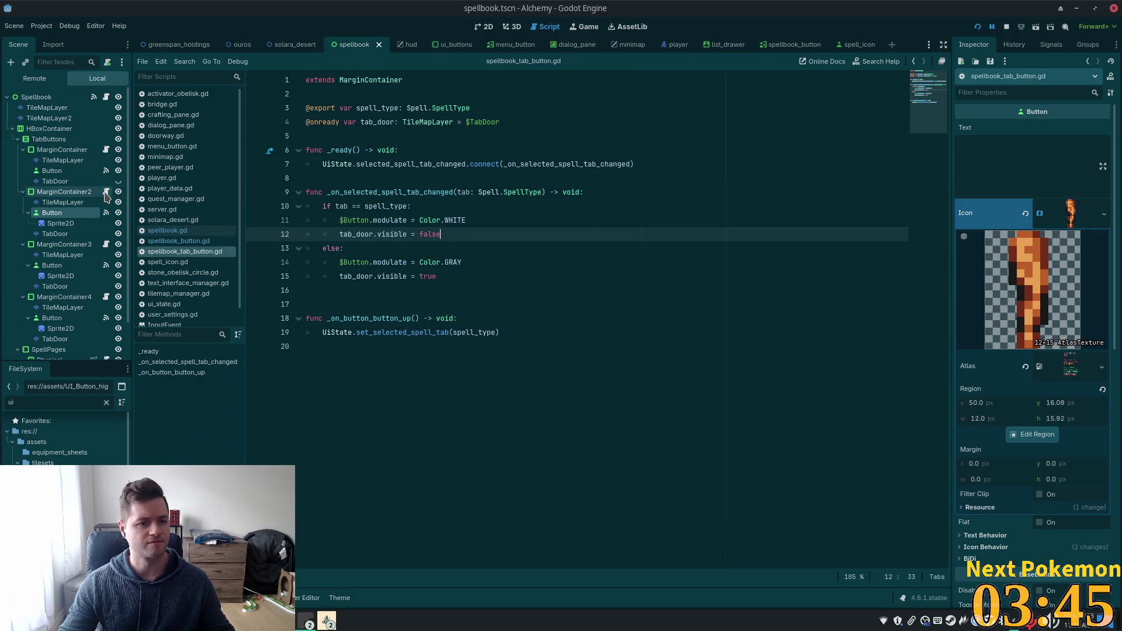
left_click(443, 136)
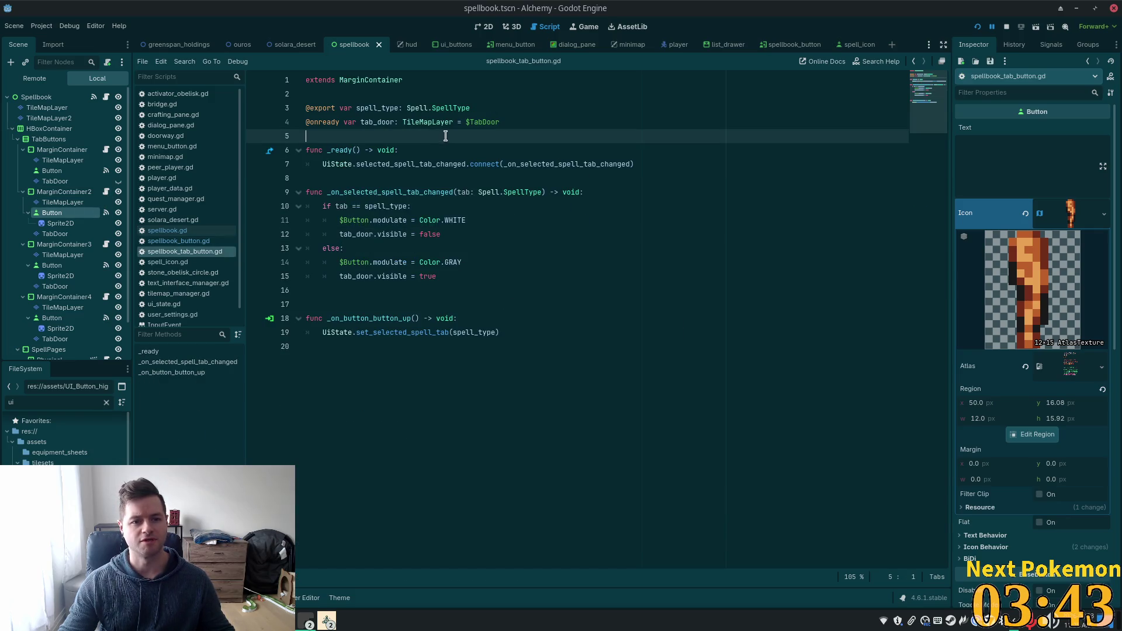
key("Return")
key("Return")
key("Up")
key("ctrl+v")
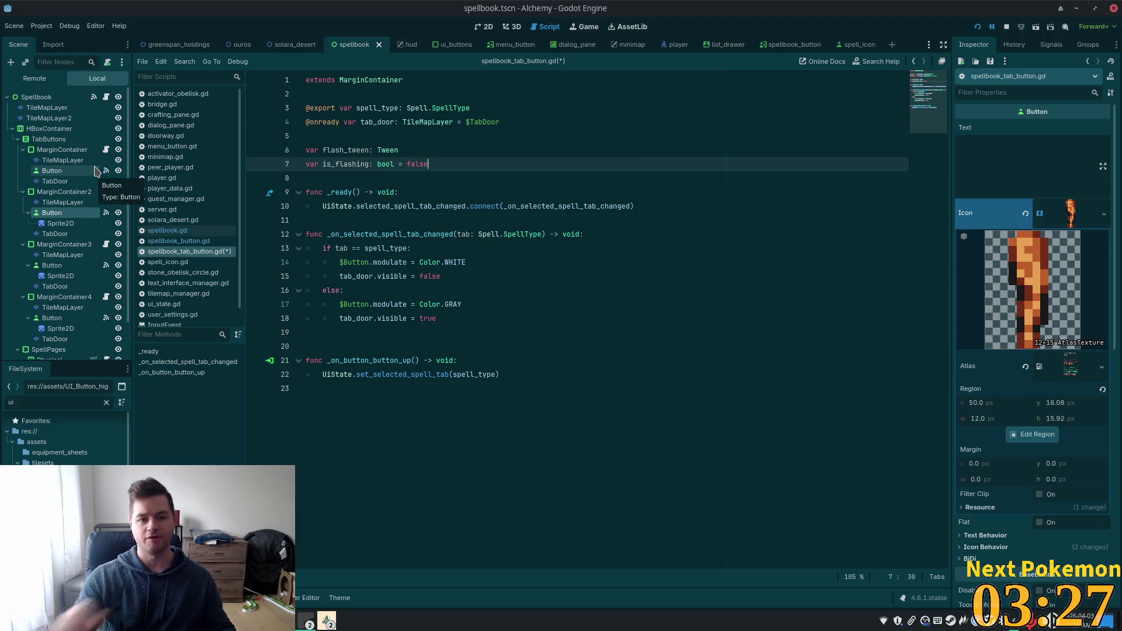
key("ctrl+shift+k")
key("ctrl+shift+k")
key("ctrl+shift+k")
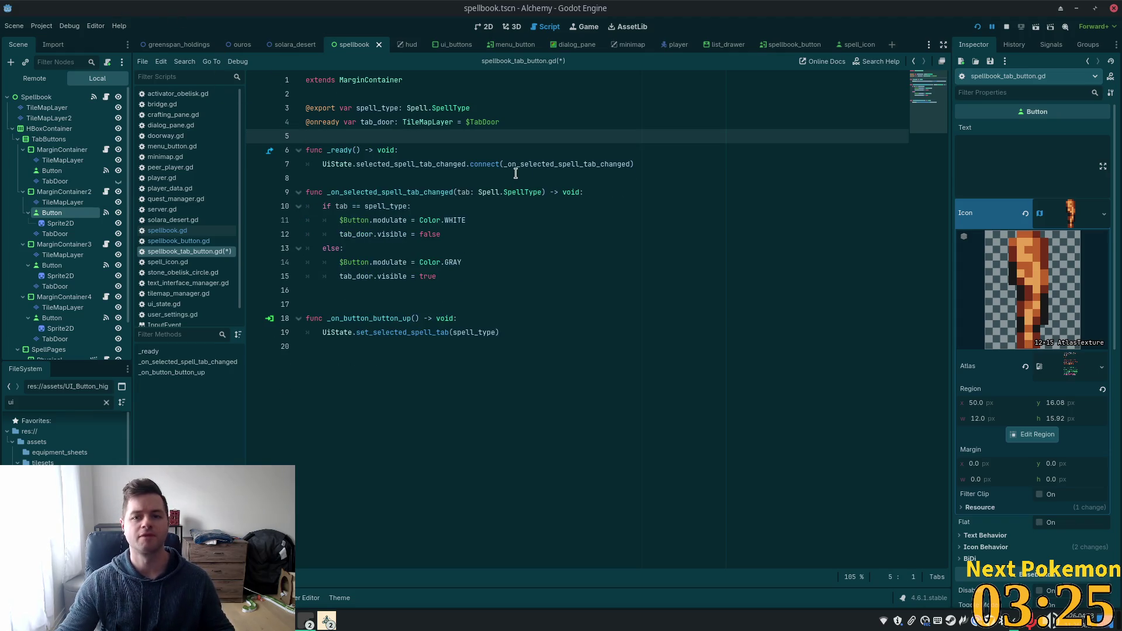
key("ctrl+s")
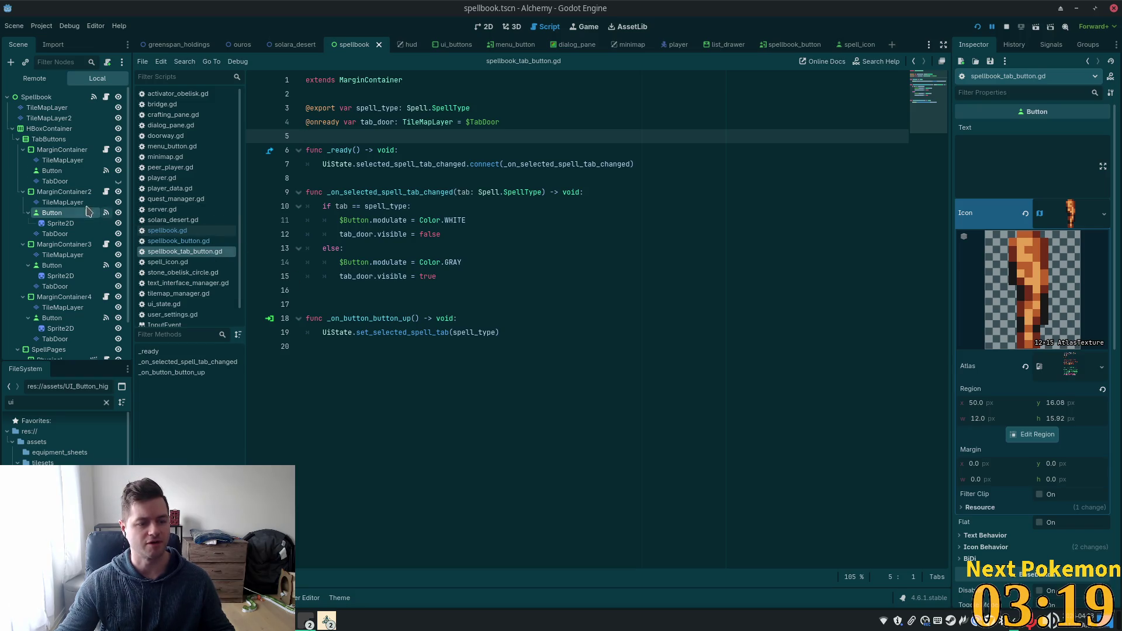
- Return to spellbook.gd and undo to restore the removed sprite and flash variables
left_click(168, 231)
left_click(506, 150)
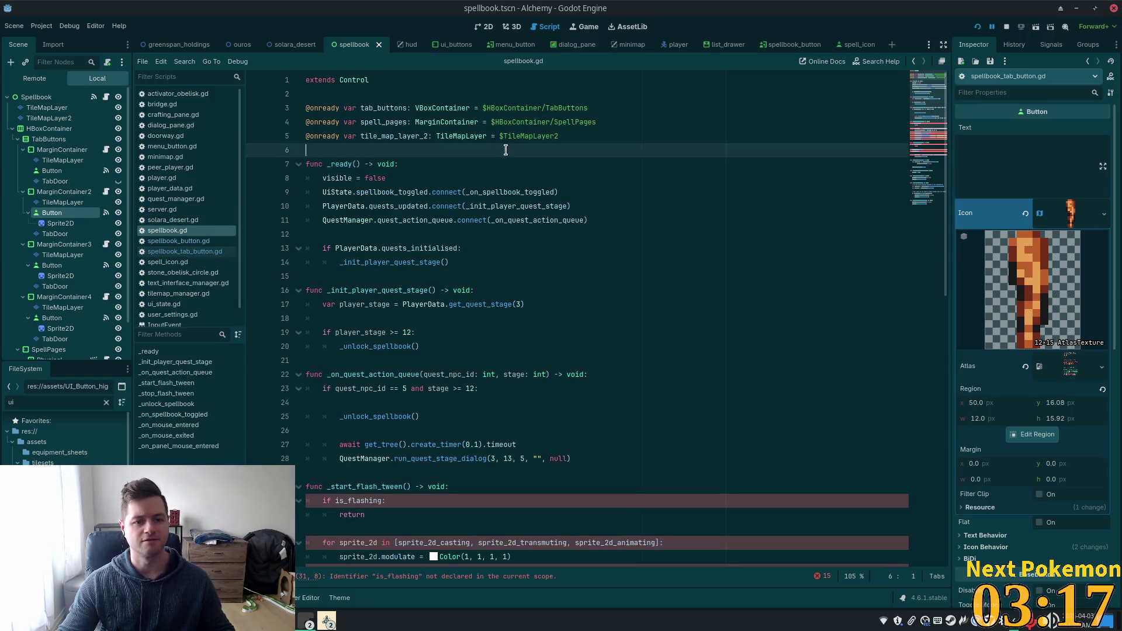
key("ctrl+z")
key("ctrl+z")
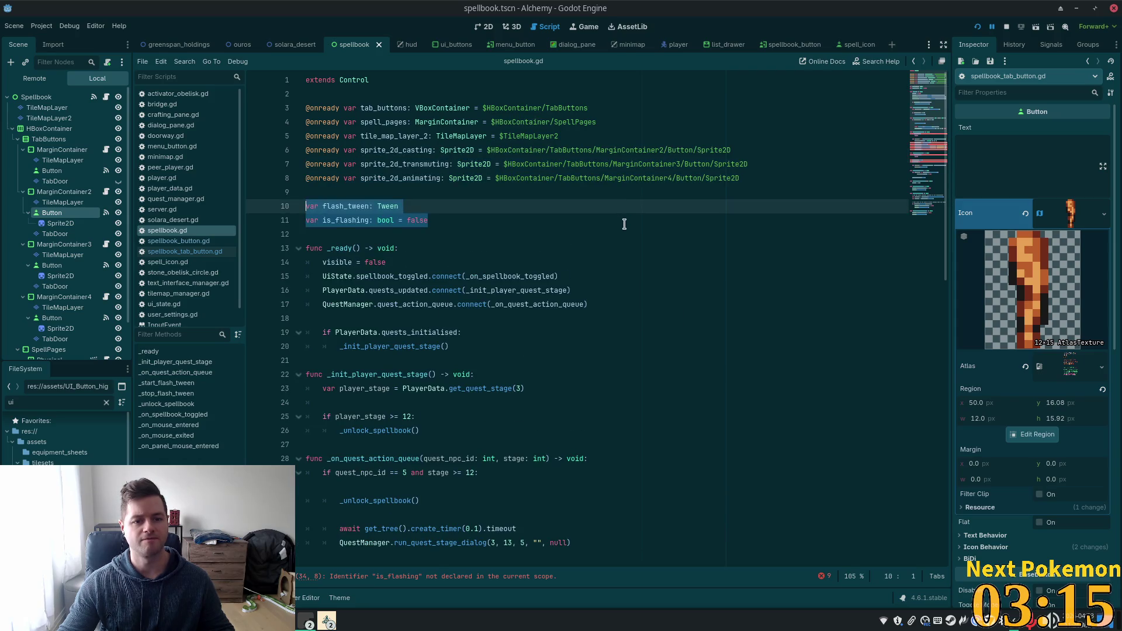
scroll(351, 225, "down", 1)
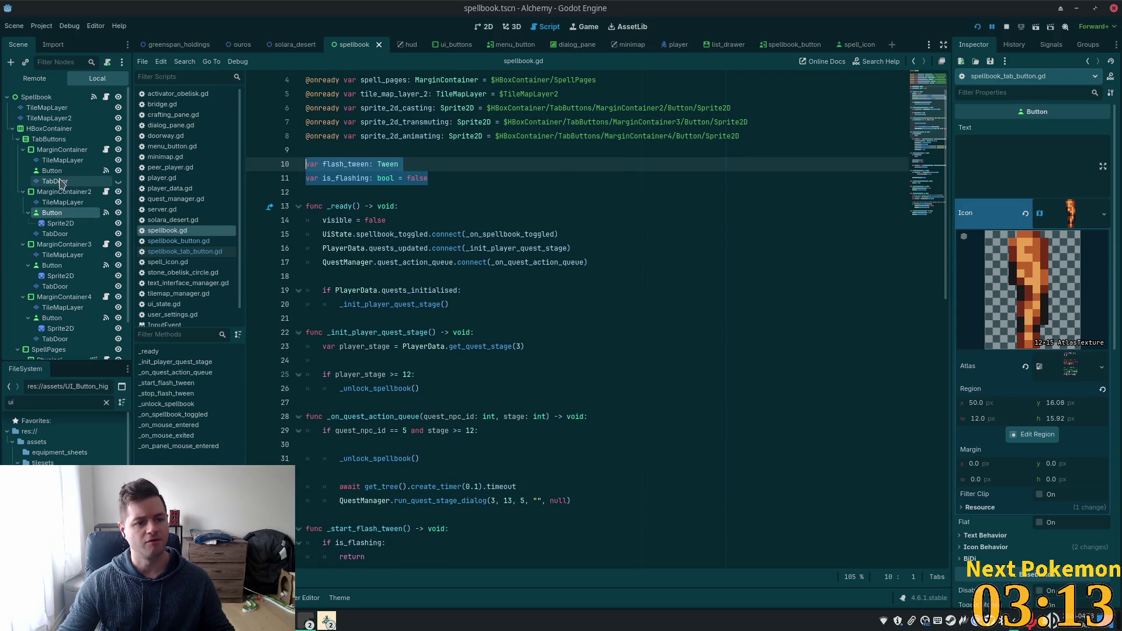
- Connect the first tab Button's mouse_entered() signal, creating the _on_button_mouse_entered stub in spellbook.gd
left_click(65, 172)
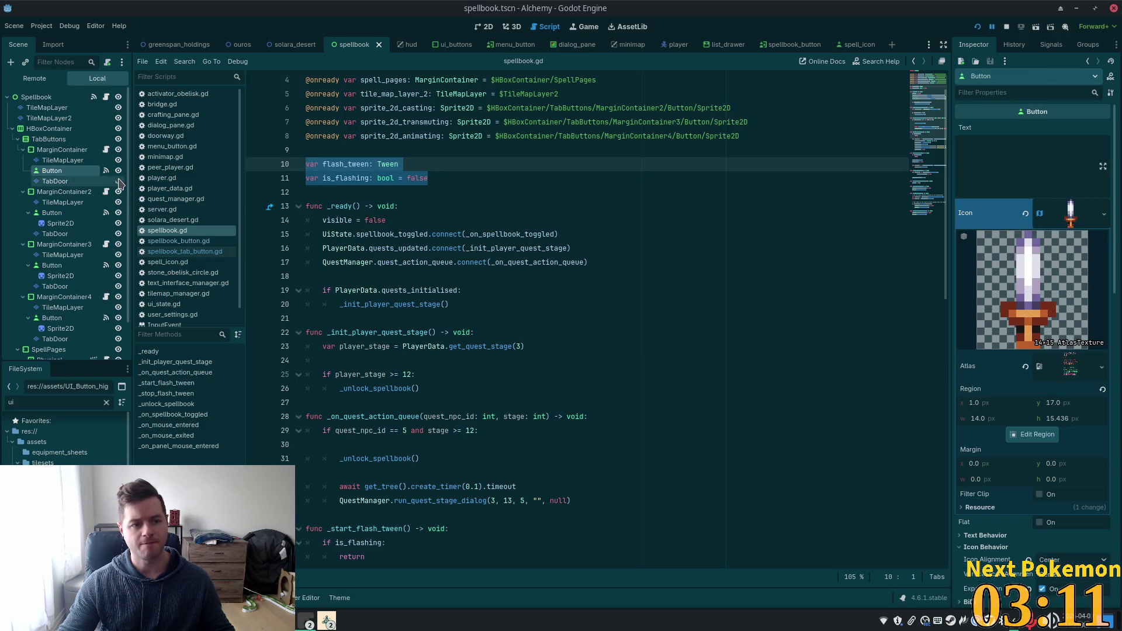
left_click(1050, 47)
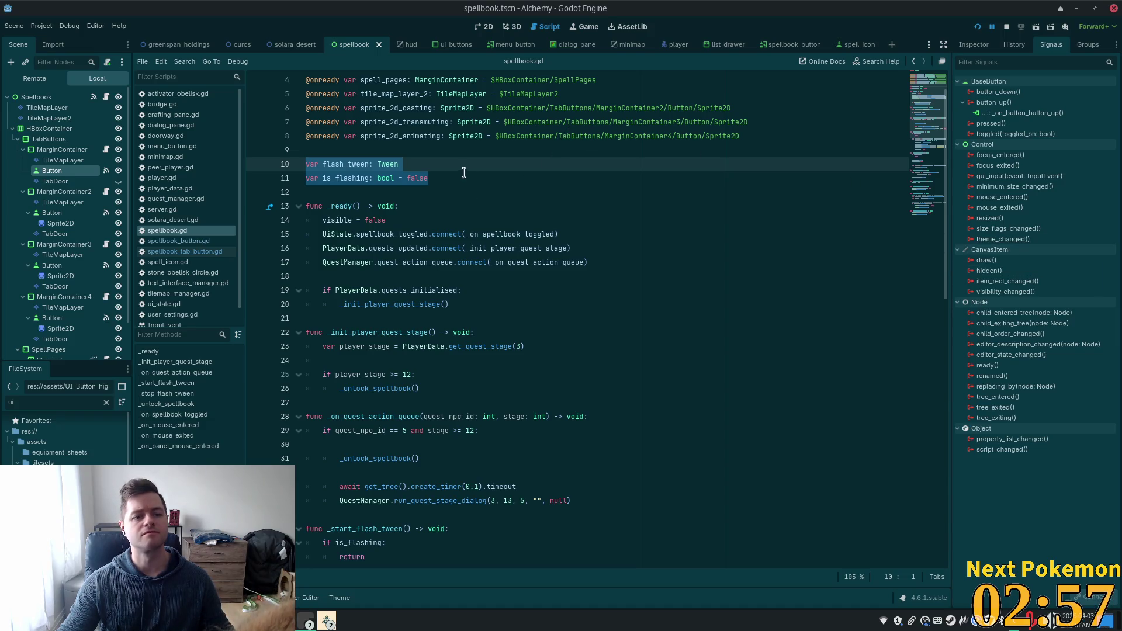
double_click(1028, 199)
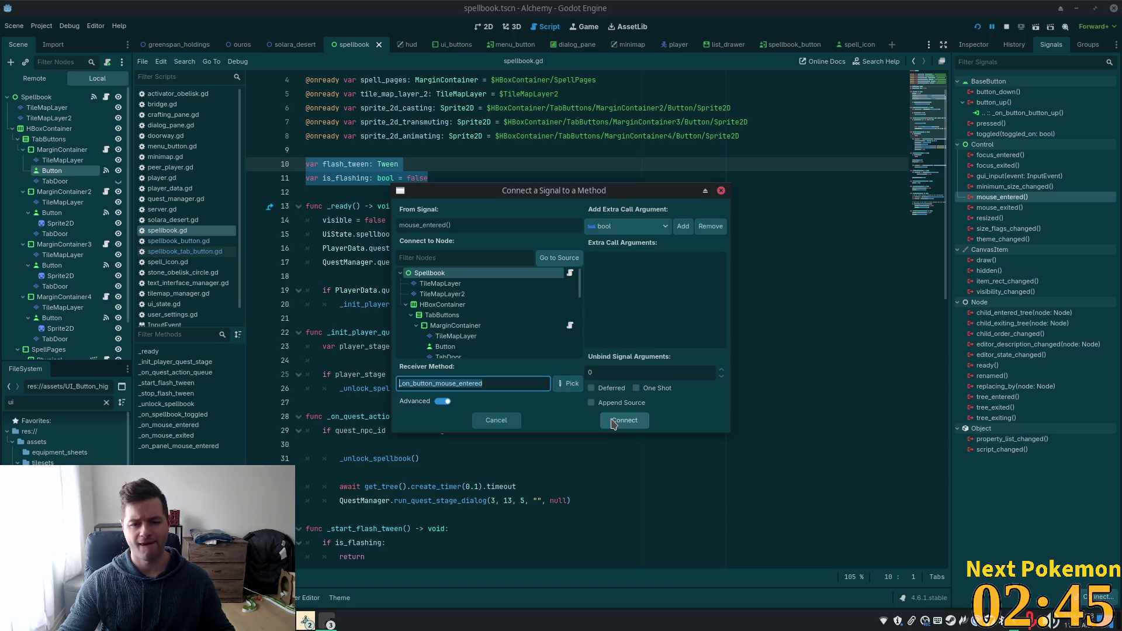
left_click(602, 422)
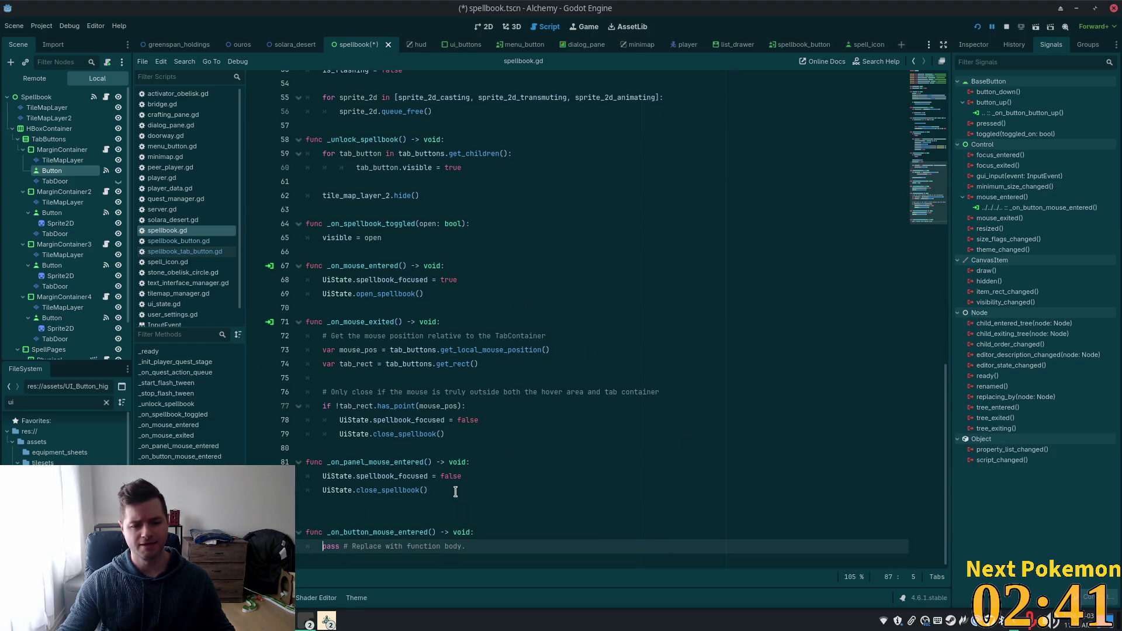
- Replace the handler's pass line with is_flashing copied from its declaration on line 11
left_click(475, 532)
key("ctrl+Left")
key("ctrl+Left")
key("ctrl+Left")
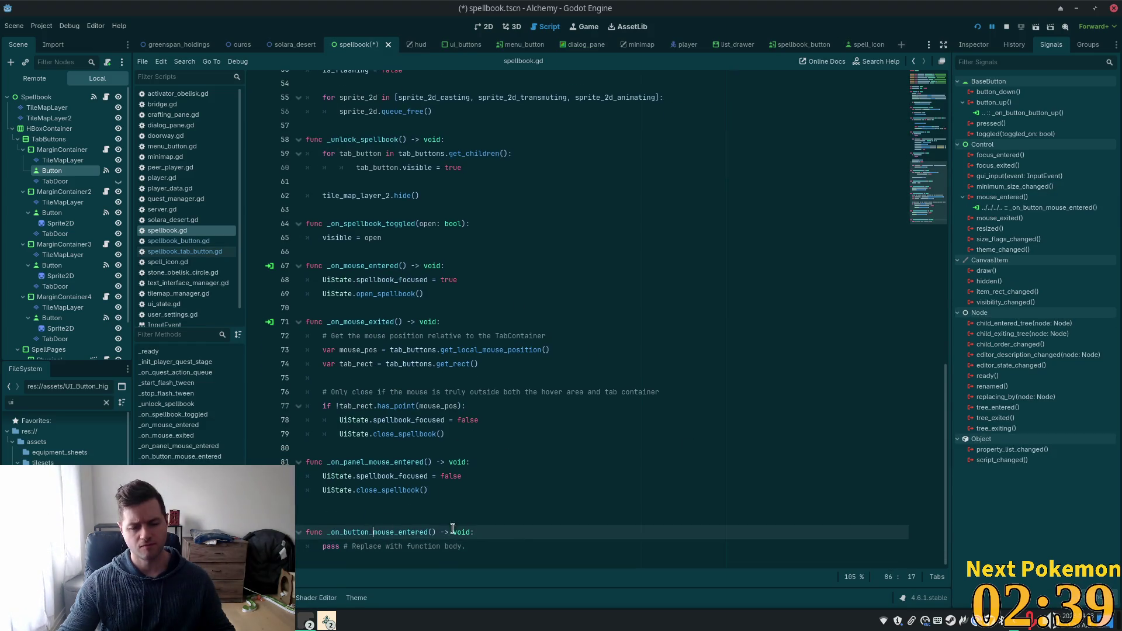
left_click_drag(493, 550, 316, 547)
scroll(824, 316, "up", 18)
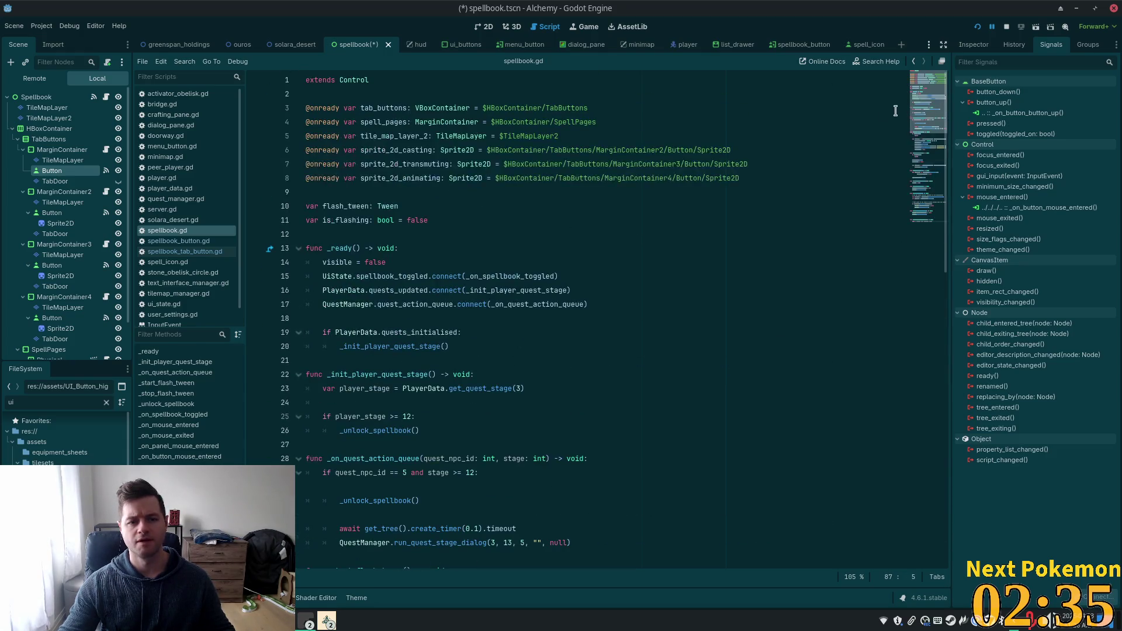
double_click(362, 220)
key("ctrl+c")
scroll(902, 376, "down", 18)
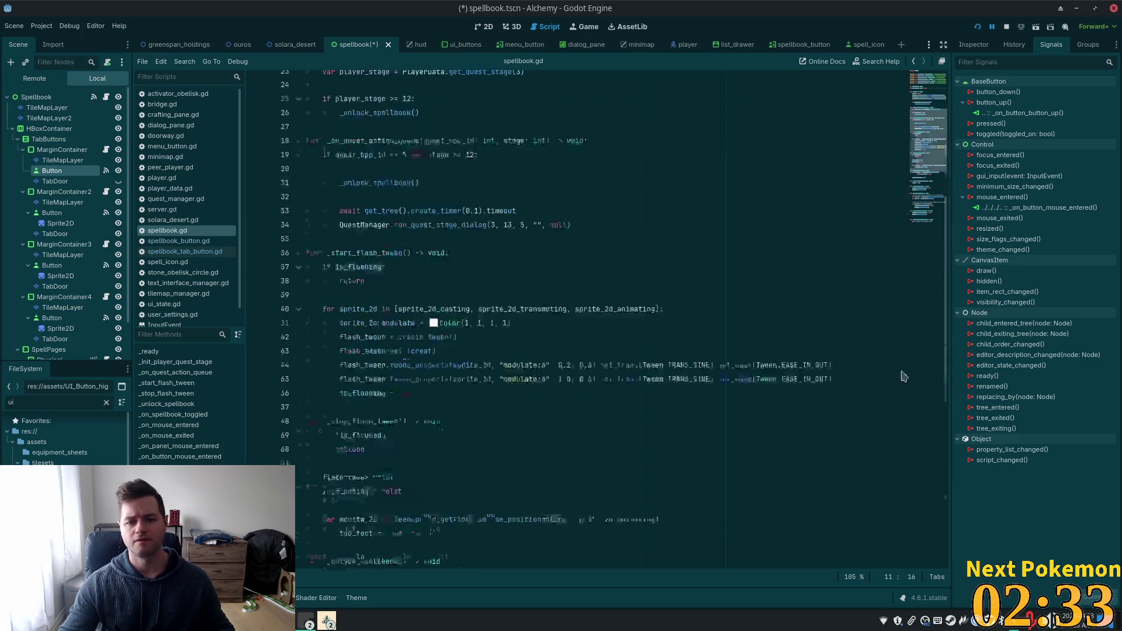
left_click_drag(478, 550, 312, 543)
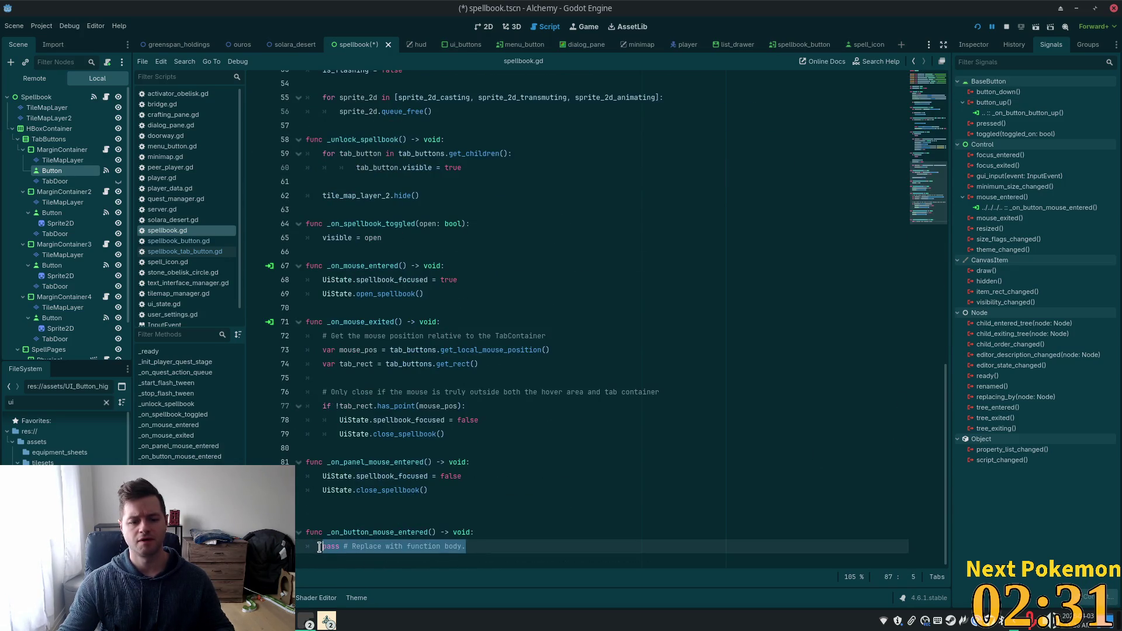
key("ctrl+v")
- Make it 'if is_flashing:' calling _stop_flash_tween() via autocomplete, and save spellbook.gd
key("Home")
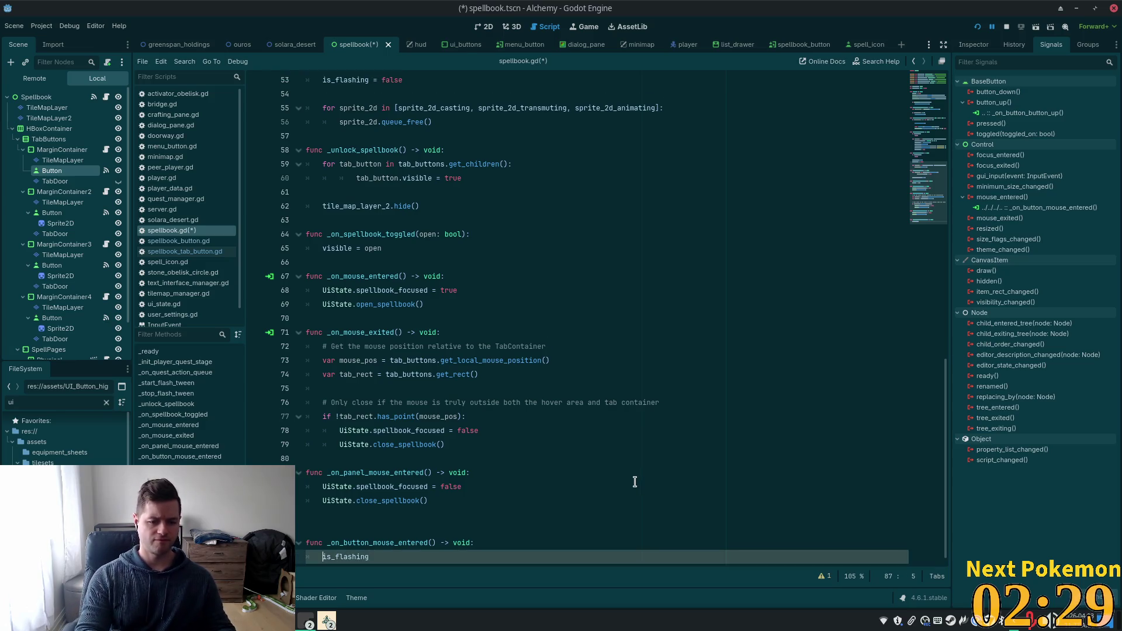
type(":")
key("Return")
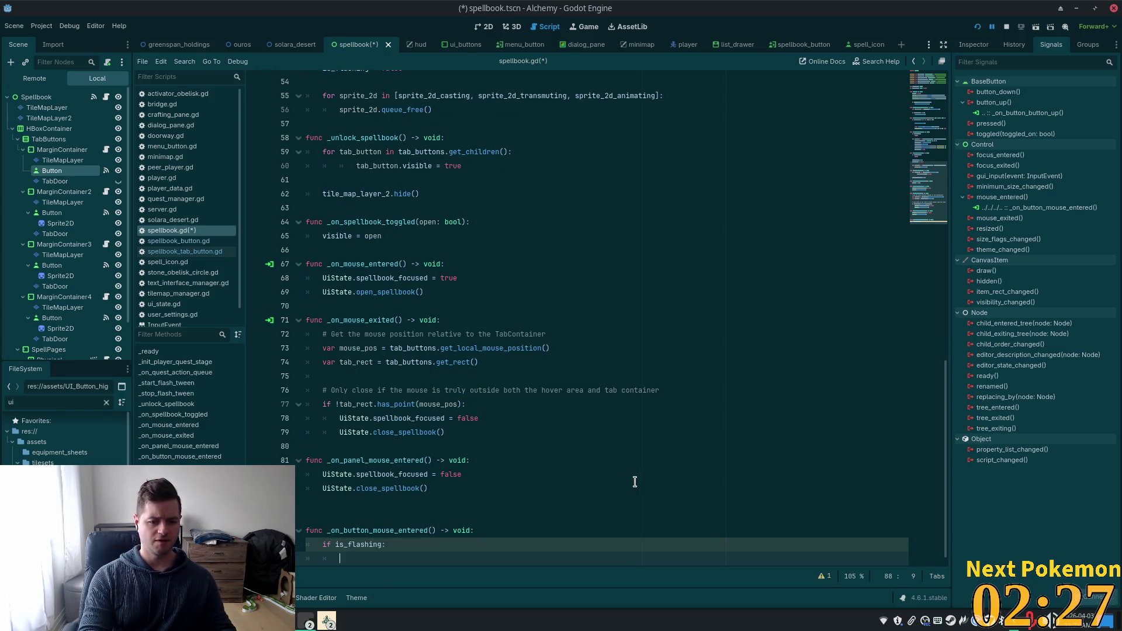
type("stop")
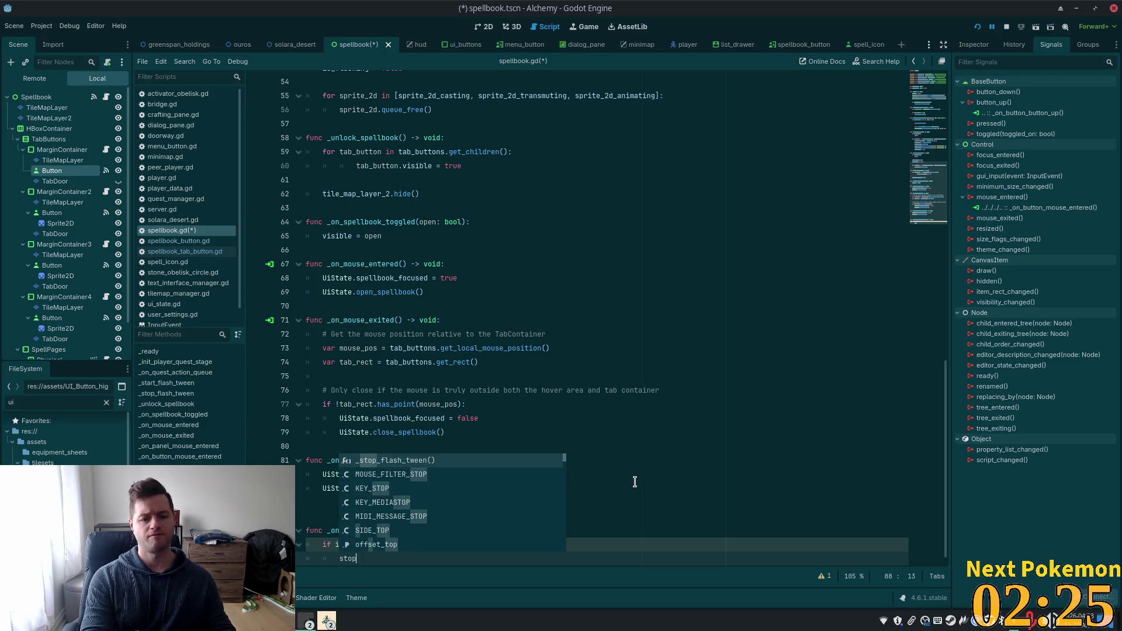
key("Return")
key("ctrl+s")
- Open the desktop launcher and list the open browser windows
left_click(634, 465)
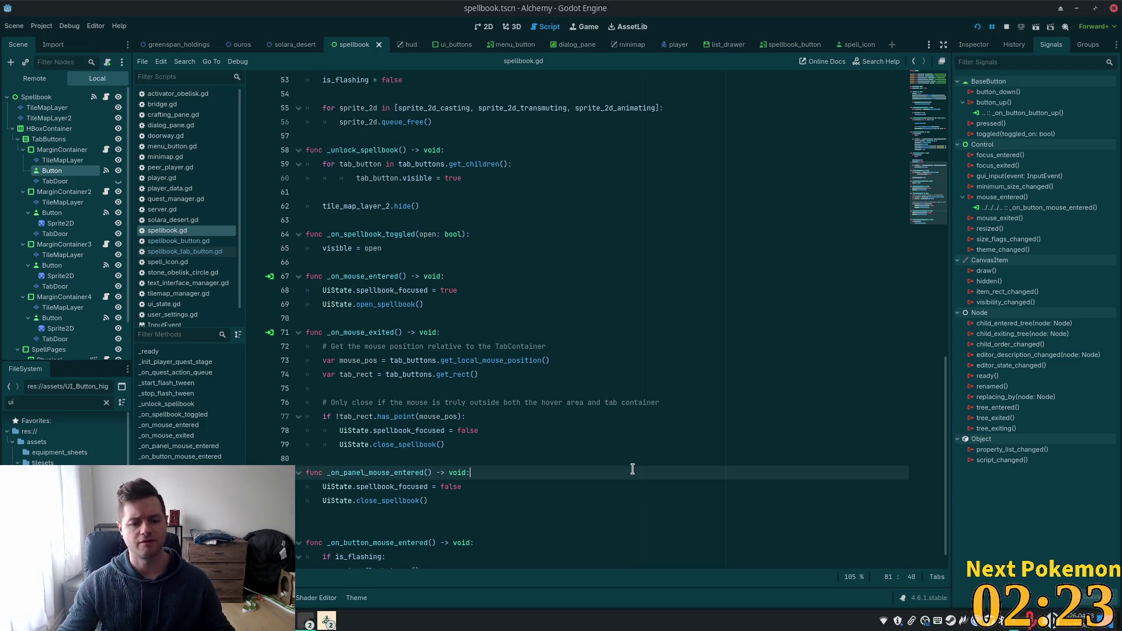
key("super")
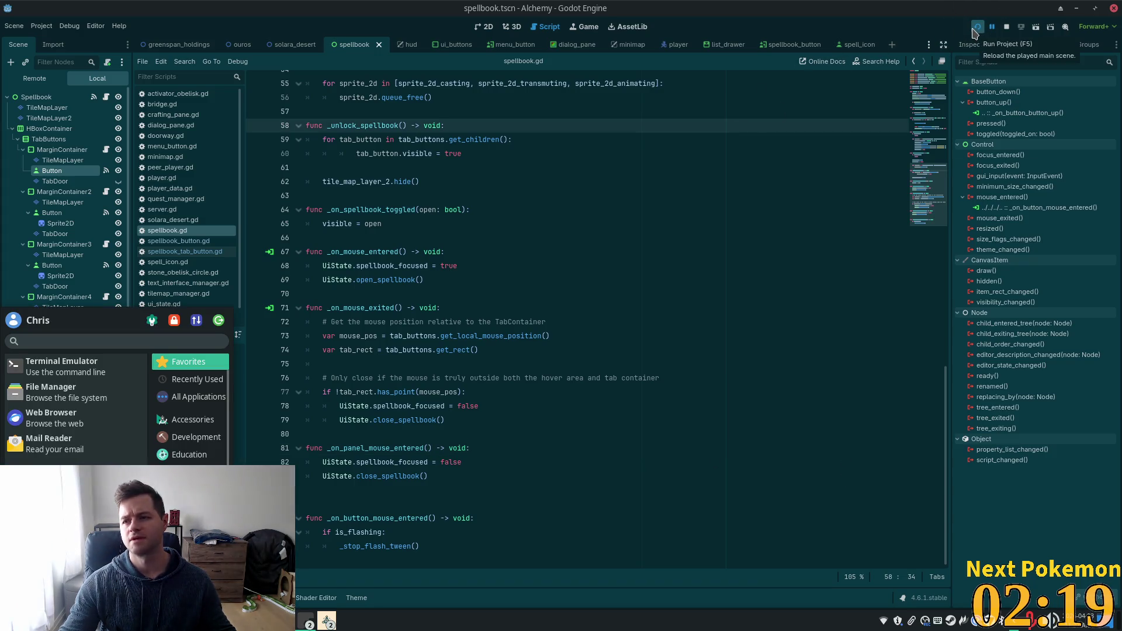
left_click(565, 238)
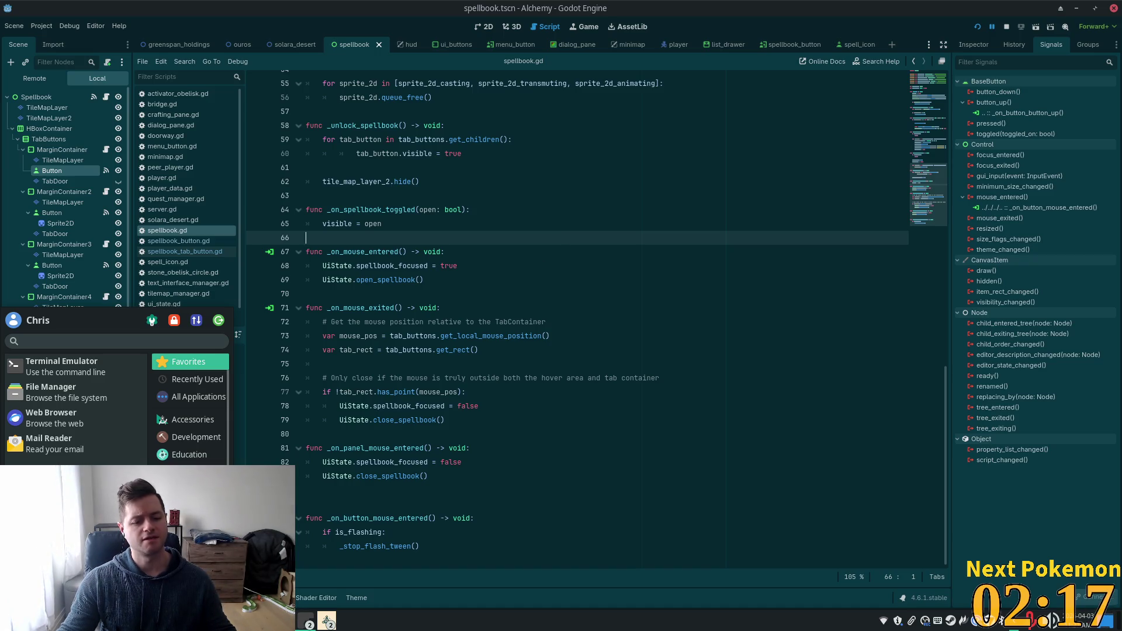
left_click(306, 621)
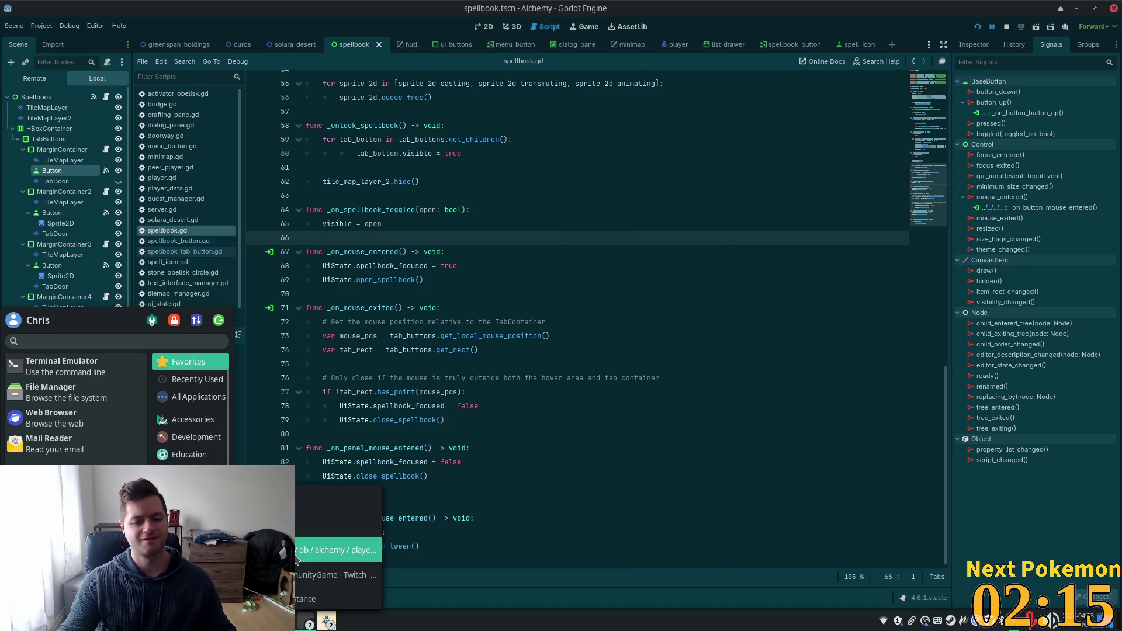
- Reload player_quests, change the fourth row's stage from 14 to 11, then switch back to Godot
left_click(297, 557)
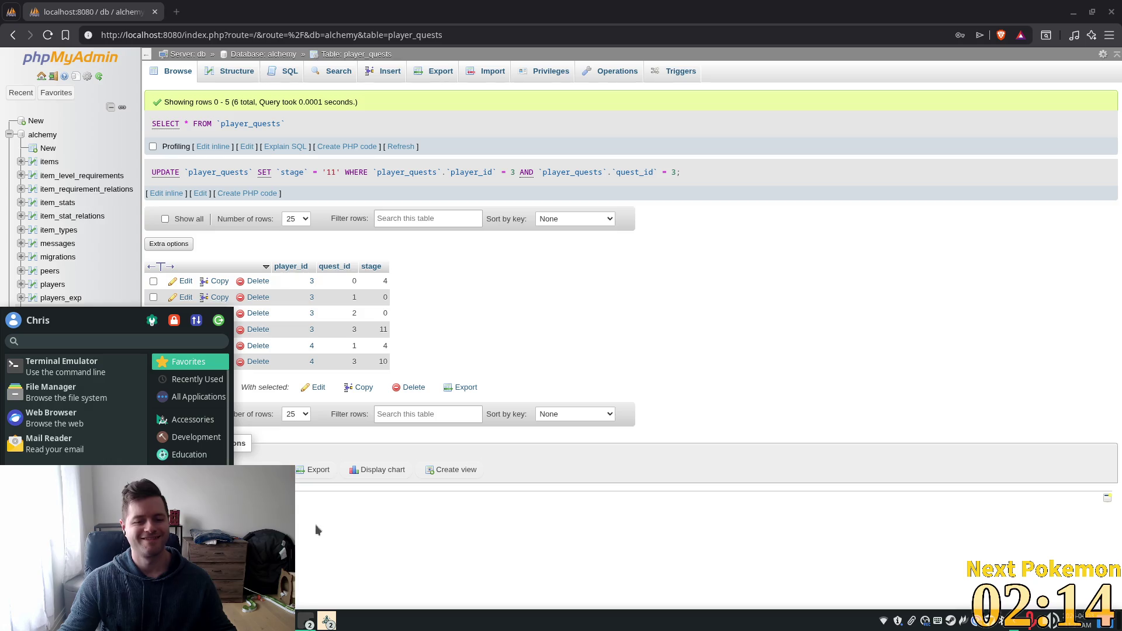
left_click(401, 147)
double_click(383, 284)
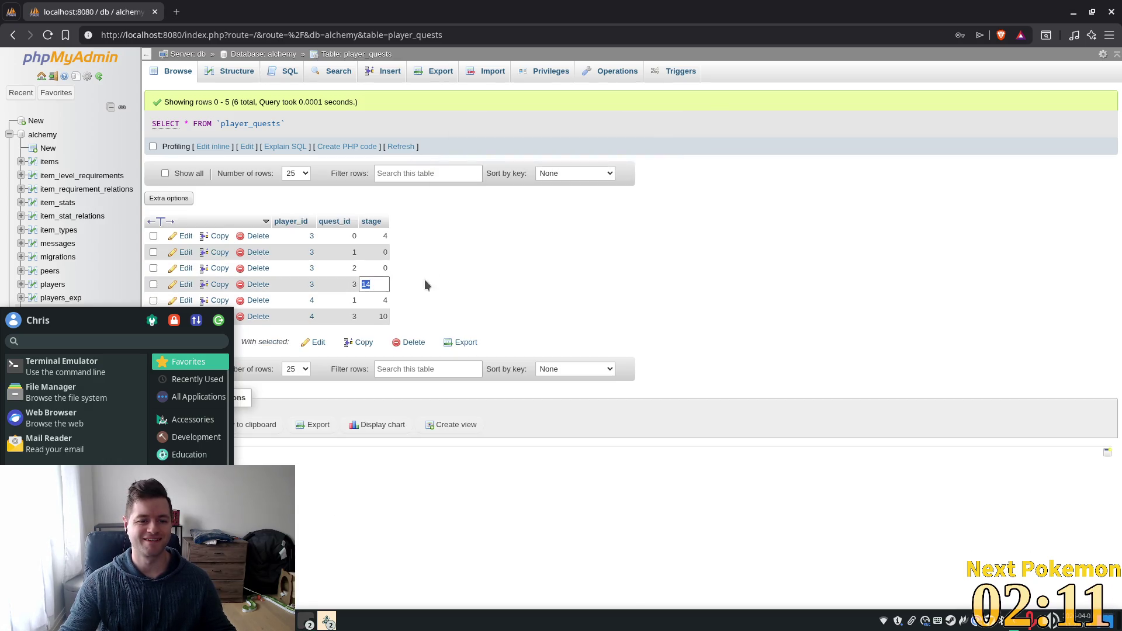
type("11")
key("Return")
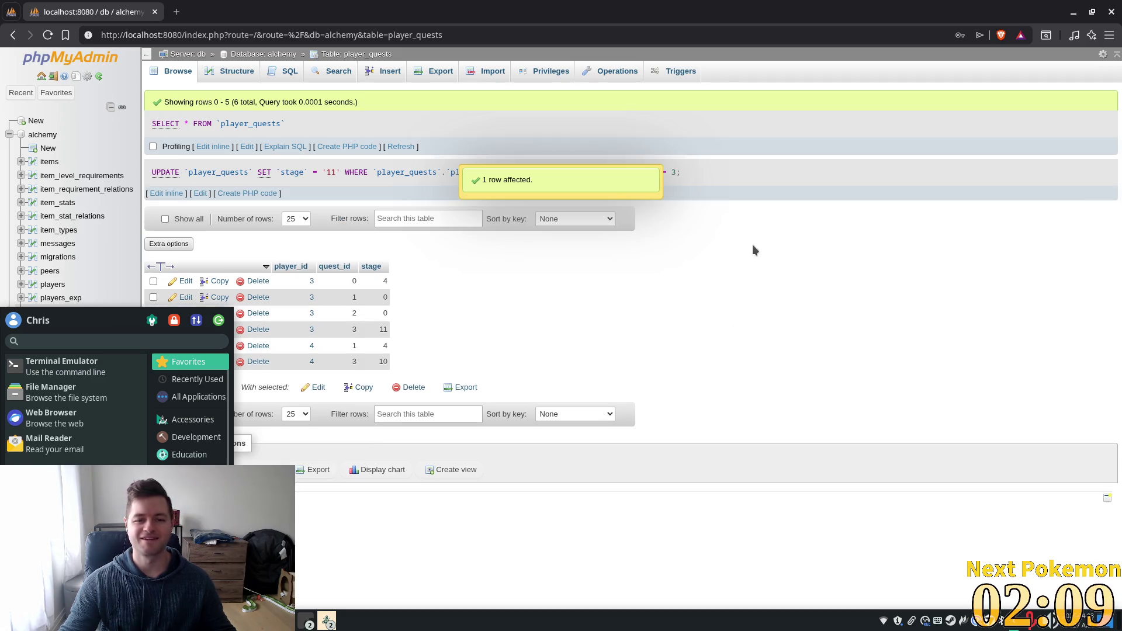
left_click(745, 257)
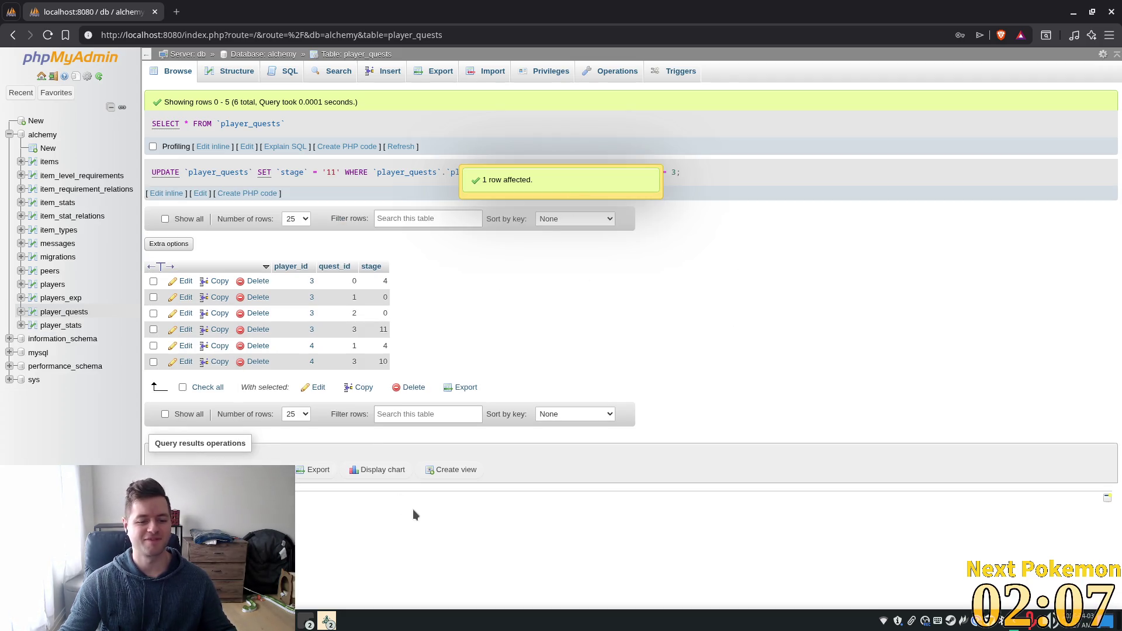
key("alt+Tab")
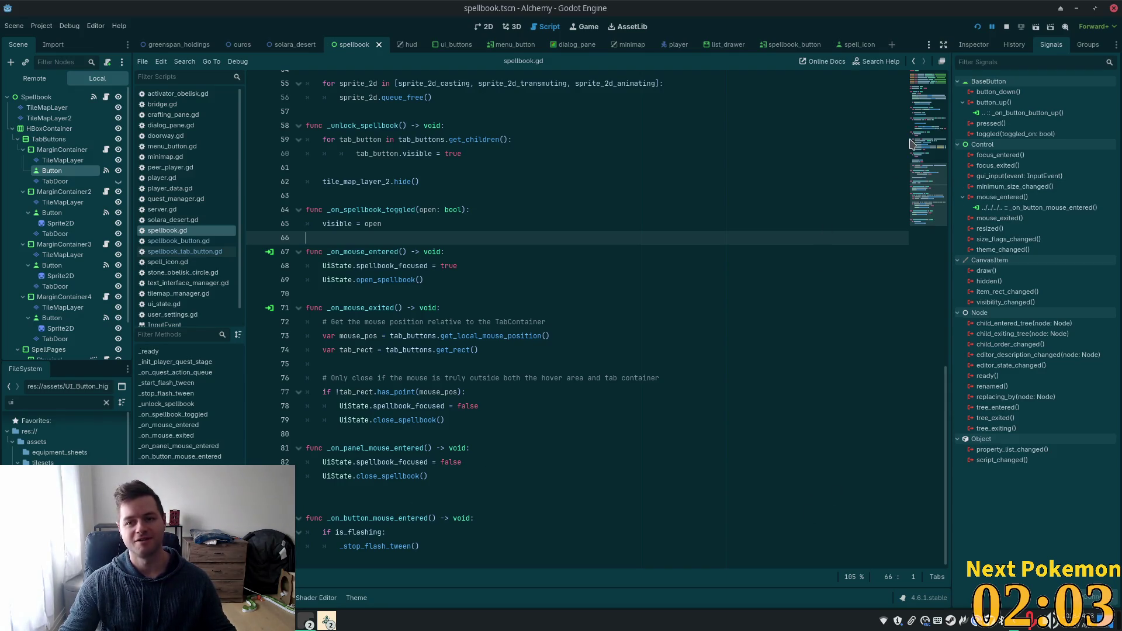
- Run the project with F5 and arrange the two Alchemy (DEBUG) windows
left_click(589, 346)
left_click(553, 258)
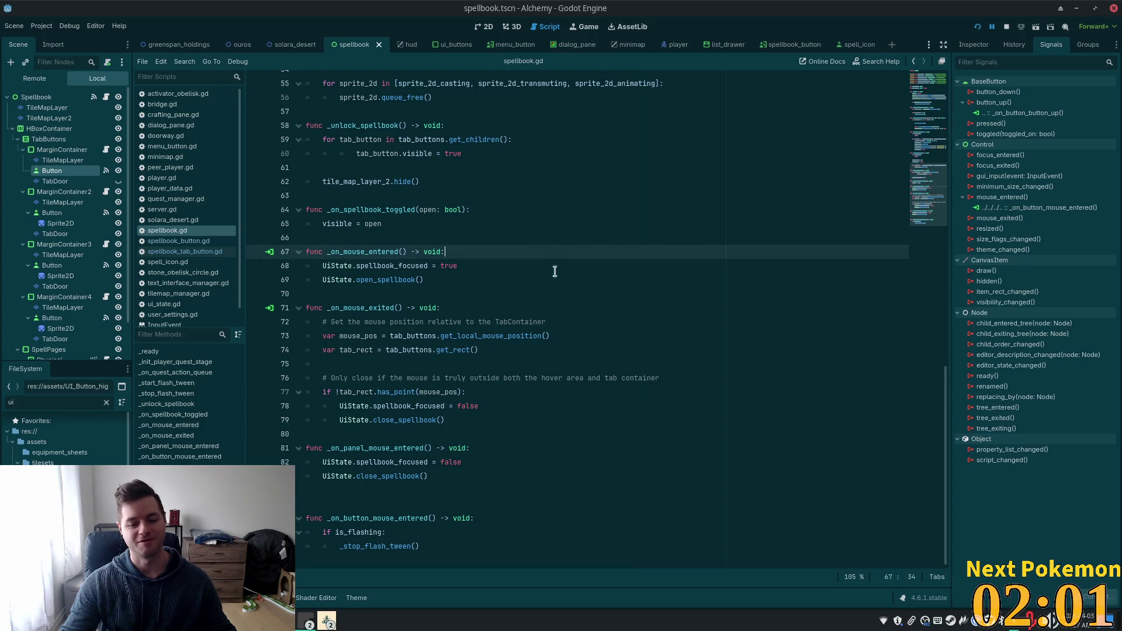
key("F5")
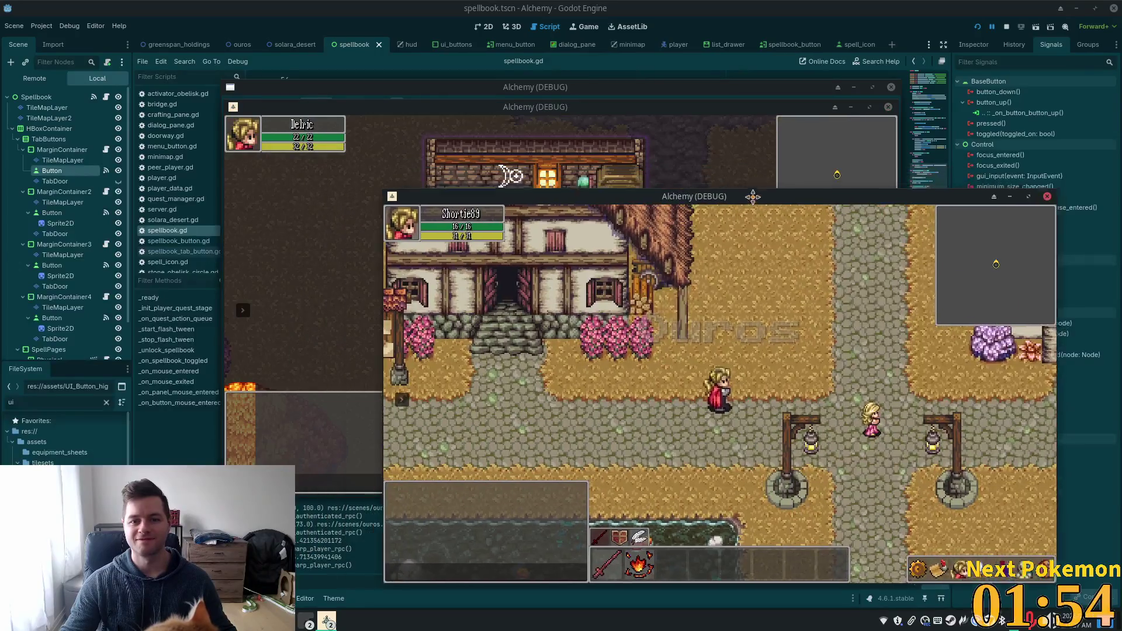
left_click_drag(754, 198, 775, 187)
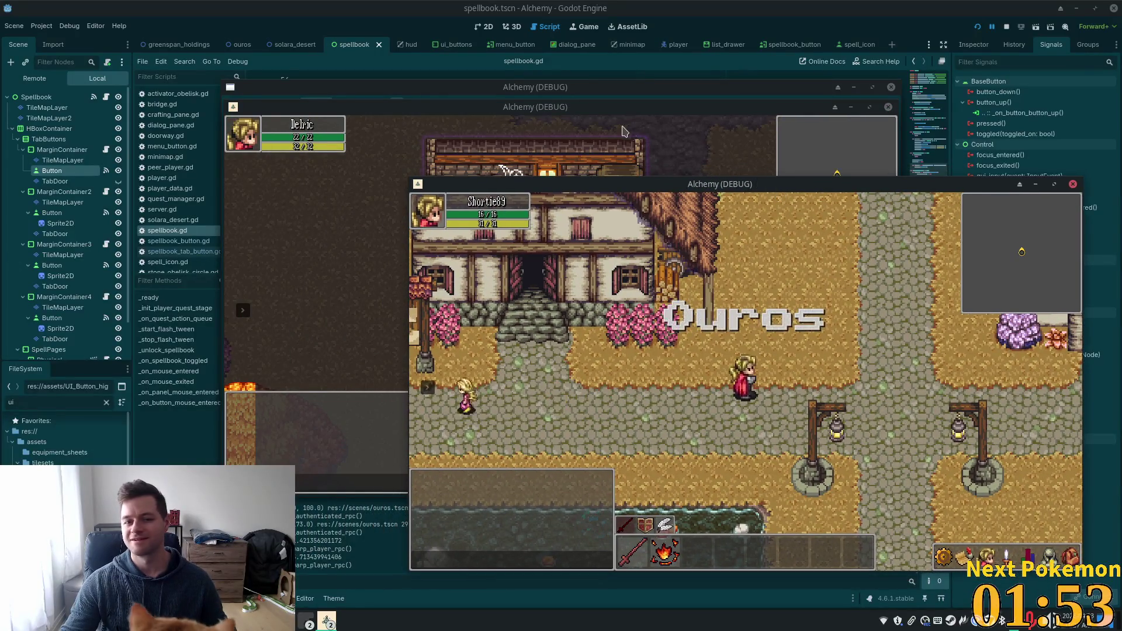
left_click_drag(599, 107, 411, 86)
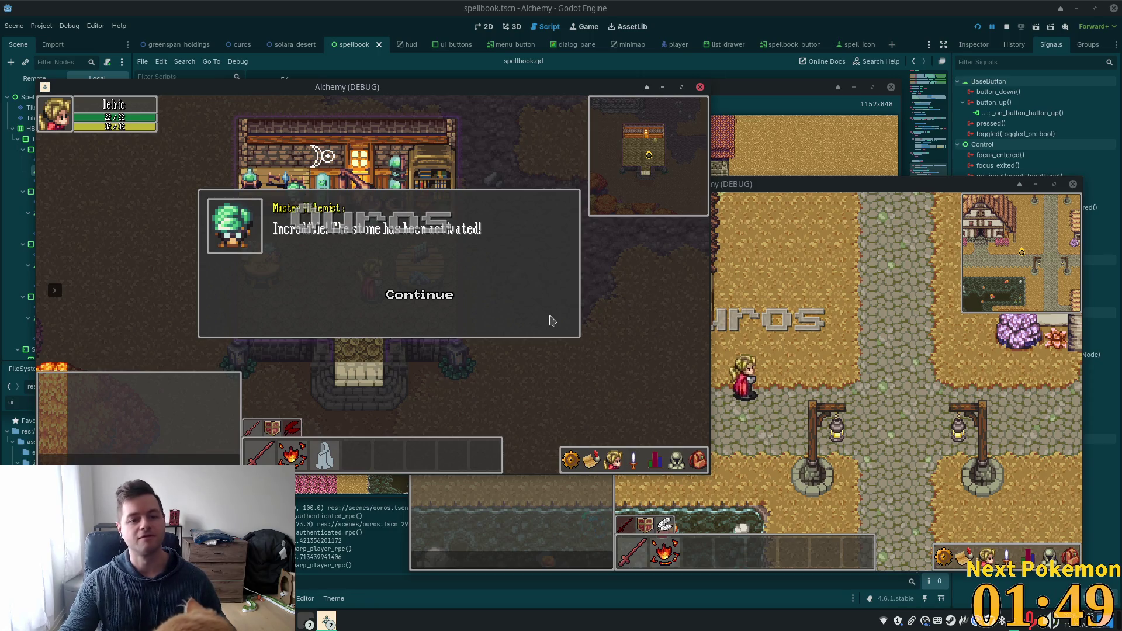
- Click Continue through the Master Alchemist's dialogue up to 'Please.. hold out your hand..'
left_click(432, 295)
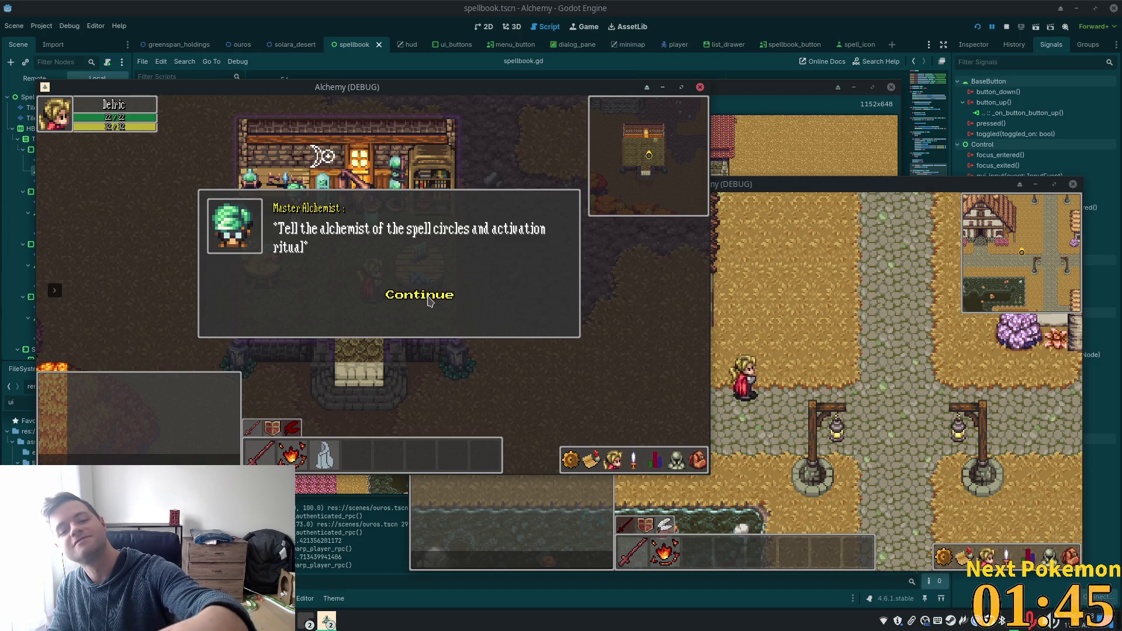
left_click(430, 299)
left_click(429, 299)
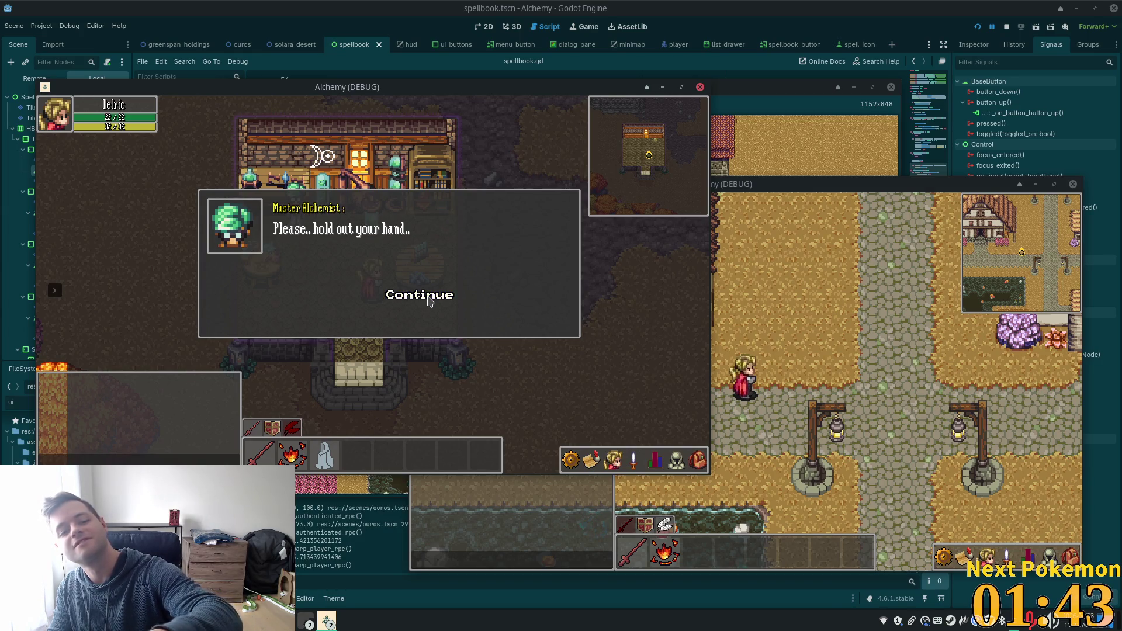